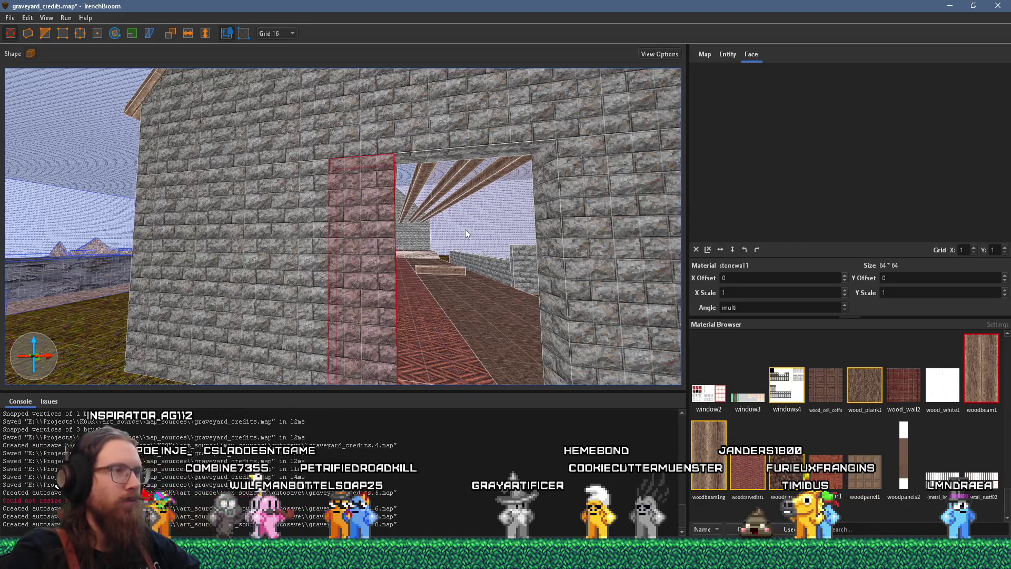
Step: Delete the stone wall block left of the doorway and set the shape tool to Cylinder
scroll(464, 238, "down", 3)
key("Delete")
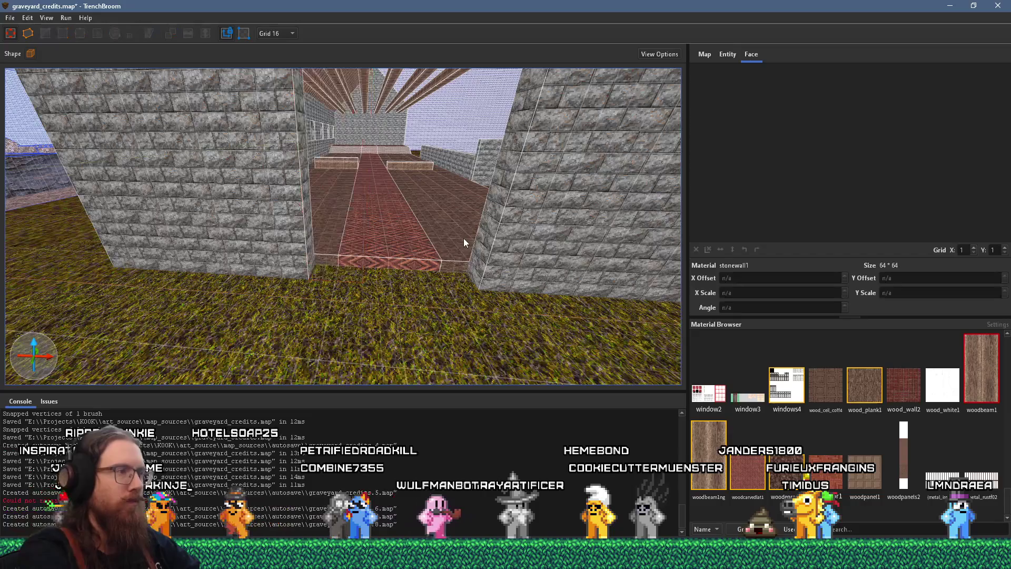
scroll(463, 238, "down", 5)
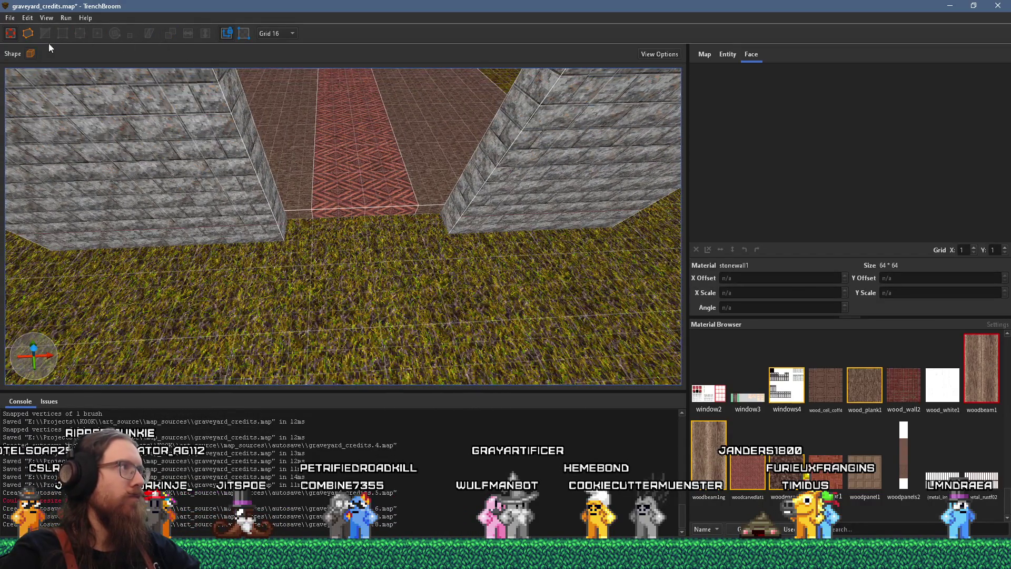
left_click(77, 74)
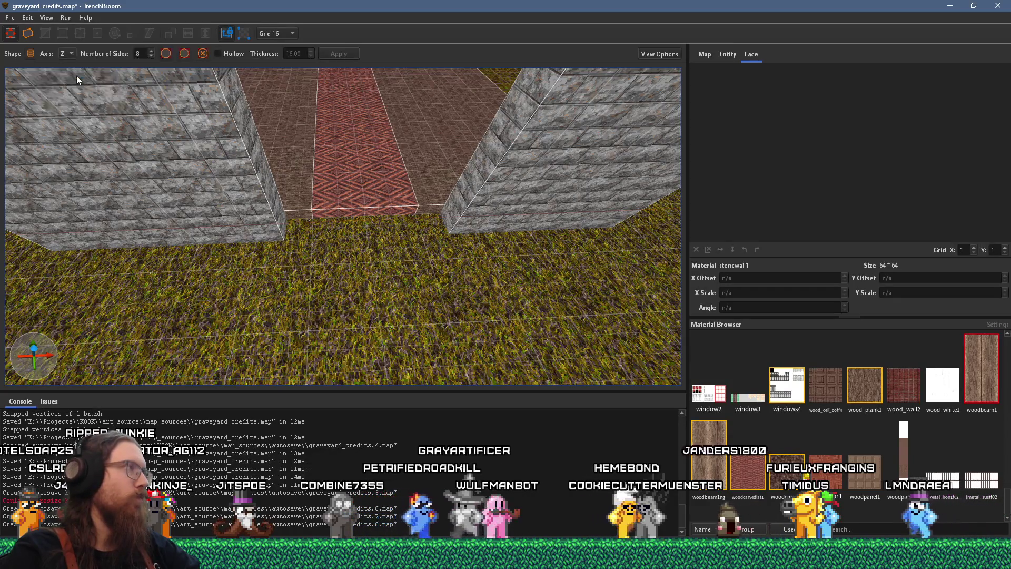
Step: Draw a 12-sided hollow cylinder, 16 thick and 224×224, on the grass before the doorway
double_click(139, 53)
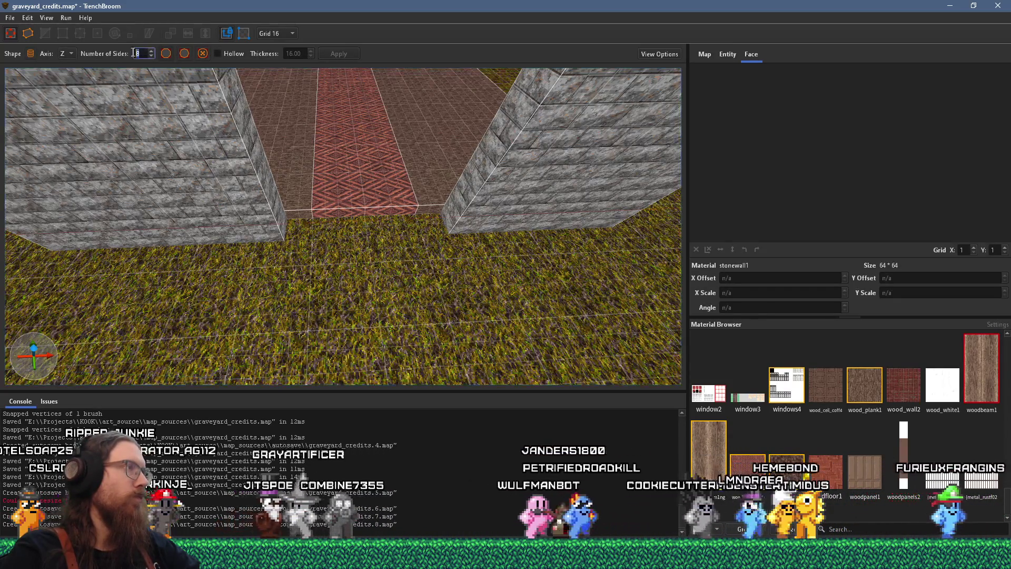
type("12")
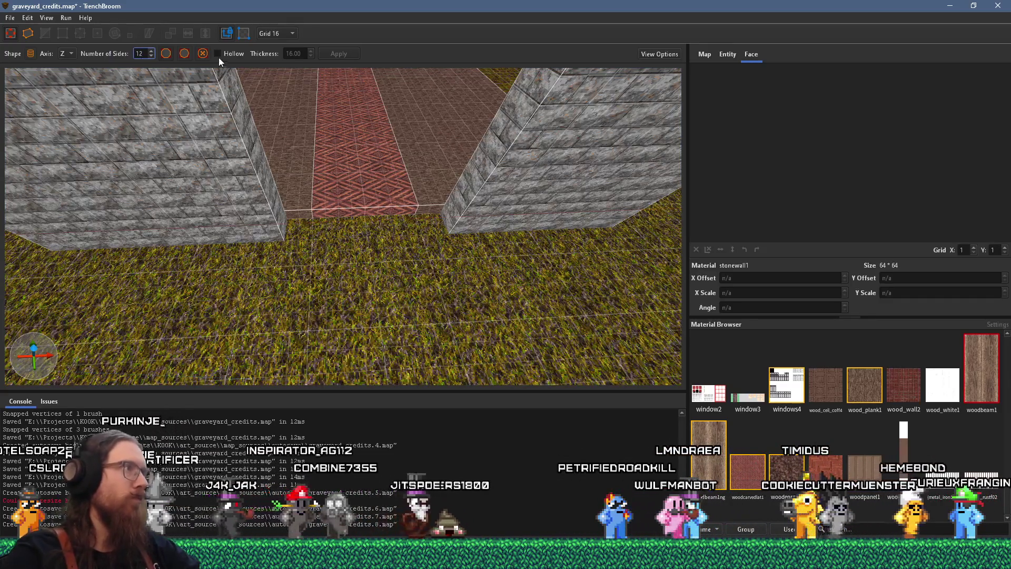
mouse_move(276, 195)
left_mouse_down()
mouse_move(280, 257)
mouse_move(517, 380)
left_mouse_up()
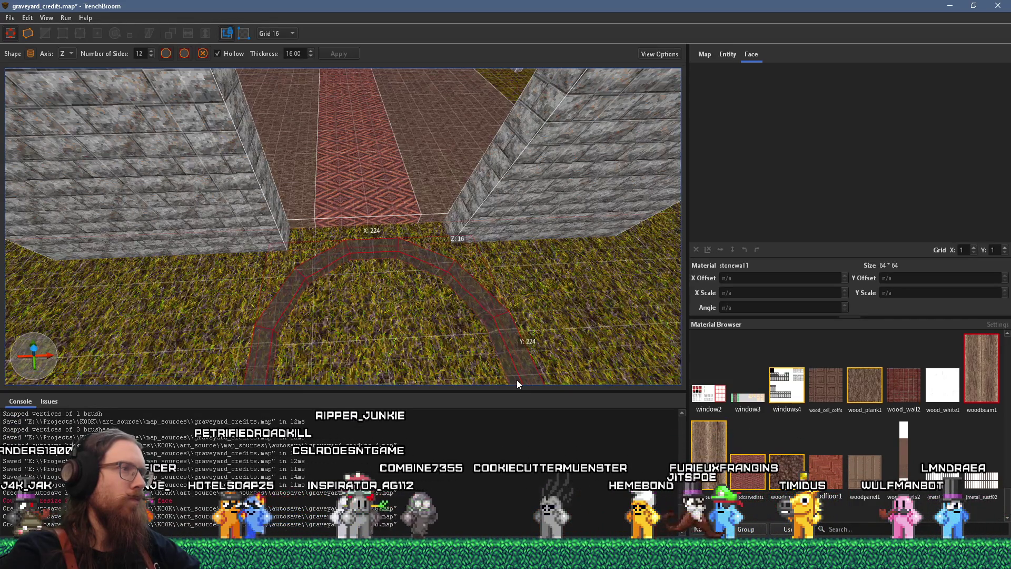
left_click_drag(517, 380, 516, 380)
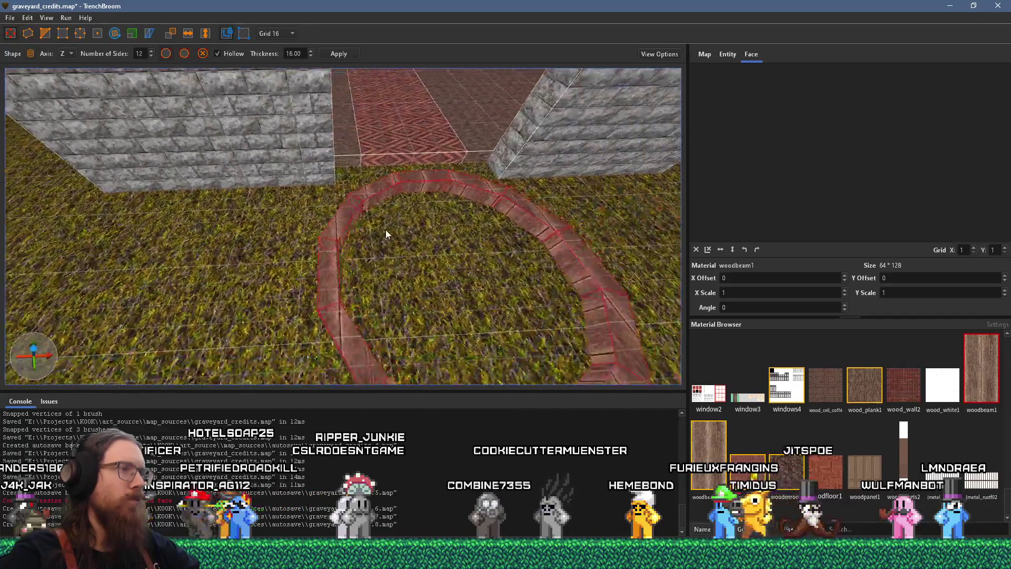
Step: Select the top half of the wooden ring's segments and lift them up to the doorway
mouse_move(406, 264)
left_mouse_down()
mouse_move(287, 279)
mouse_move(229, 245)
mouse_move(321, 255)
left_mouse_up()
left_click(312, 241)
mouse_move(336, 219)
left_mouse_down("ctrl")
mouse_move(455, 213)
mouse_move(514, 251)
mouse_move(470, 311)
mouse_move(456, 312)
mouse_move(469, 357)
left_mouse_up("ctrl")
scroll(476, 264, "down", 3)
left_click_drag(490, 198, 480, 171)
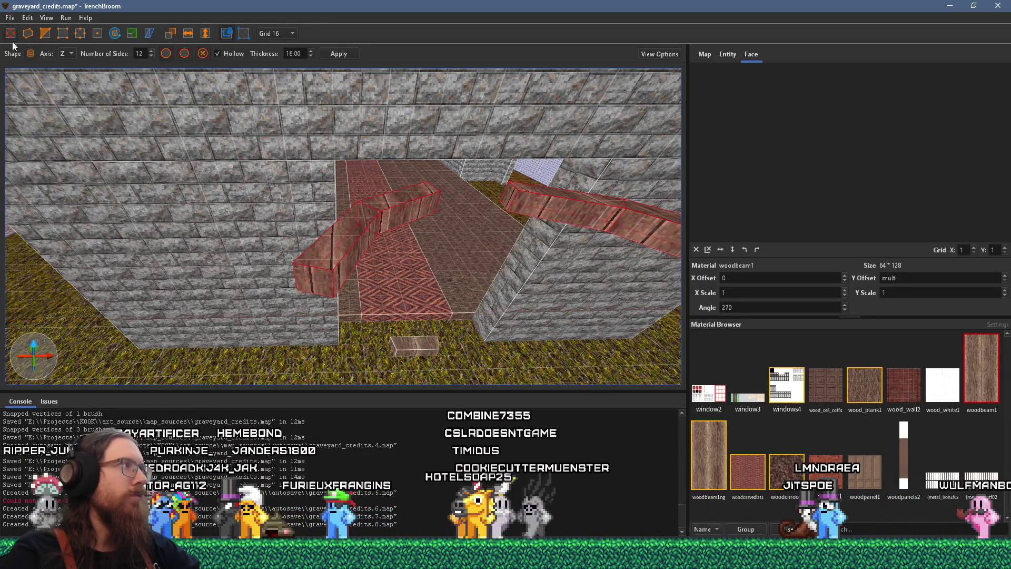
left_click(115, 35)
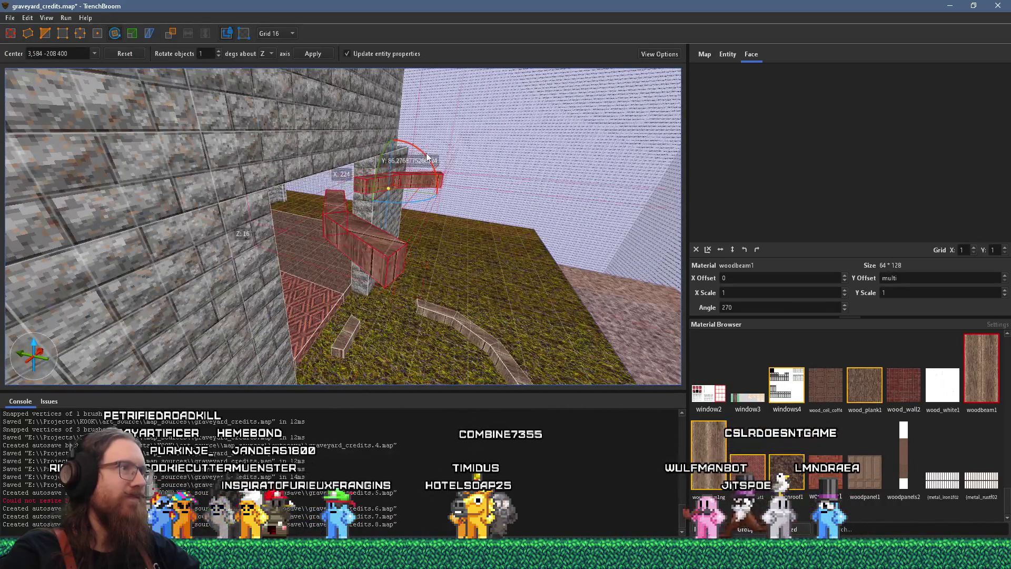
Step: Rotate the raised half ring about 90° so it stands upright as a doorway arch
mouse_move(426, 157)
left_mouse_down()
mouse_move(467, 222)
mouse_move(439, 242)
left_mouse_up()
scroll(339, 206, "up", 3)
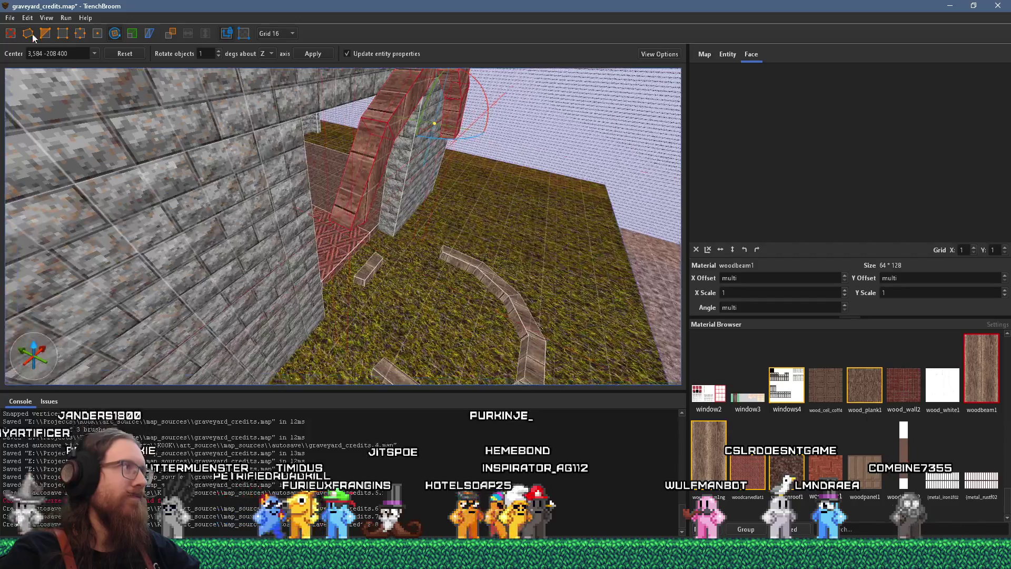
left_click(8, 32)
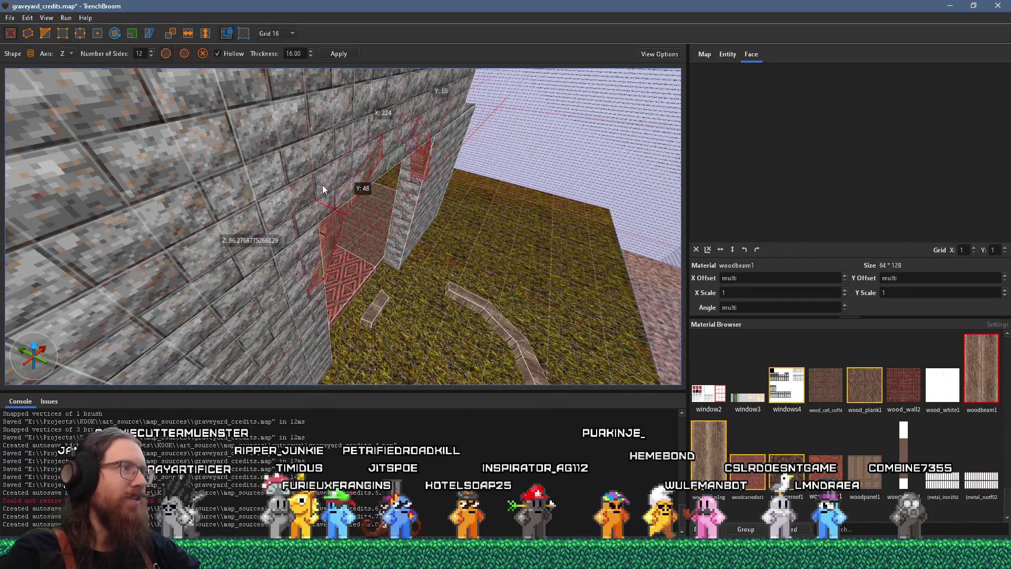
Step: Lower the wooden arch 16 units into the doorway
scroll(322, 184, "up", 5)
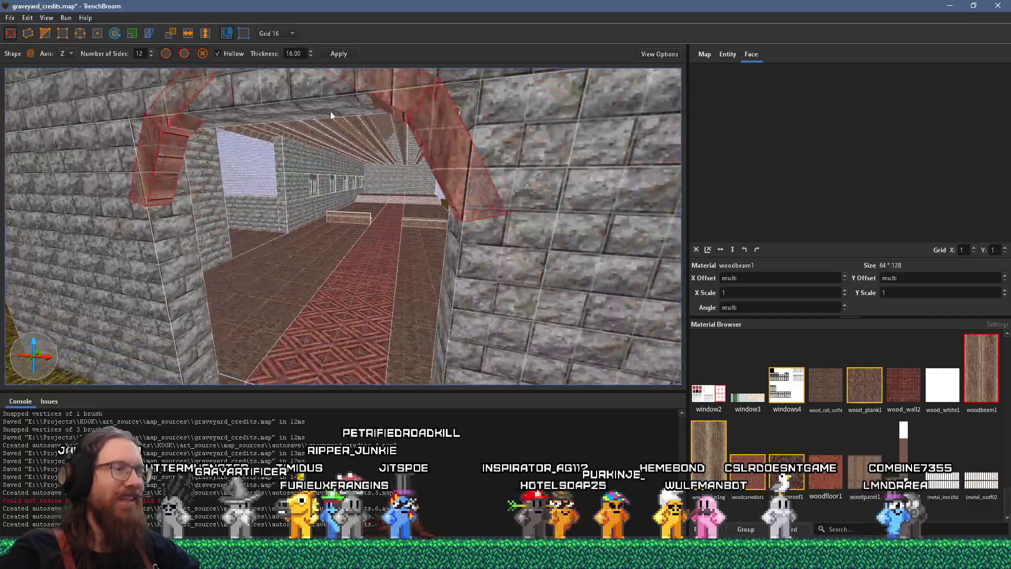
scroll(430, 143, "up", 2)
left_click_drag(501, 132, 508, 170)
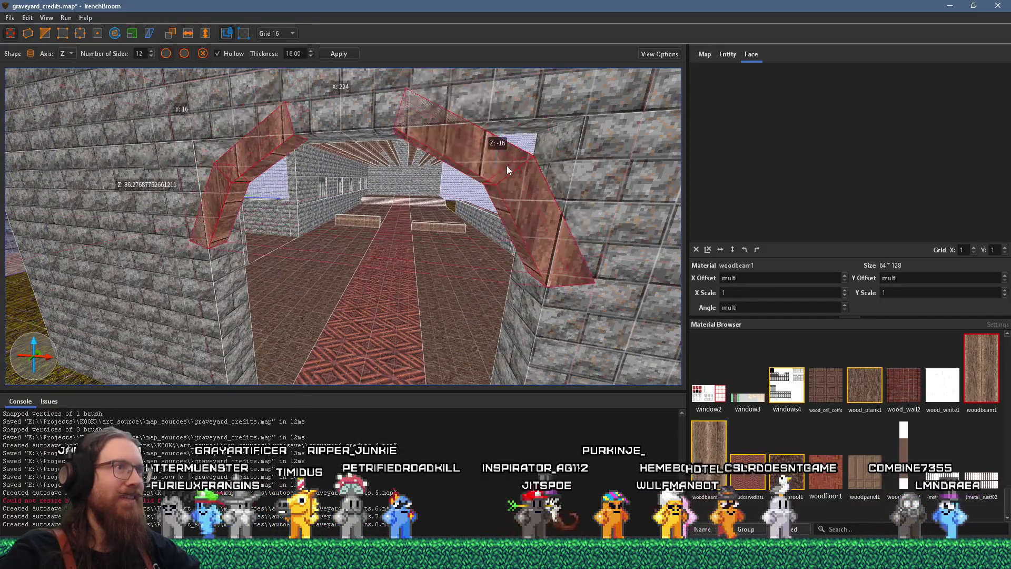
key("a")
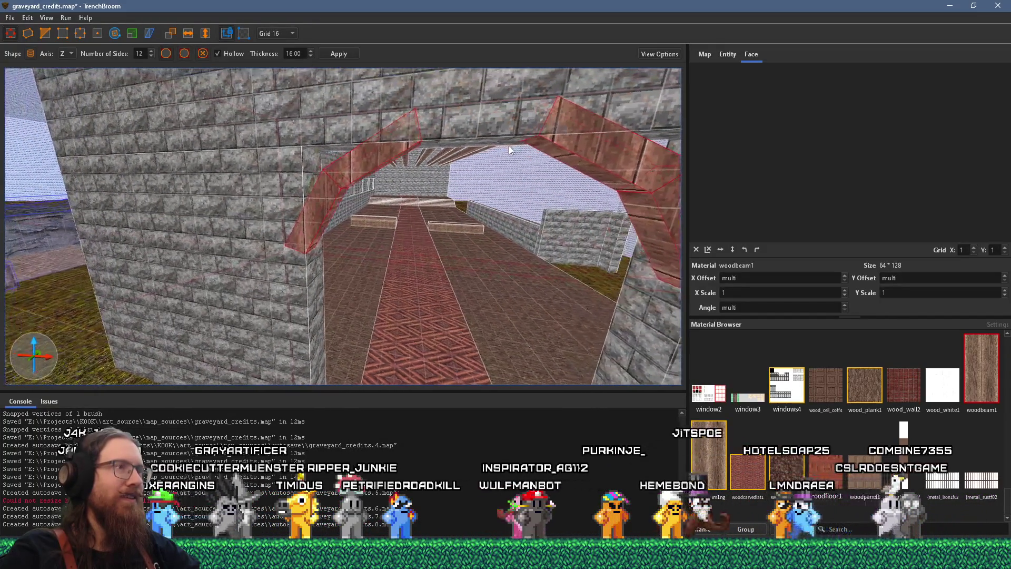
key("a")
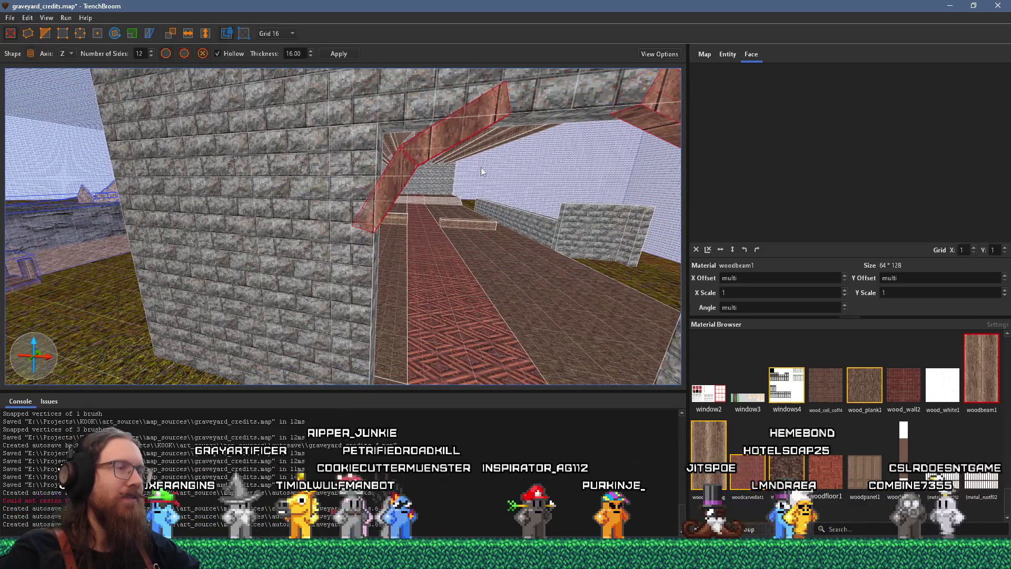
key("d")
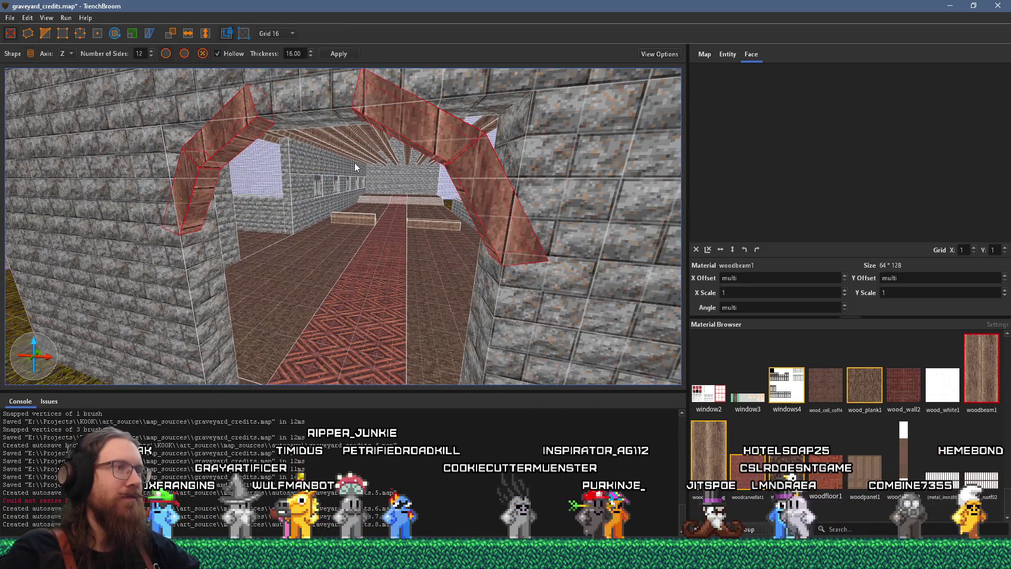
key("w")
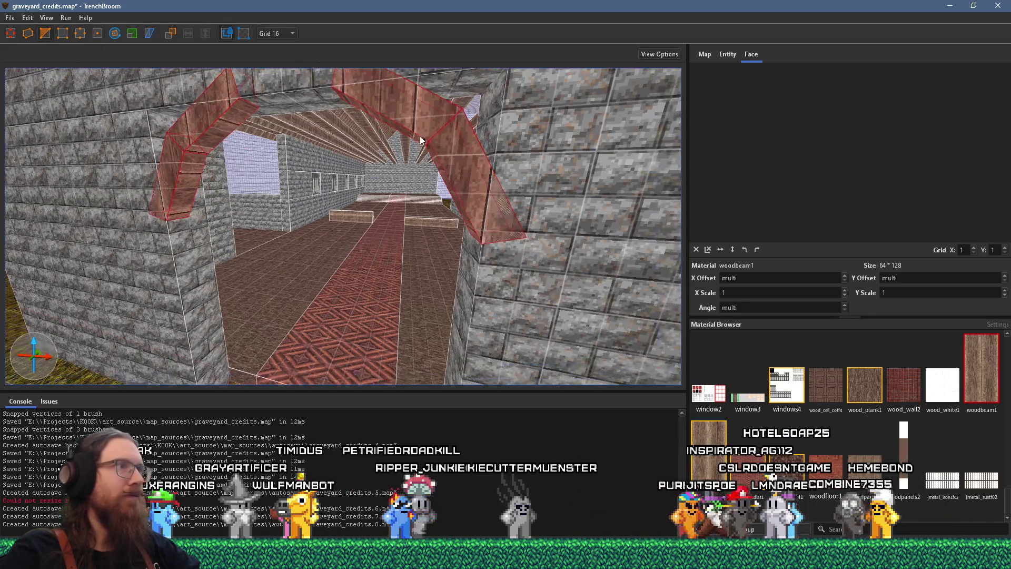
Step: Clip the right arch piece back flush with the wall
left_click_drag(459, 84, 487, 99)
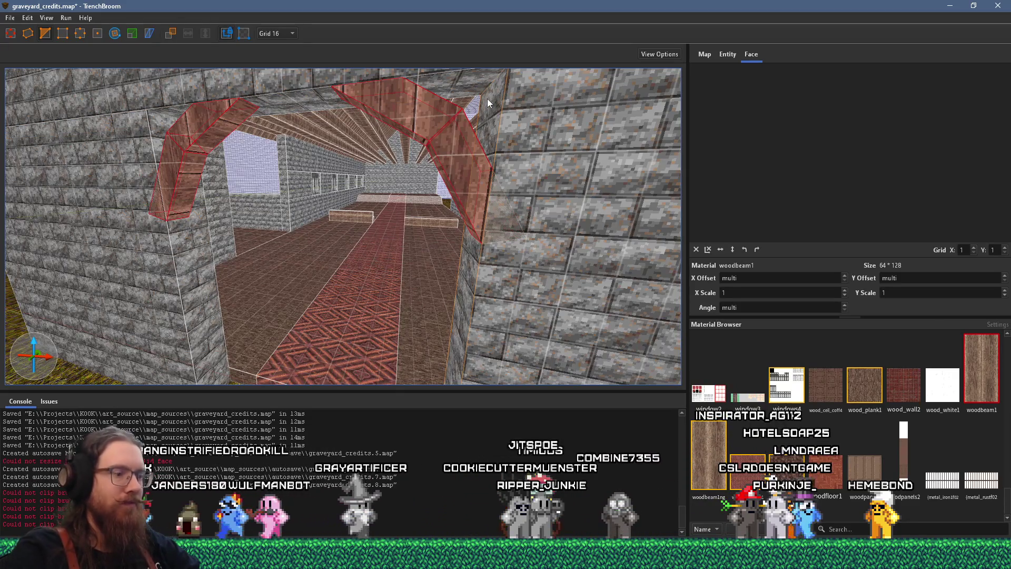
key("s")
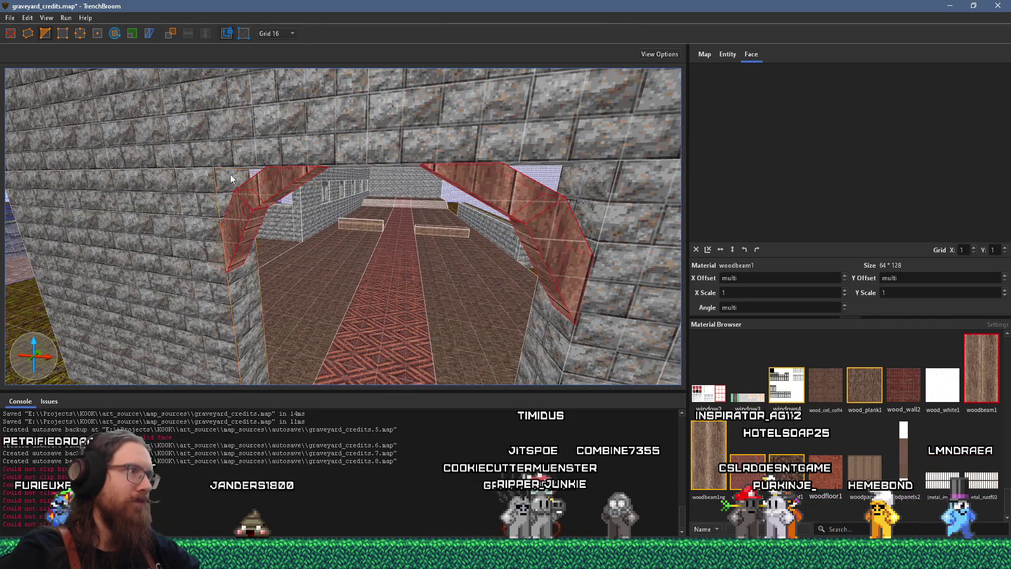
key("s")
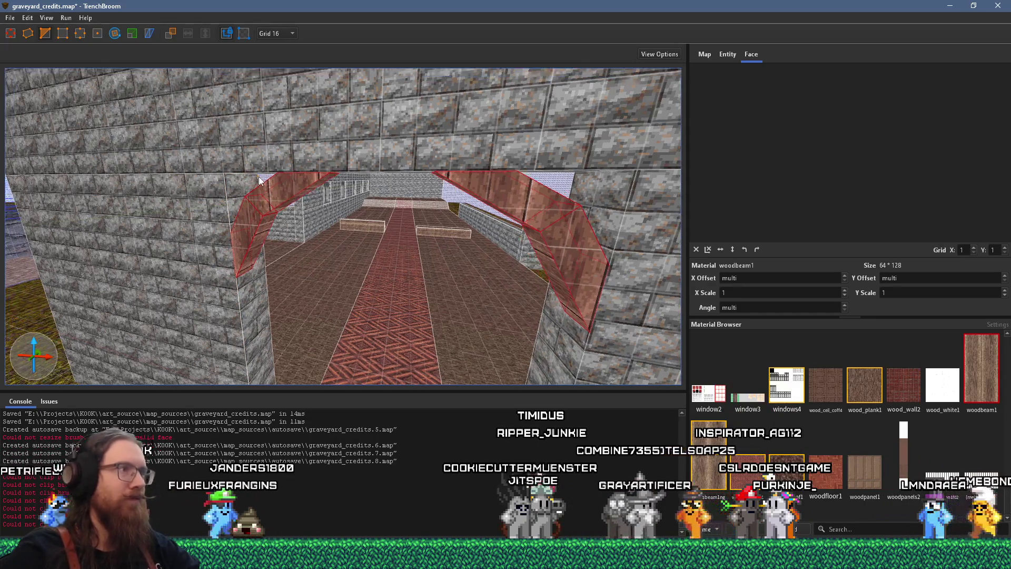
left_click(17, 36)
key("d")
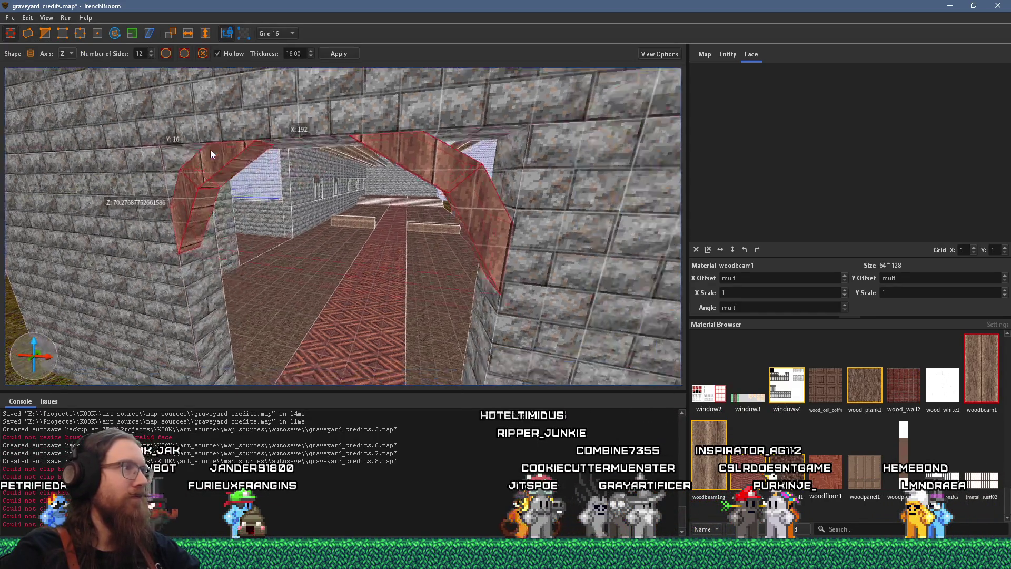
key("w")
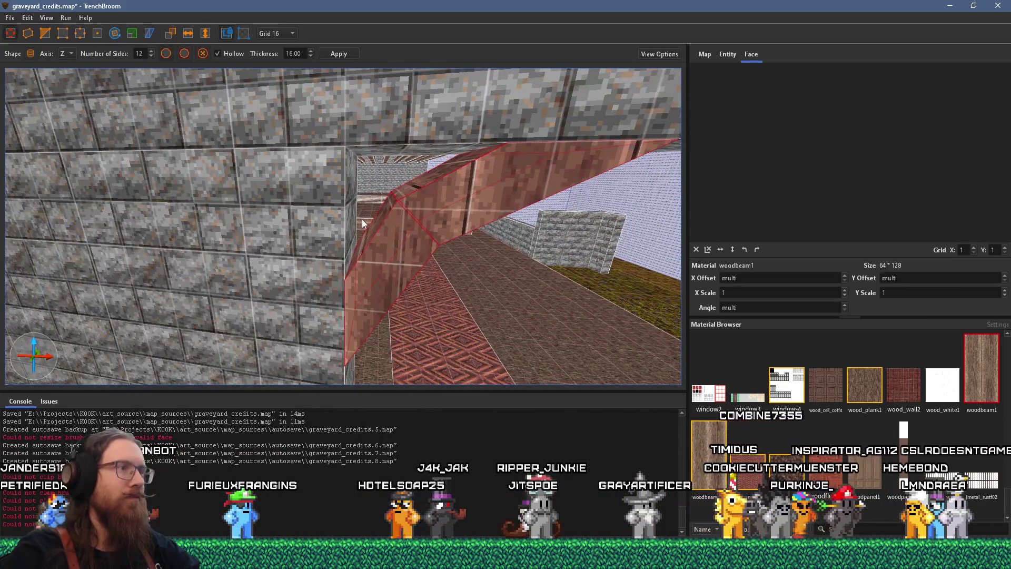
Step: Stretch the arch faces out to the wall corners to close the gaps
mouse_move(339, 198)
left_mouse_down()
mouse_move(384, 213)
mouse_move(345, 160)
mouse_move(441, 179)
left_mouse_up()
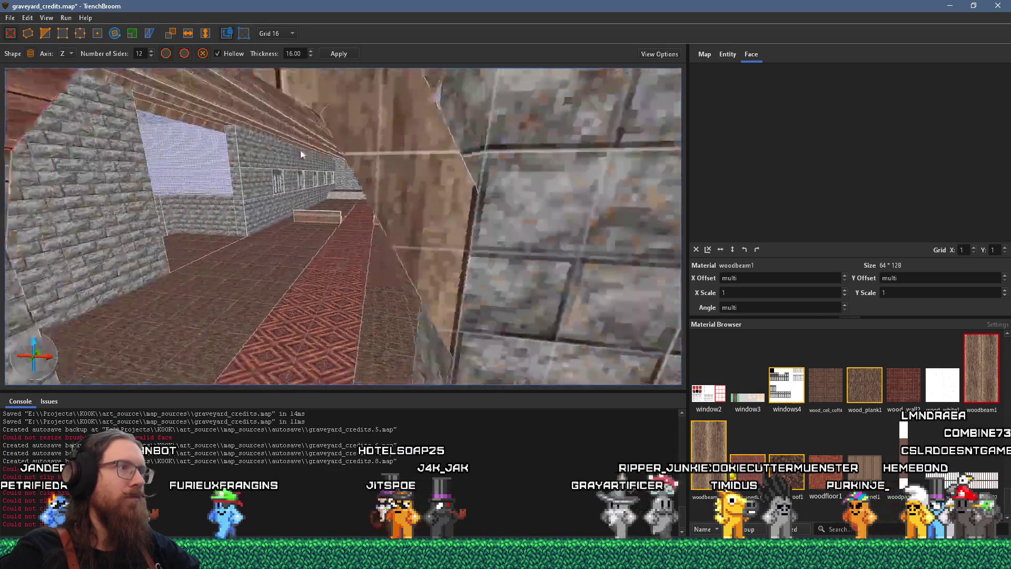
mouse_move(280, 133)
left_mouse_down()
mouse_move(325, 187)
mouse_move(374, 102)
left_mouse_up()
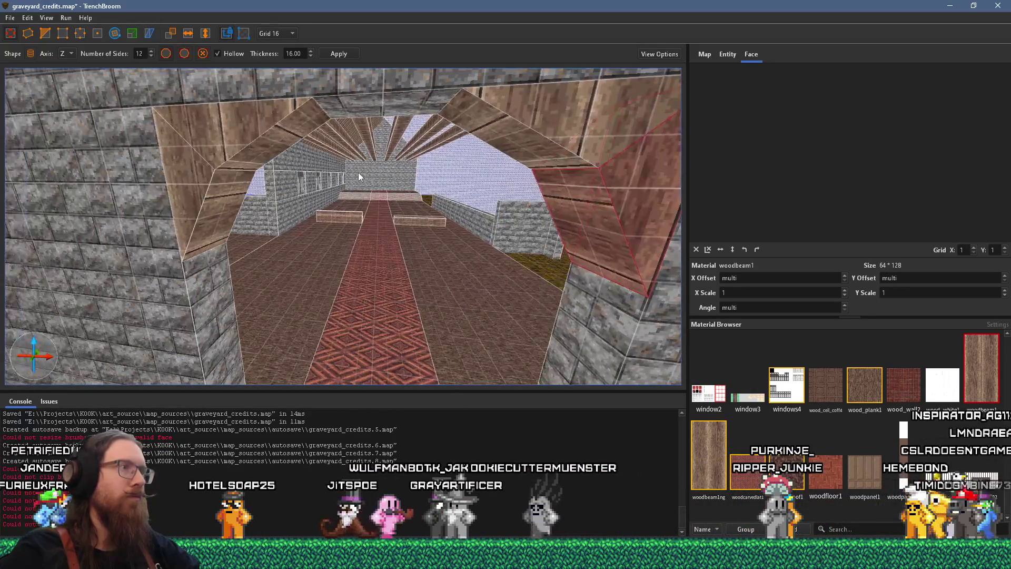
scroll(219, 277, "up", 5)
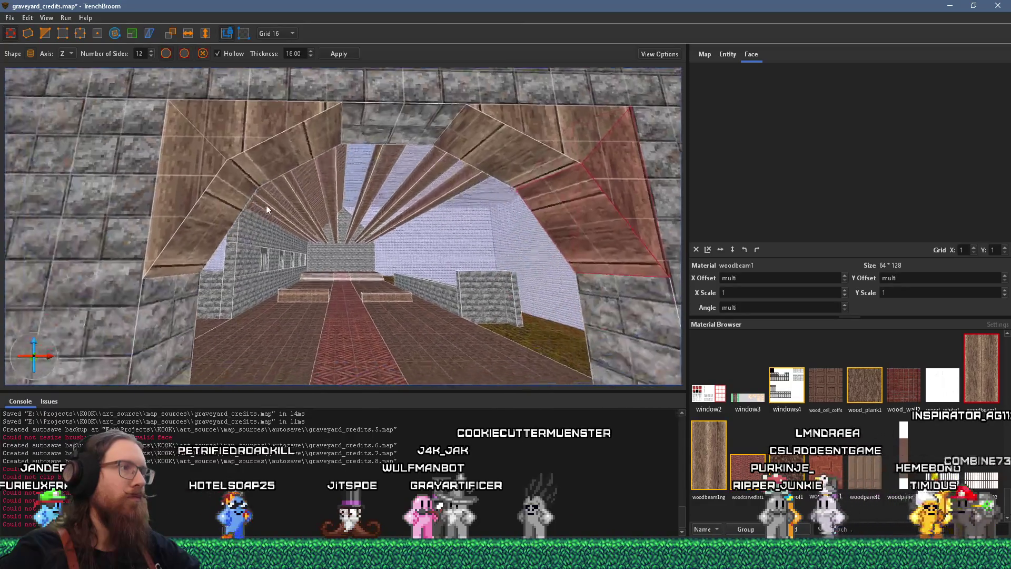
key("ctrl+z")
key("ctrl+z")
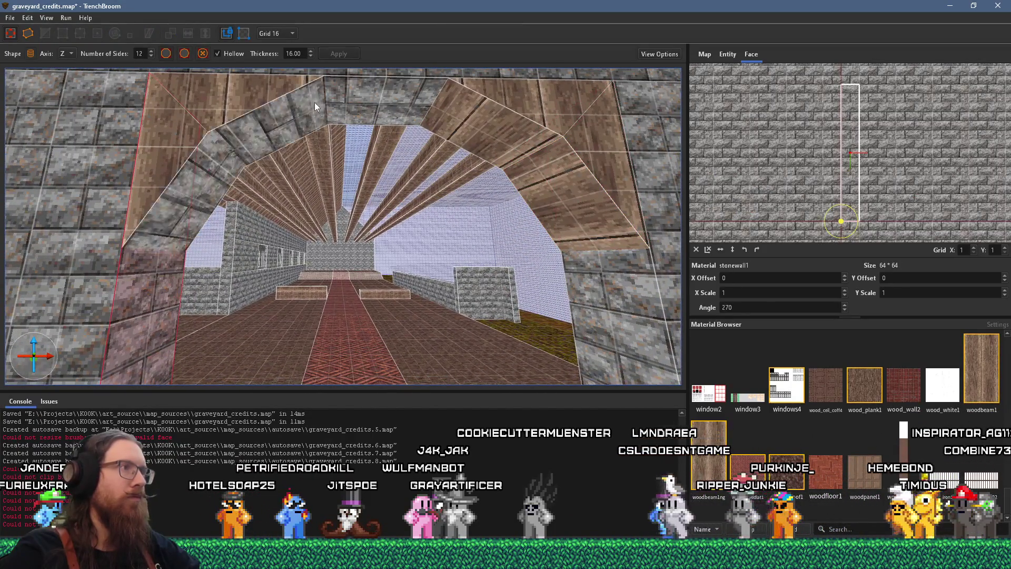
Step: Paint the arch pieces with stonewall1, including the left wedge, upper-right and inner faces
left_click(595, 291)
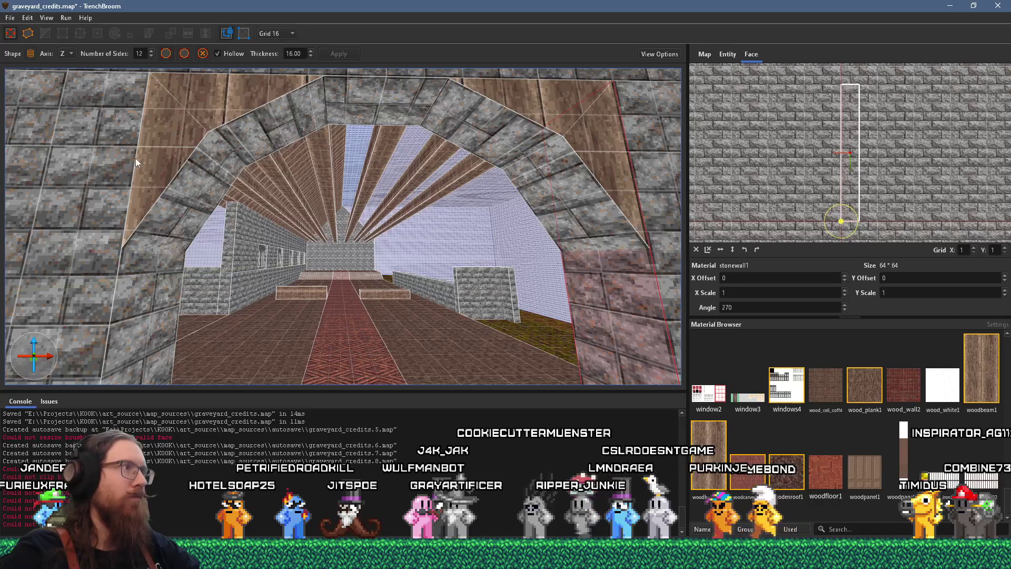
left_click(142, 161, "alt")
left_click(528, 86, "alt")
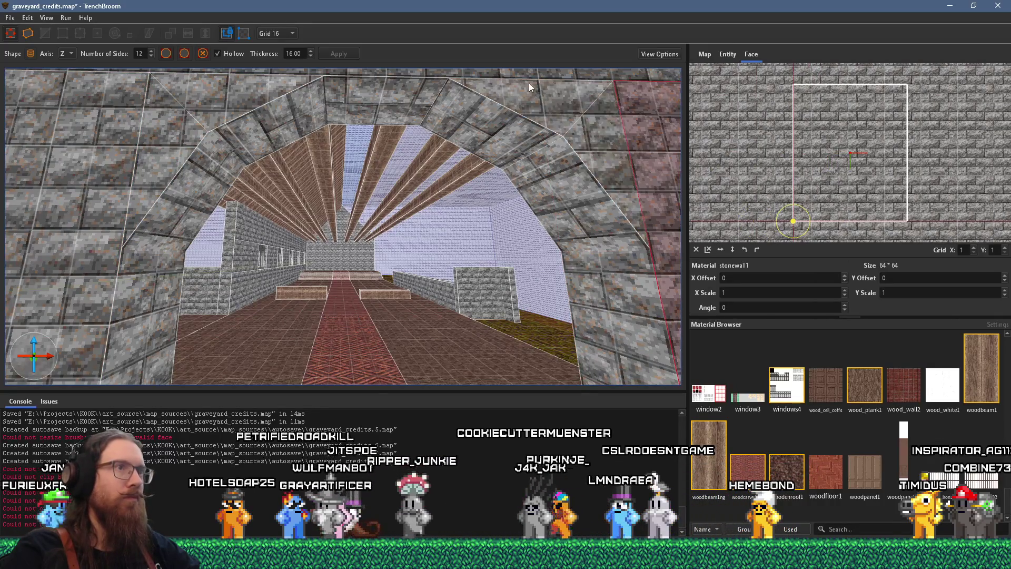
scroll(481, 222, "up", 8)
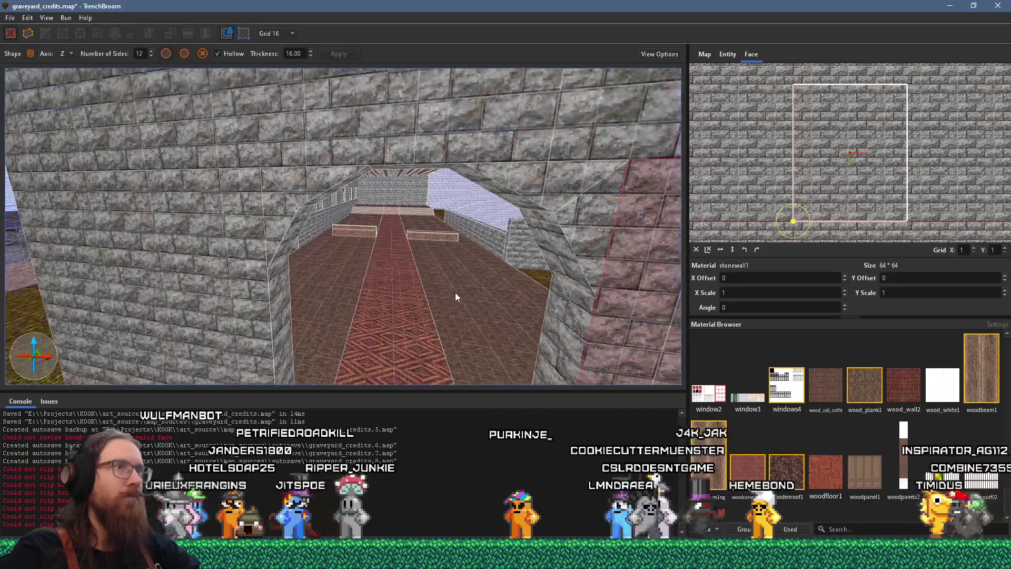
mouse_move(456, 297)
left_mouse_down()
mouse_move(354, 273)
mouse_move(383, 244)
mouse_move(324, 264)
mouse_move(247, 211)
mouse_move(323, 248)
mouse_move(339, 271)
mouse_move(421, 273)
mouse_move(358, 314)
left_mouse_up()
left_click(466, 269, "shift")
key("Escape")
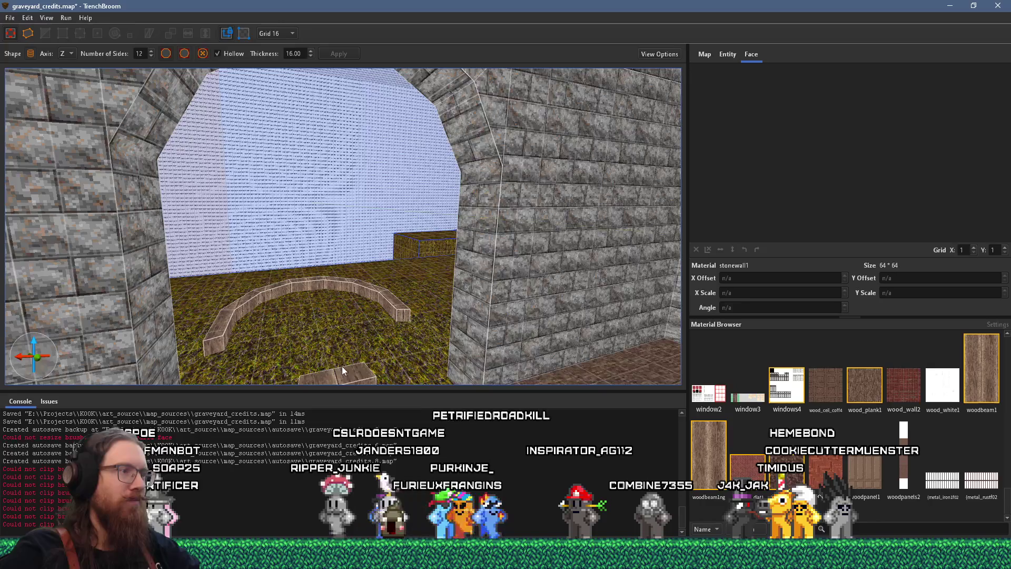
key("ctrl+a")
left_click(391, 303)
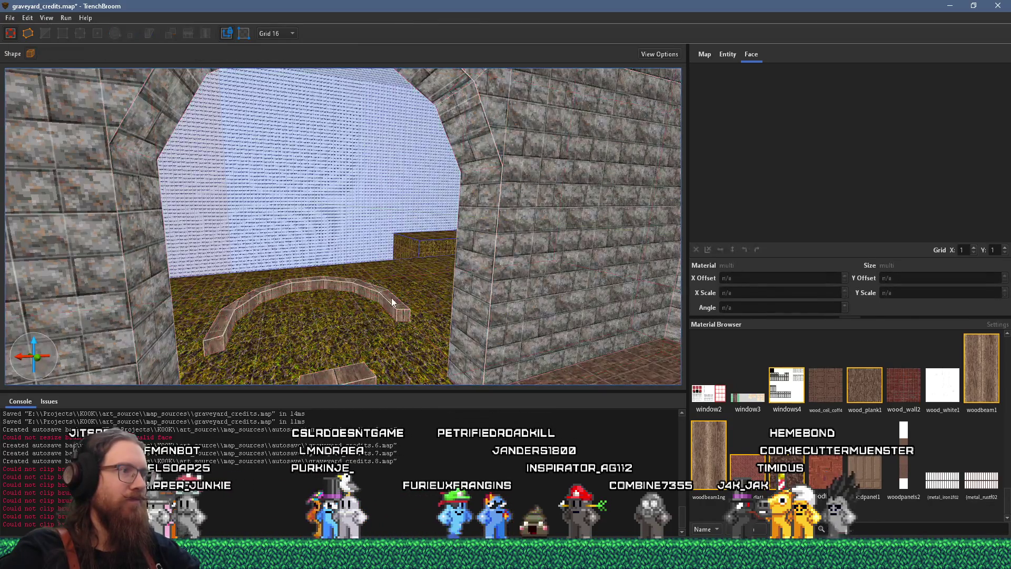
left_click(369, 291, "ctrl")
left_click(357, 287, "ctrl")
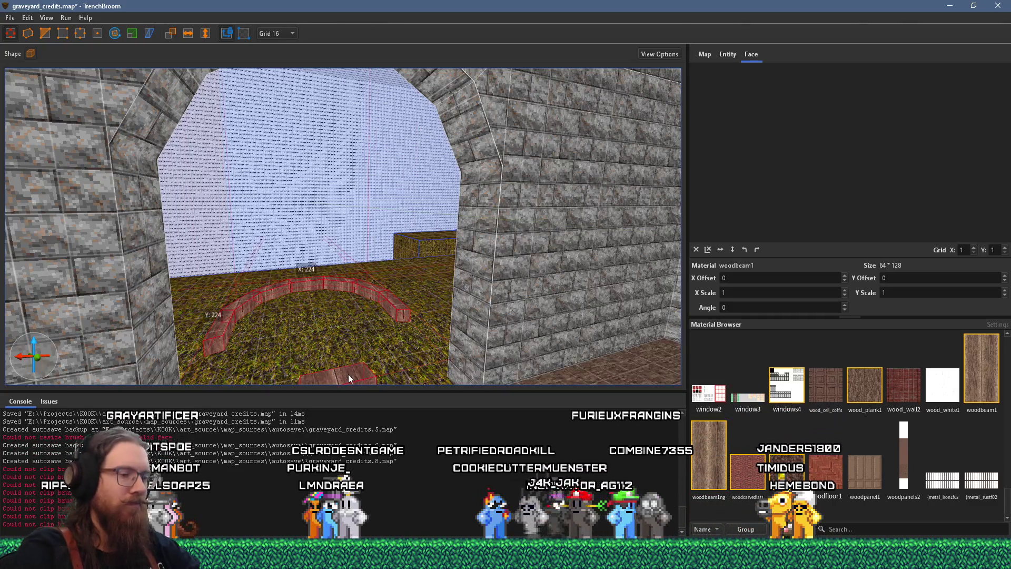
key("Delete")
key("w")
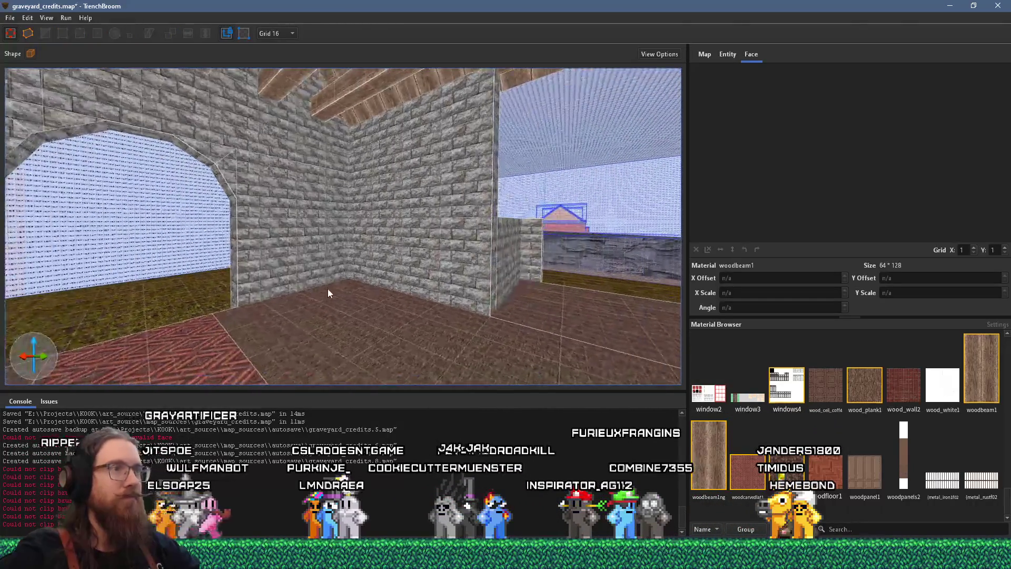
key("Left")
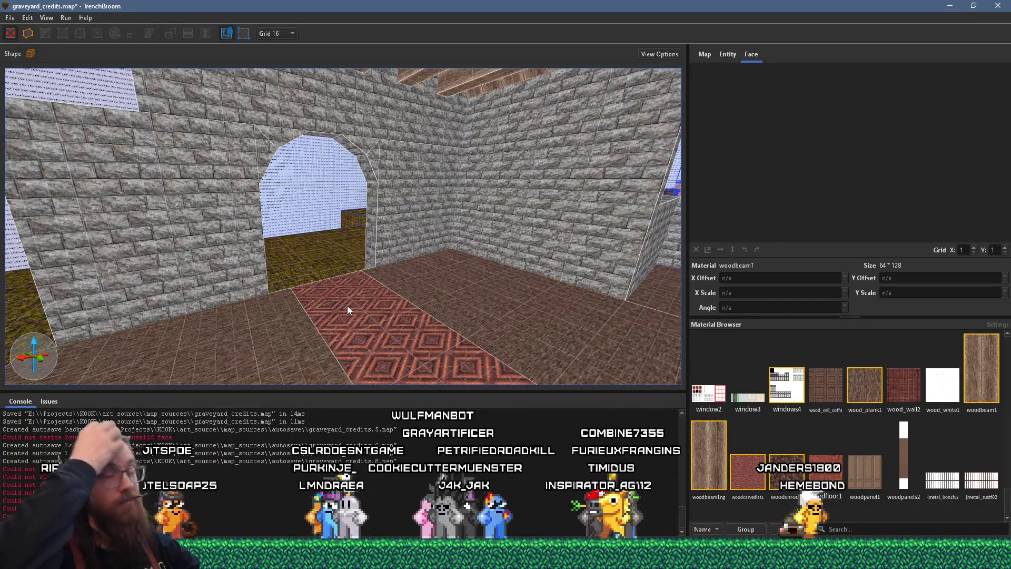
left_click_drag(327, 299, 339, 286)
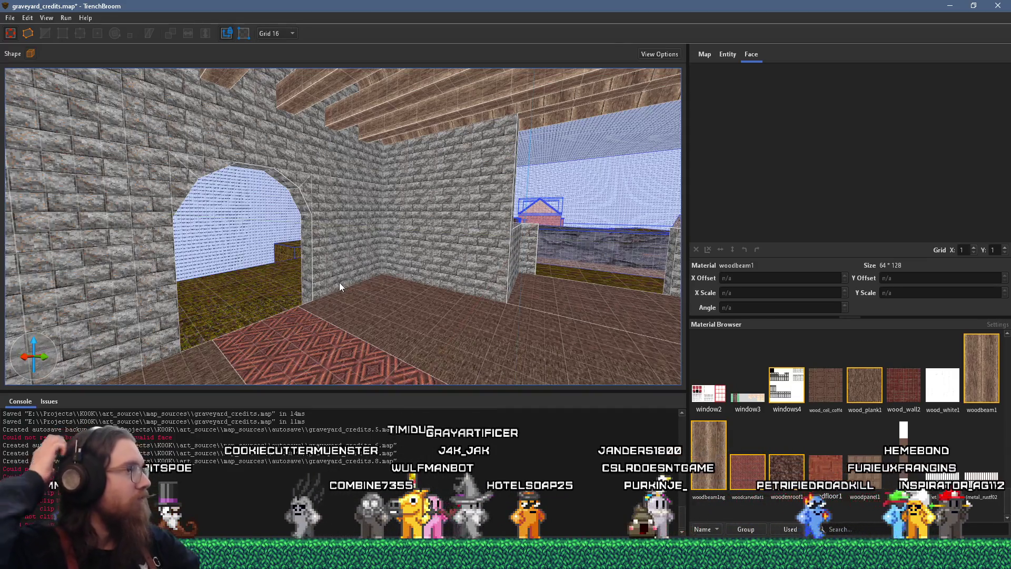
mouse_move(339, 282)
left_mouse_down()
mouse_move(222, 250)
mouse_move(267, 249)
mouse_move(260, 254)
left_mouse_up()
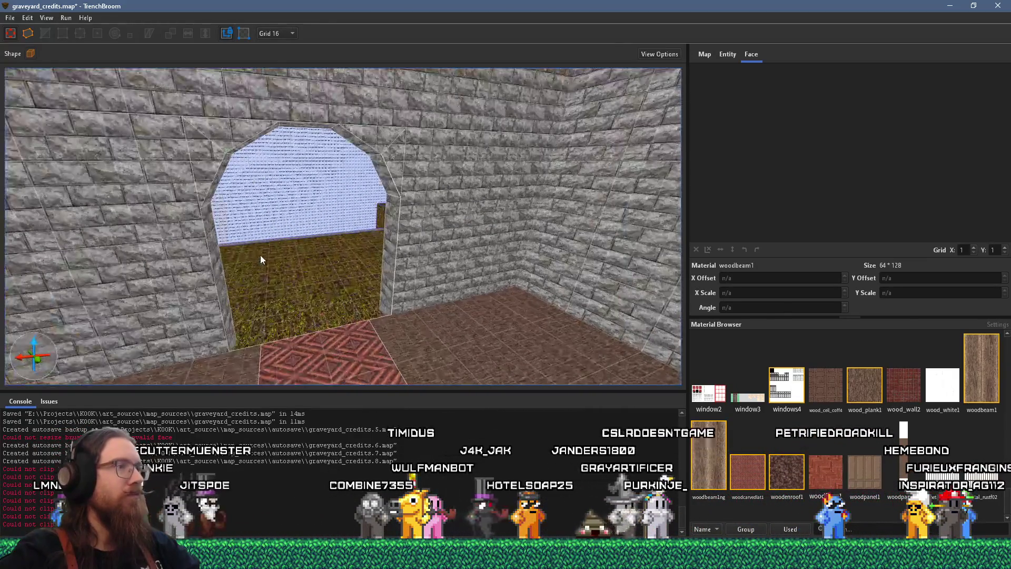
mouse_move(260, 207)
left_mouse_down()
mouse_move(266, 251)
mouse_move(394, 268)
mouse_move(349, 244)
mouse_move(423, 130)
mouse_move(363, 139)
mouse_move(446, 245)
mouse_move(473, 211)
left_mouse_up()
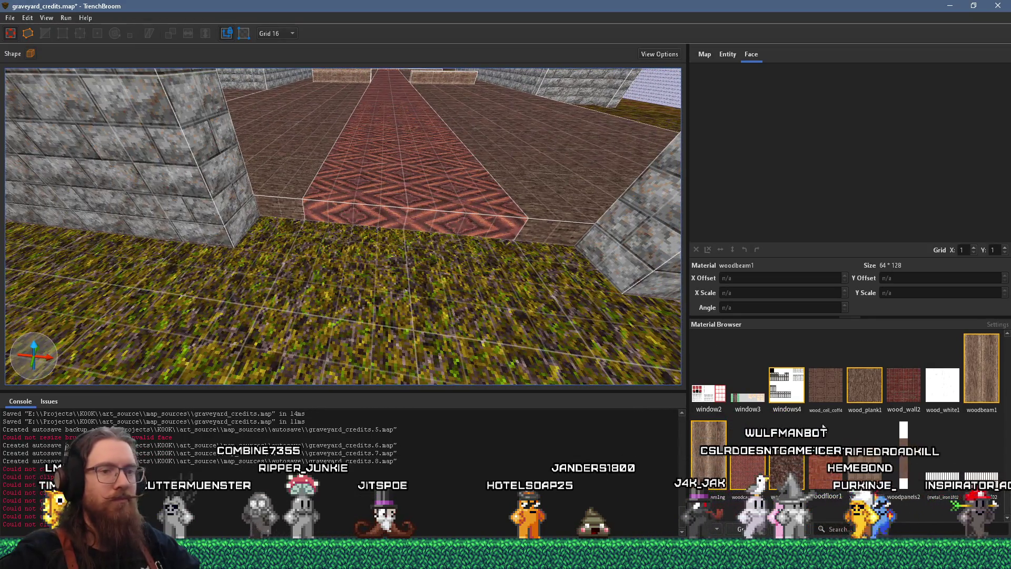
Step: Draw a conc_w01_gry2 step block in front of the doorway and set the grid to 8
scroll(871, 464, "up", 5)
scroll(871, 464, "up", 5)
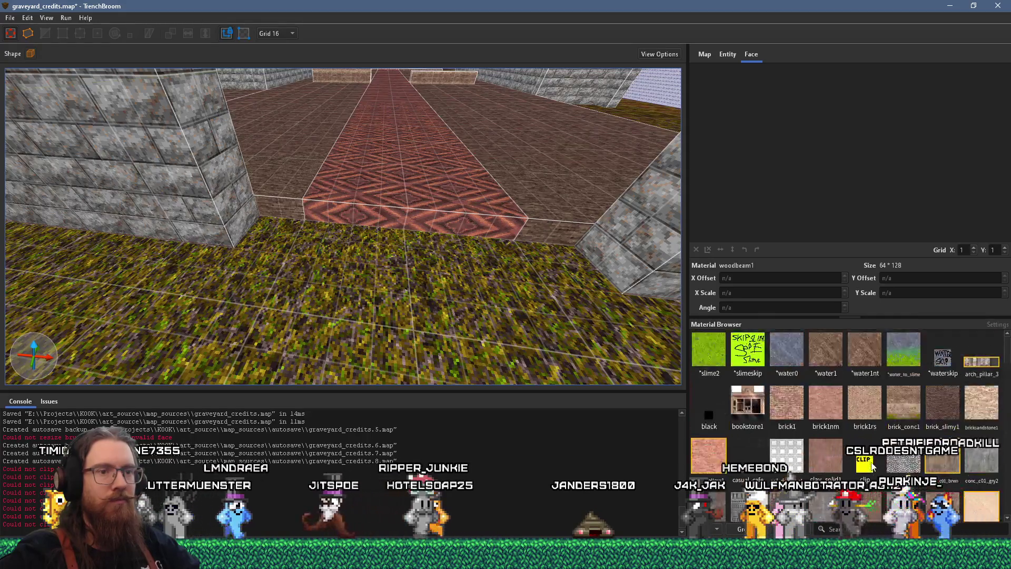
left_click(819, 392)
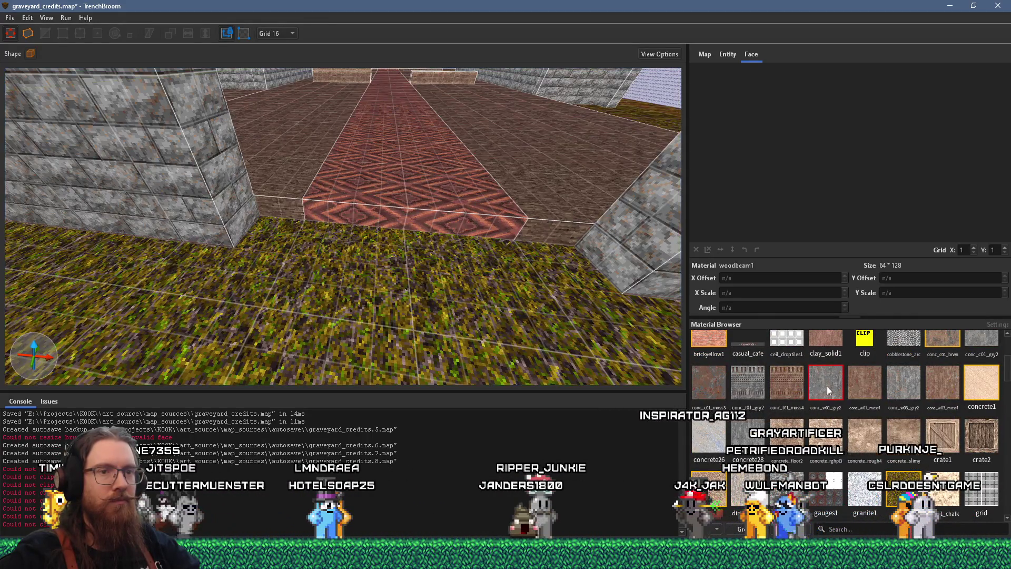
scroll(423, 279, "up", 1)
left_click_drag(253, 234, 592, 283)
scroll(476, 305, "down", 5)
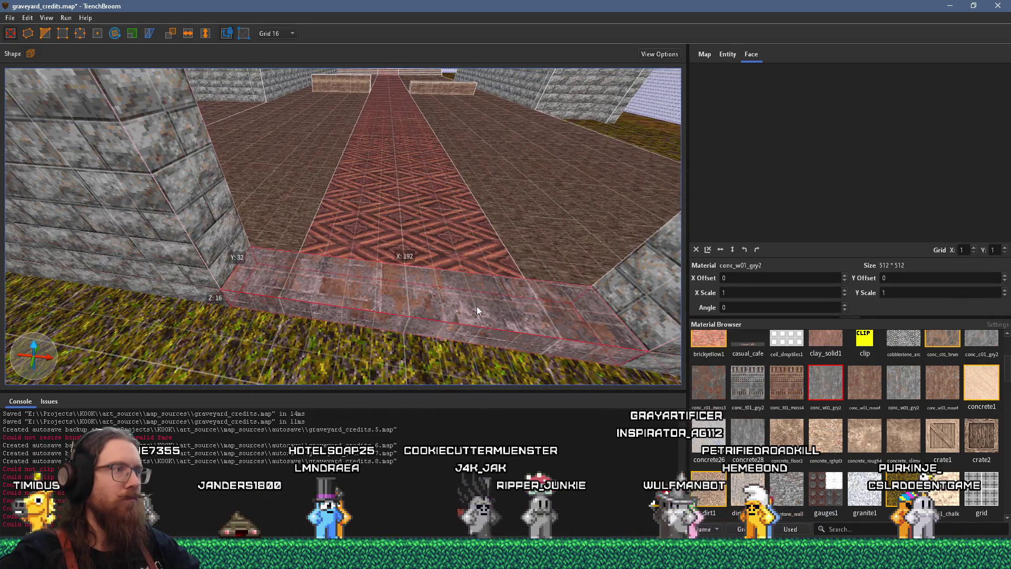
scroll(435, 275, "up", 5)
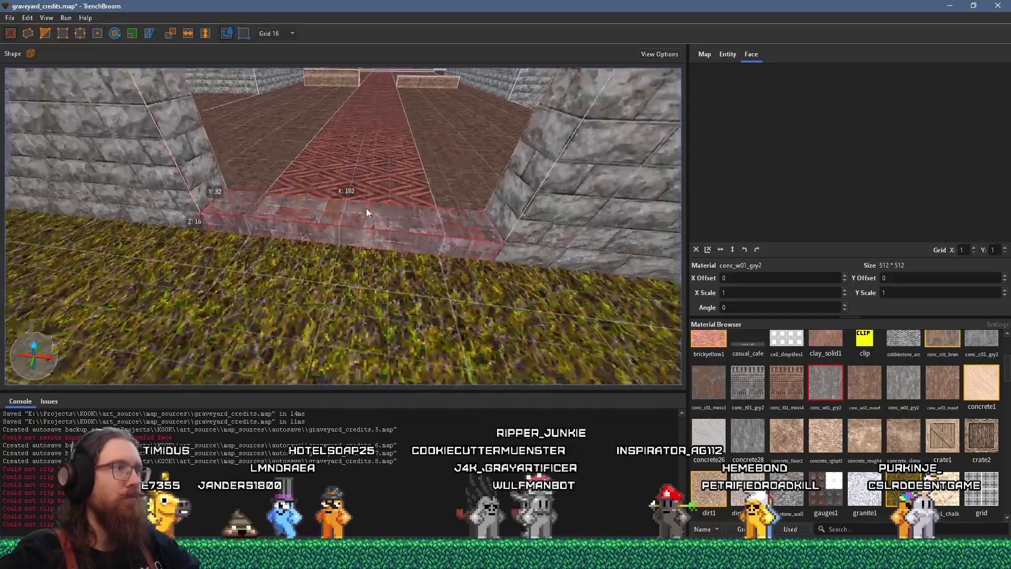
left_click(277, 33)
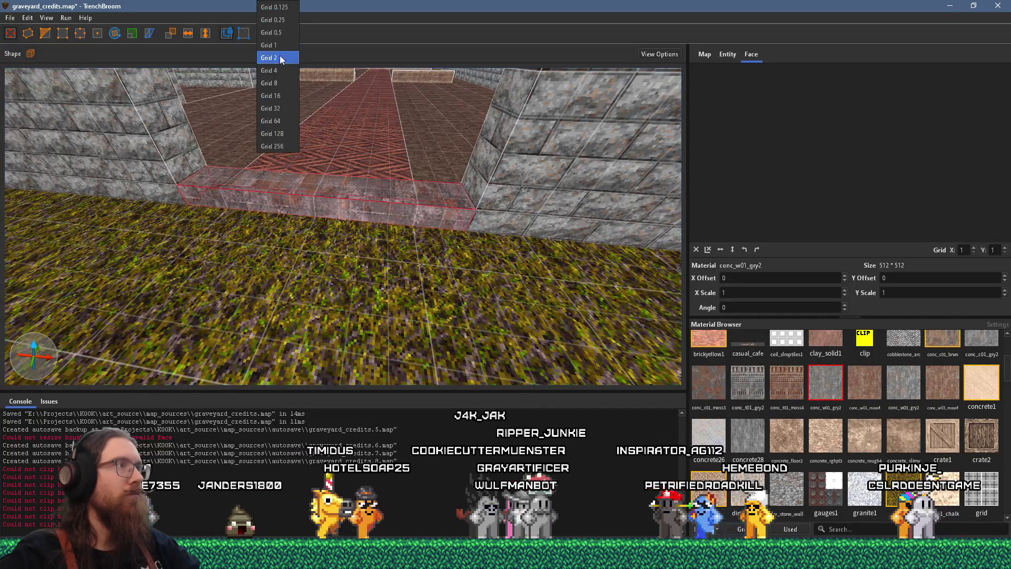
left_click(282, 84)
Step: Try concrete textures on the step and settle on conc_c01_gry2
left_click(899, 388)
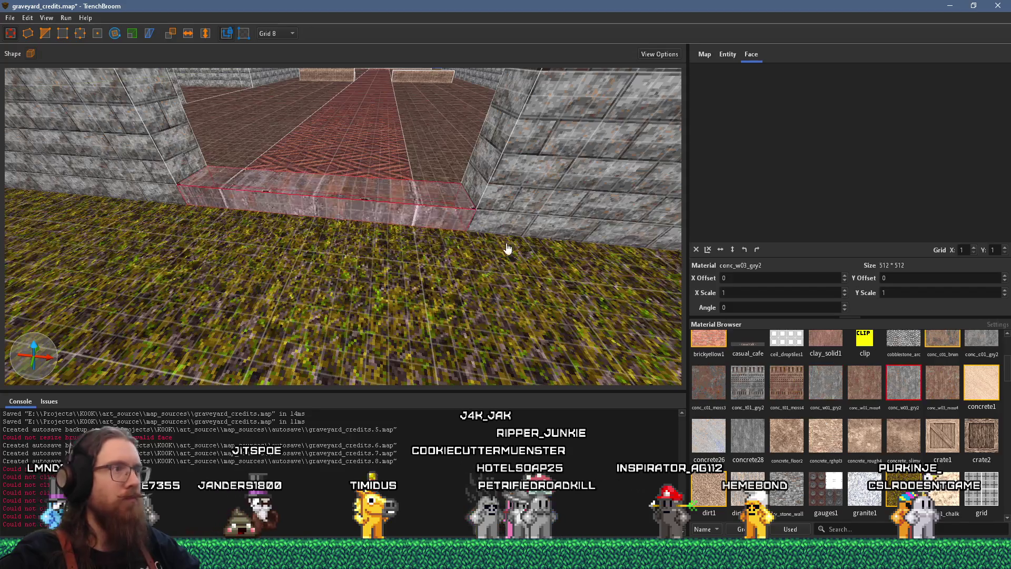
left_click(758, 435)
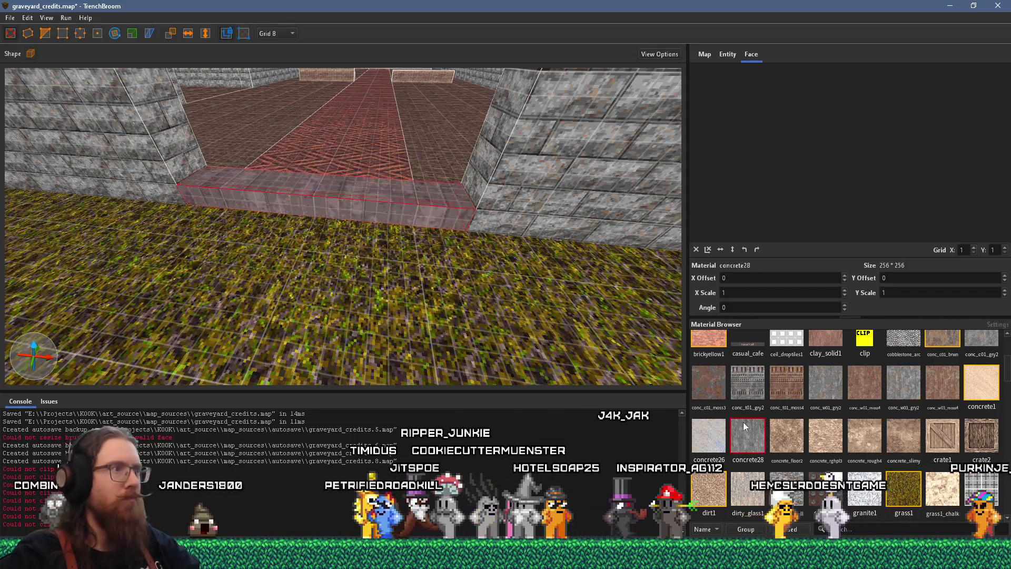
scroll(789, 433, "down", 2)
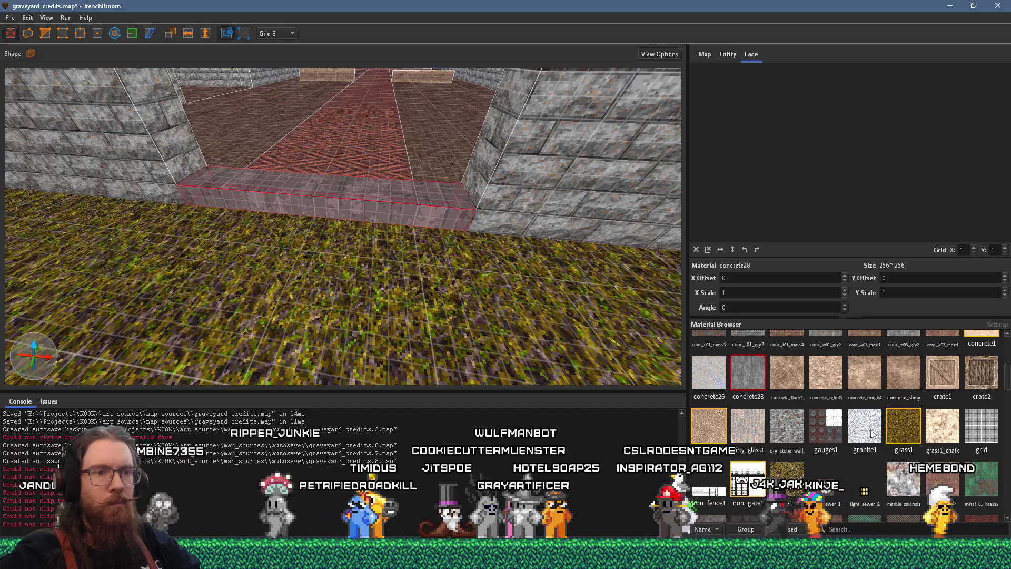
scroll(865, 442, "up", 4)
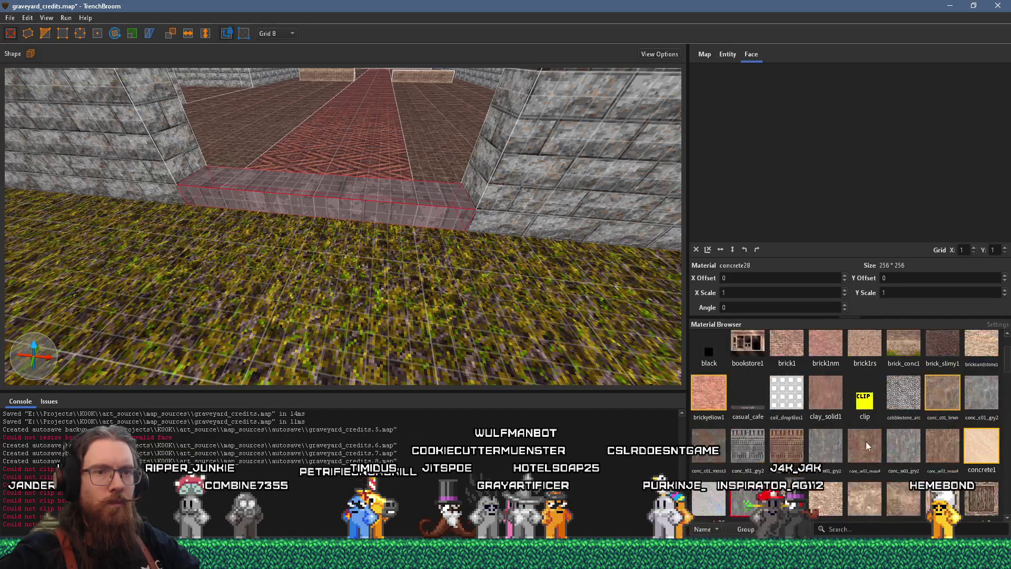
left_click(940, 396)
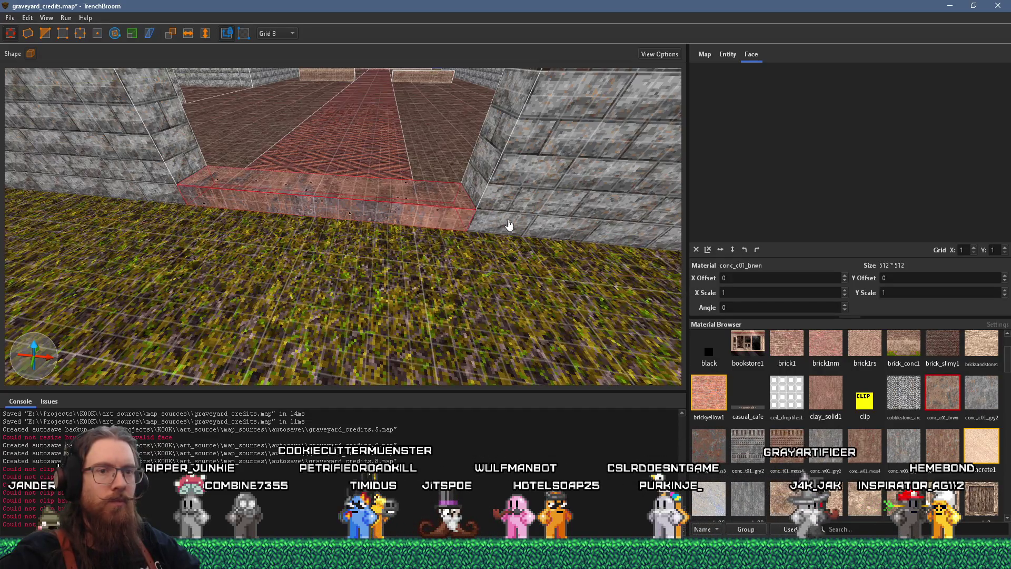
left_click(981, 396)
scroll(539, 235, "up", 3)
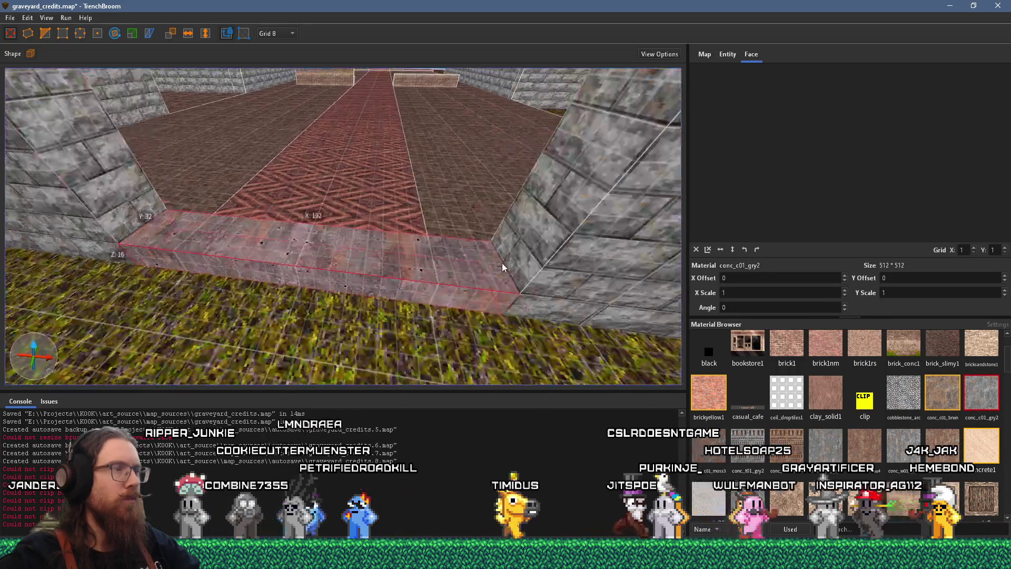
scroll(503, 268, "up", 3)
Step: Make the step 8 units high, extend it toward the grass, and add a second raised step
left_click(414, 283, "ctrl+shift")
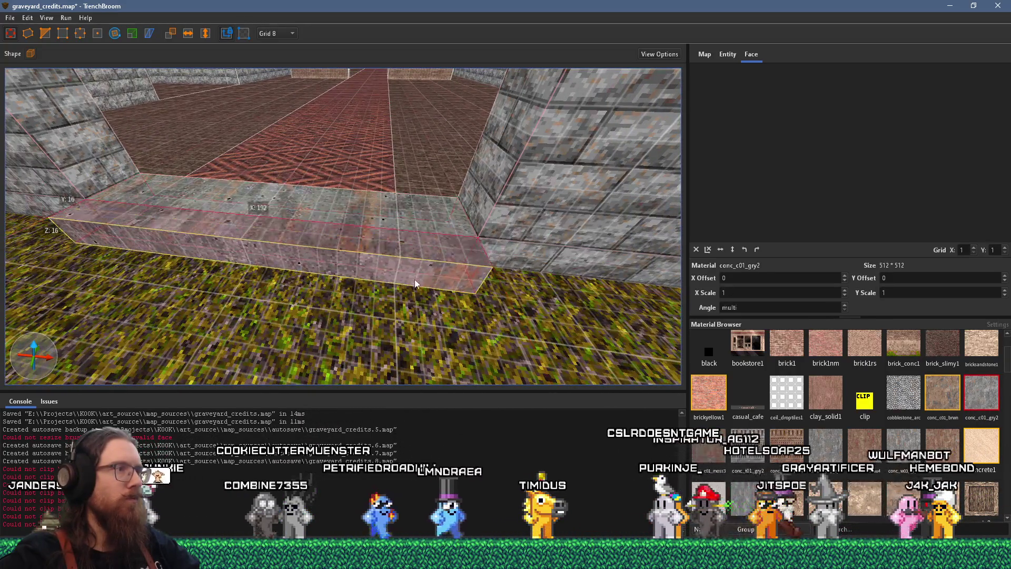
left_click_drag(407, 267, 408, 272)
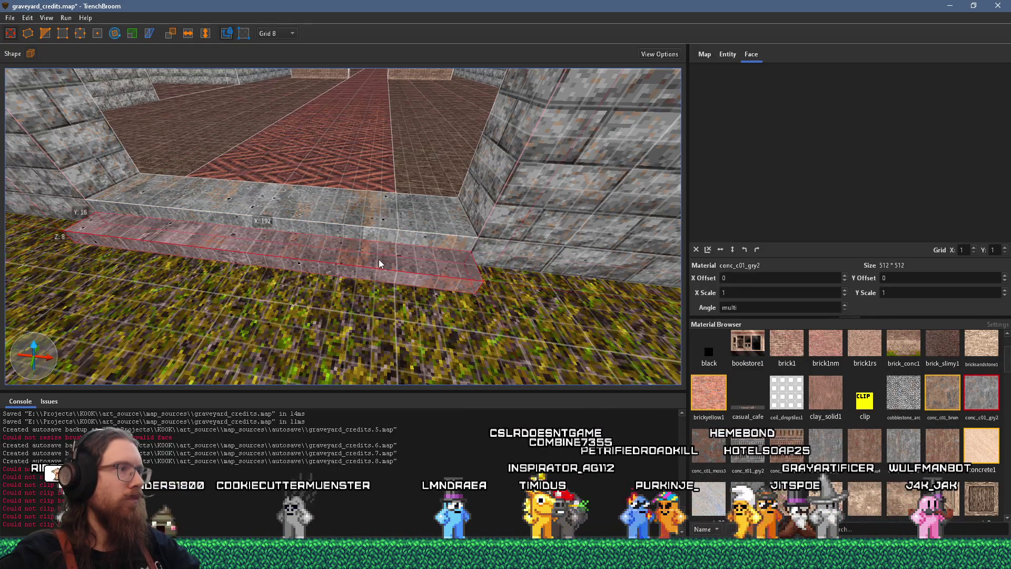
left_click_drag(367, 274, 326, 323)
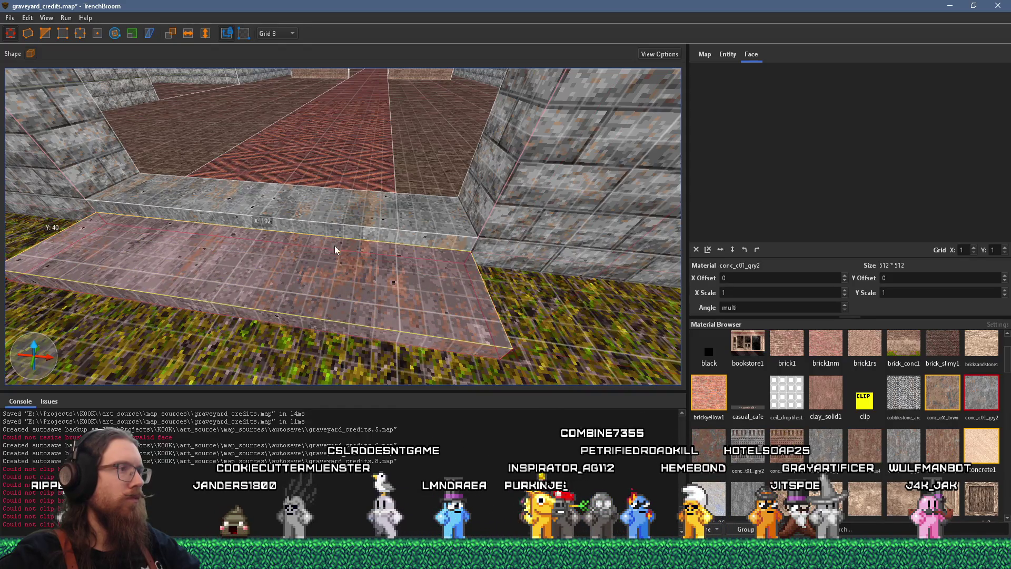
mouse_move(345, 254)
left_mouse_down()
mouse_move(338, 231)
mouse_move(361, 232)
mouse_move(344, 277)
mouse_move(518, 298)
mouse_move(510, 275)
mouse_move(357, 268)
mouse_move(651, 265)
mouse_move(401, 270)
mouse_move(679, 295)
mouse_move(585, 360)
left_mouse_up()
mouse_move(403, 287)
left_mouse_down()
mouse_move(343, 233)
mouse_move(499, 257)
mouse_move(338, 221)
mouse_move(363, 248)
mouse_move(301, 288)
mouse_move(221, 248)
mouse_move(255, 275)
mouse_move(312, 276)
mouse_move(339, 219)
mouse_move(467, 294)
mouse_move(487, 253)
mouse_move(626, 301)
mouse_move(315, 242)
mouse_move(573, 249)
left_mouse_up()
mouse_move(352, 288)
left_mouse_down()
mouse_move(406, 255)
mouse_move(365, 316)
mouse_move(337, 209)
mouse_move(354, 239)
mouse_move(351, 272)
left_mouse_up()
scroll(542, 231, "down", 3)
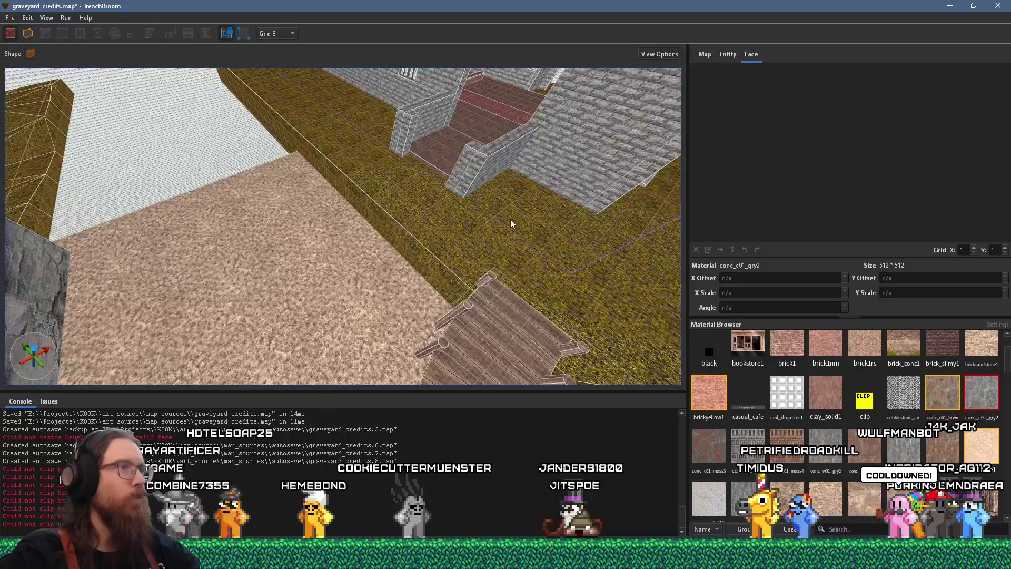
scroll(443, 246, "down", 3)
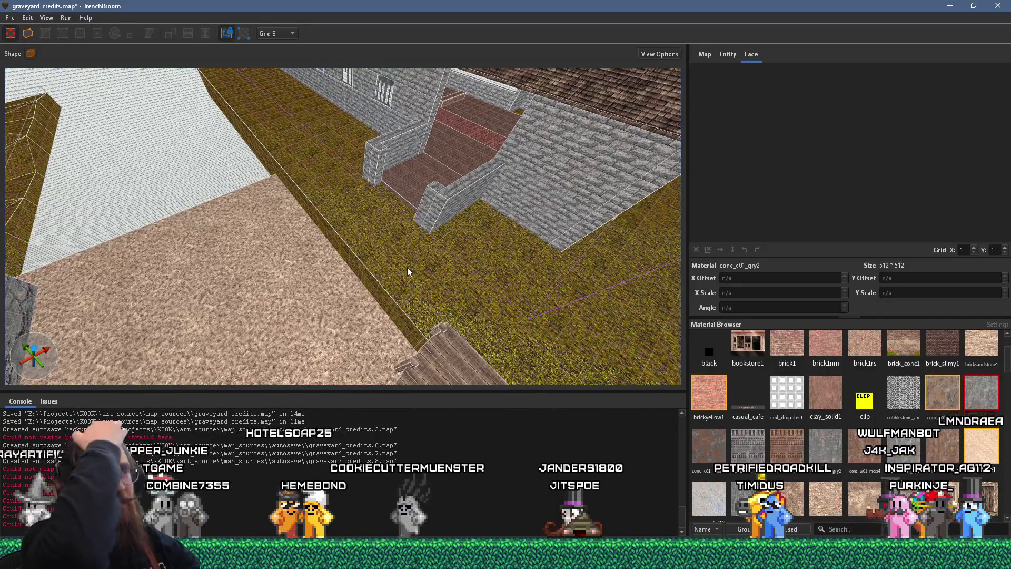
mouse_move(406, 266)
left_mouse_down()
mouse_move(429, 190)
mouse_move(568, 198)
mouse_move(452, 189)
left_mouse_up()
scroll(429, 190, "up", 5)
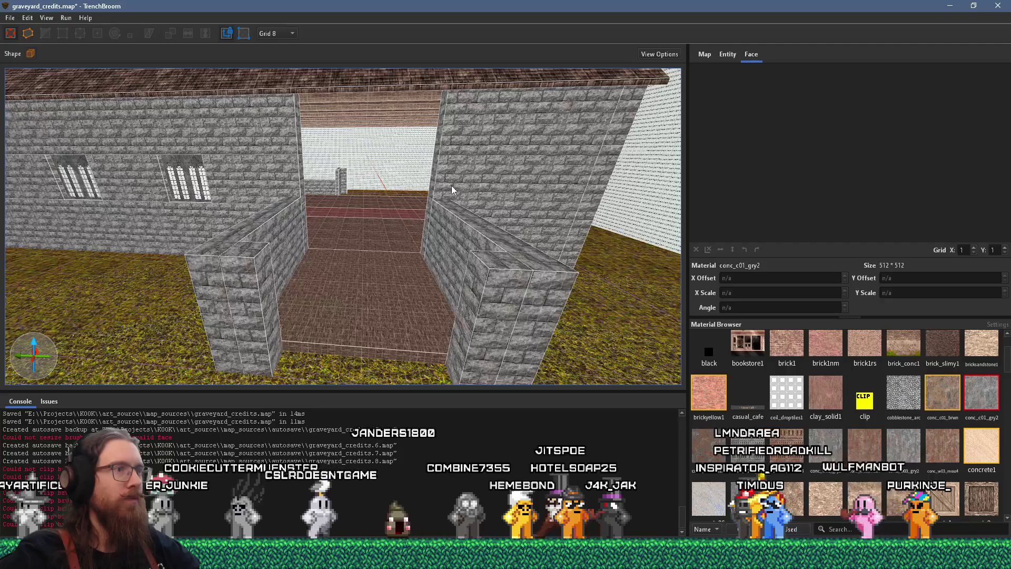
key("ctrl+a")
key("Escape")
mouse_move(246, 259)
left_mouse_down()
mouse_move(475, 251)
mouse_move(343, 213)
mouse_move(196, 209)
mouse_move(554, 214)
left_mouse_up()
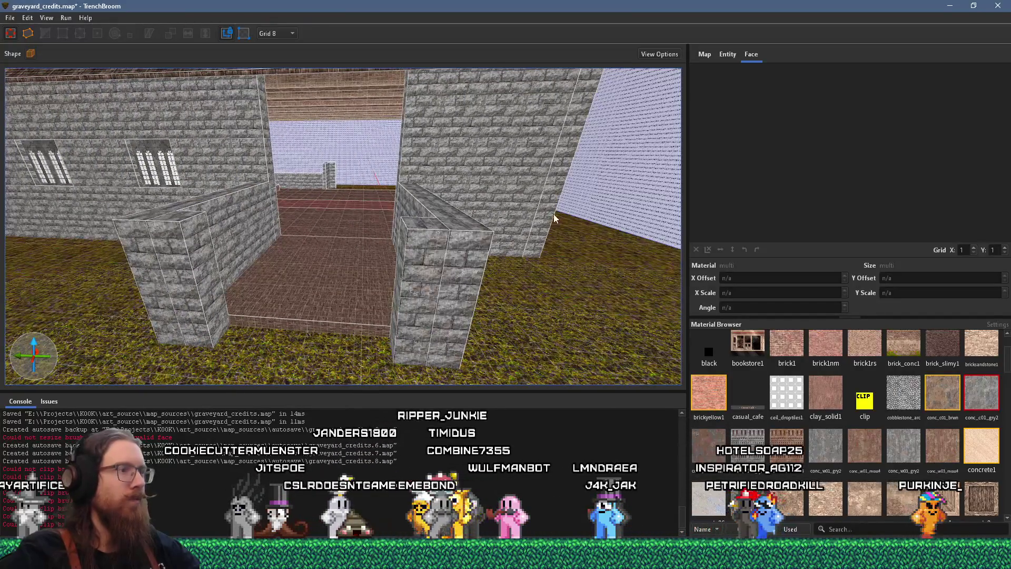
mouse_move(554, 214)
left_mouse_down()
mouse_move(659, 210)
mouse_move(285, 197)
mouse_move(482, 187)
mouse_move(598, 205)
mouse_move(497, 184)
left_mouse_up()
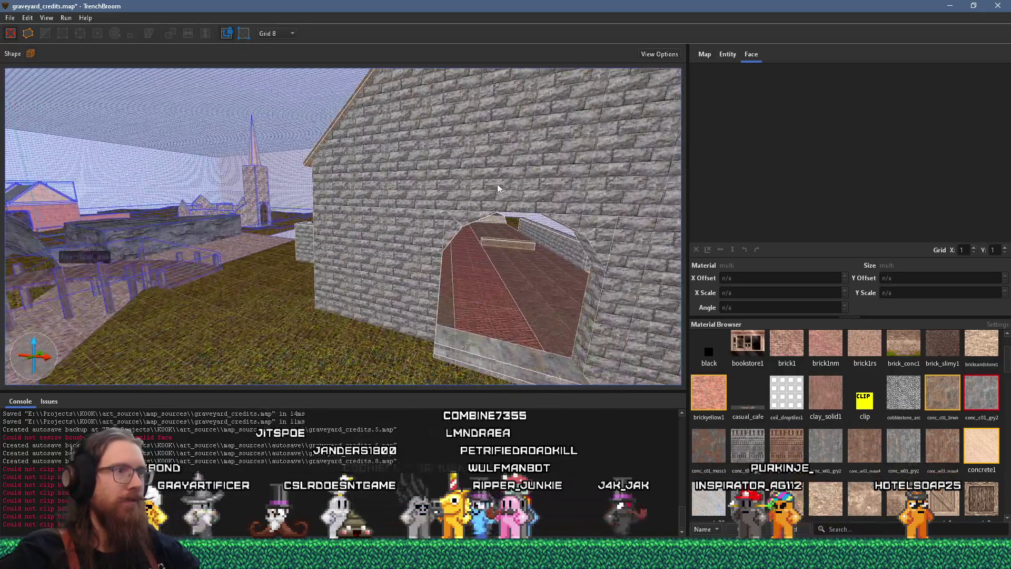
Step: Rotate the two triangular arch-top wedges by 90°
left_click(460, 228, "shift")
left_click(592, 225)
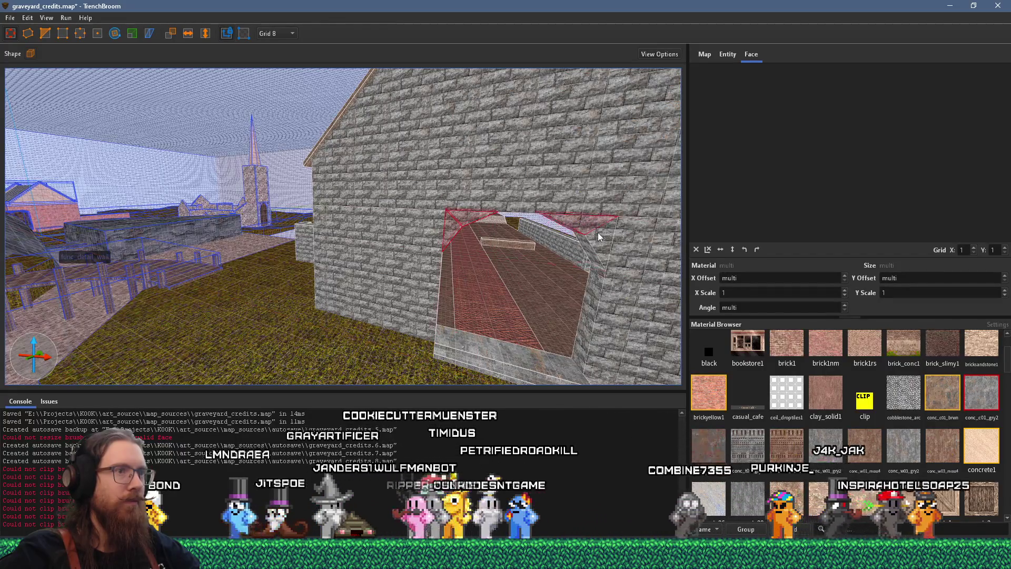
mouse_move(337, 213)
left_mouse_down()
mouse_move(349, 232)
mouse_move(510, 267)
left_mouse_up()
key("r")
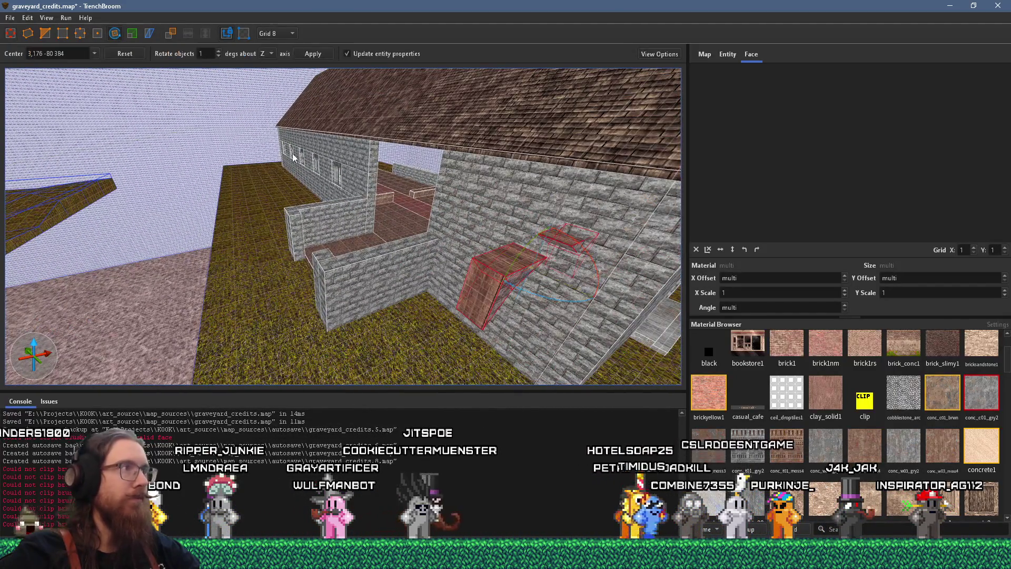
type("90")
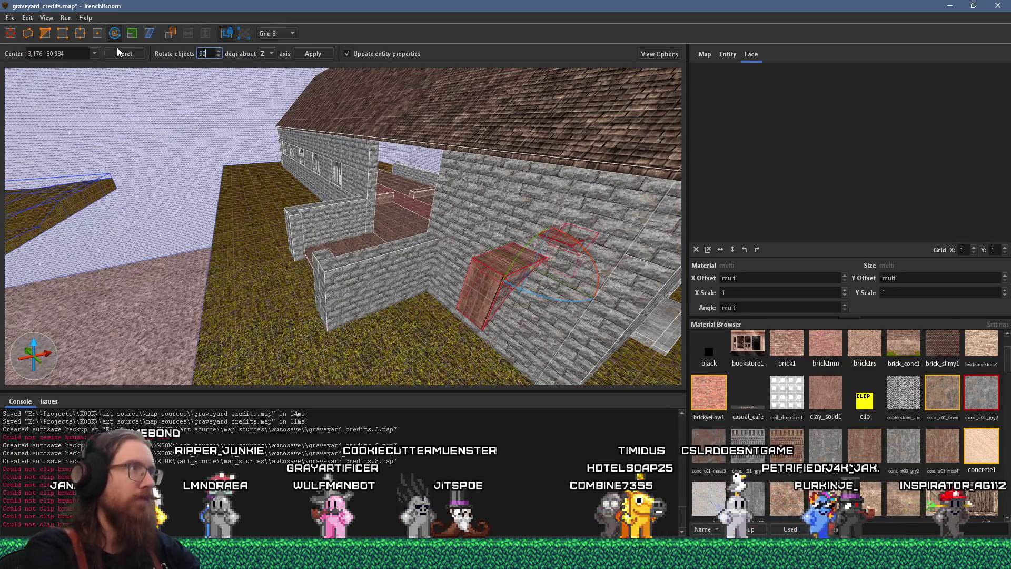
left_click(312, 53)
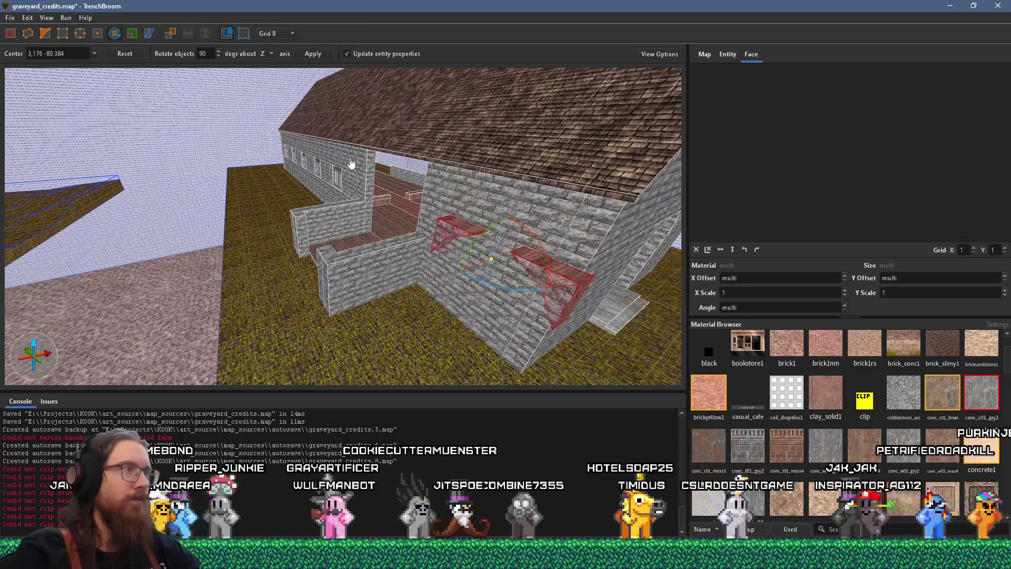
key("r")
Step: Move the rotated wedges onto the tops of the entrance side walls
mouse_move(557, 273)
left_mouse_down()
mouse_move(310, 211)
mouse_move(582, 295)
mouse_move(519, 264)
mouse_move(499, 242)
mouse_move(500, 252)
left_mouse_up()
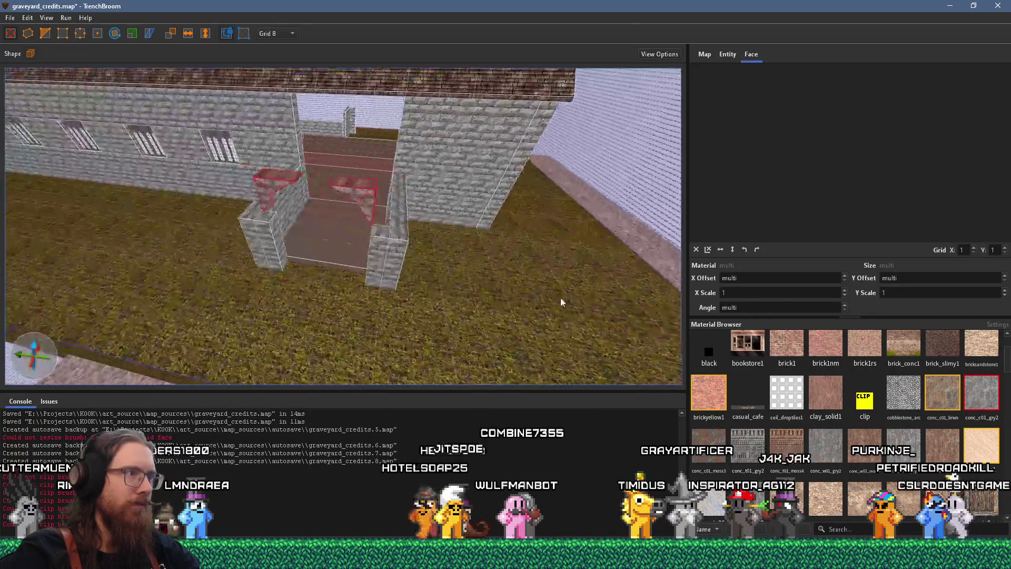
left_click_drag(509, 296, 512, 251)
scroll(476, 279, "down", 5)
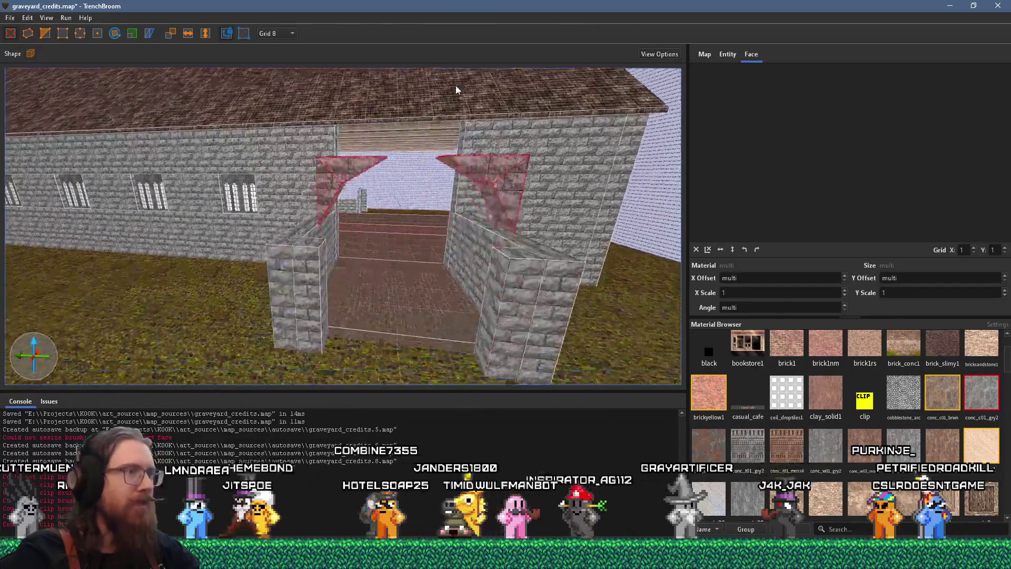
key("a")
key("ctrl+a")
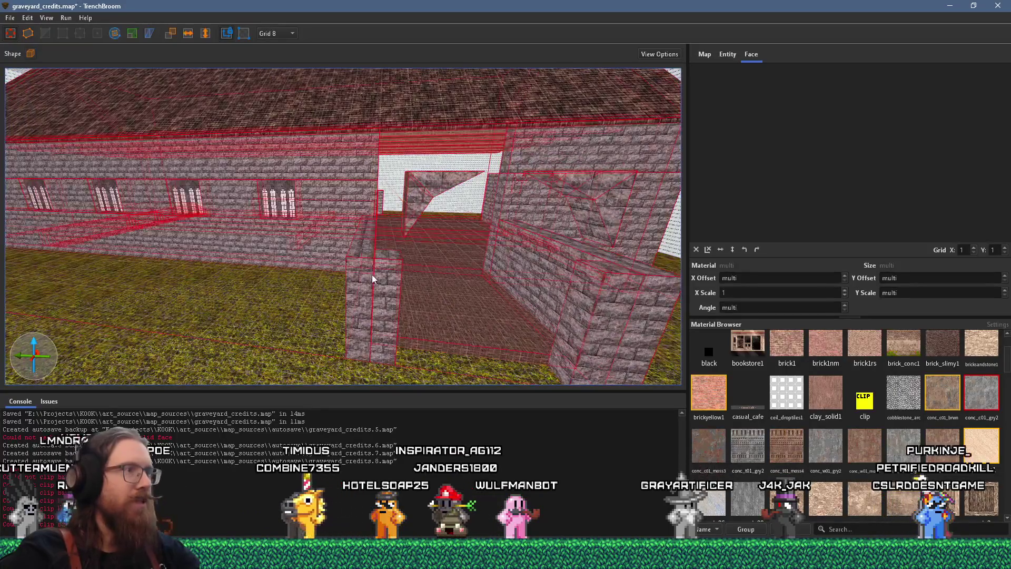
Step: Raise the entrance pillar's top to height 240 and the short grey pillar to roof height
key("Escape")
left_click(375, 279)
left_click_drag(376, 276, 394, 172)
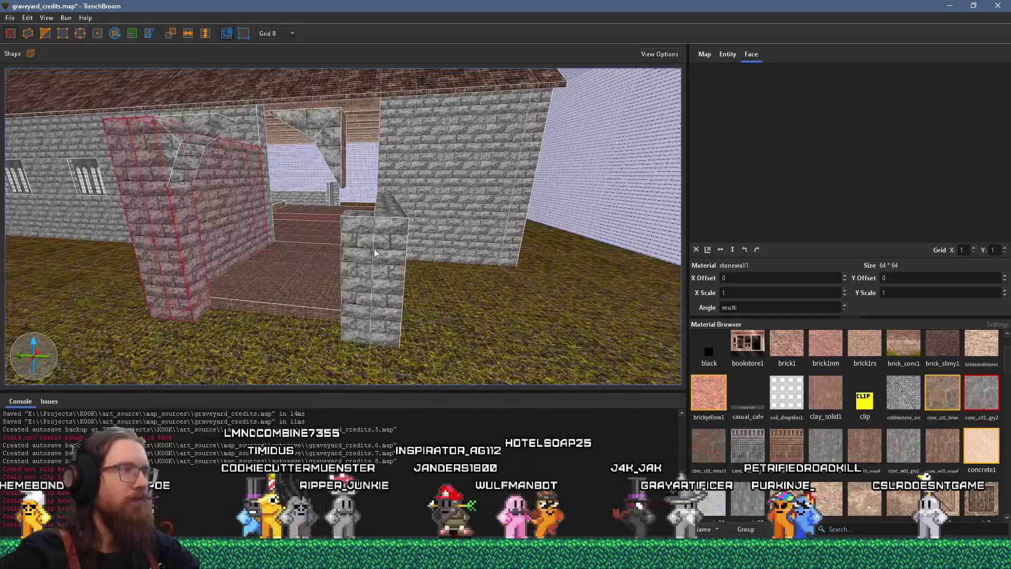
left_click(359, 240)
mouse_move(383, 245)
left_mouse_down()
mouse_move(397, 214)
mouse_move(393, 115)
mouse_move(449, 255)
left_mouse_up()
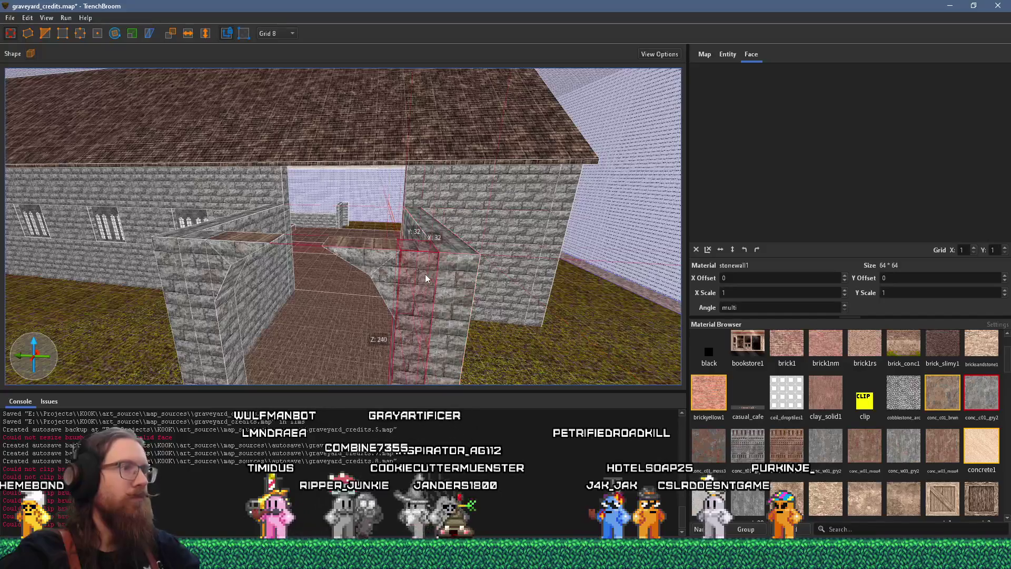
Step: Stretch the 32-unit stonewall1 block along Y into a 256-unit beam over the porch walls
left_click_drag(390, 226, 176, 226)
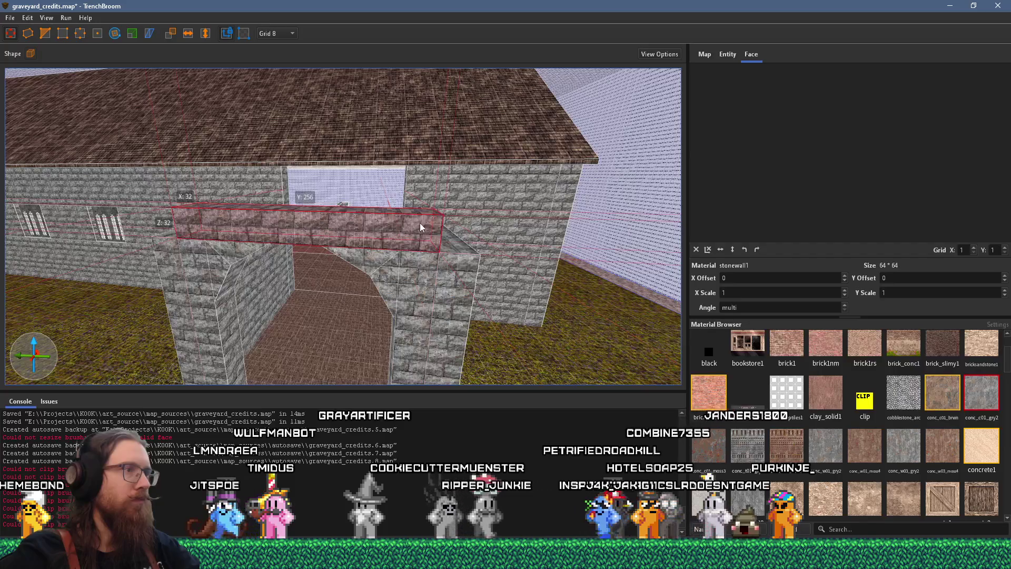
left_click_drag(449, 203, 280, 214)
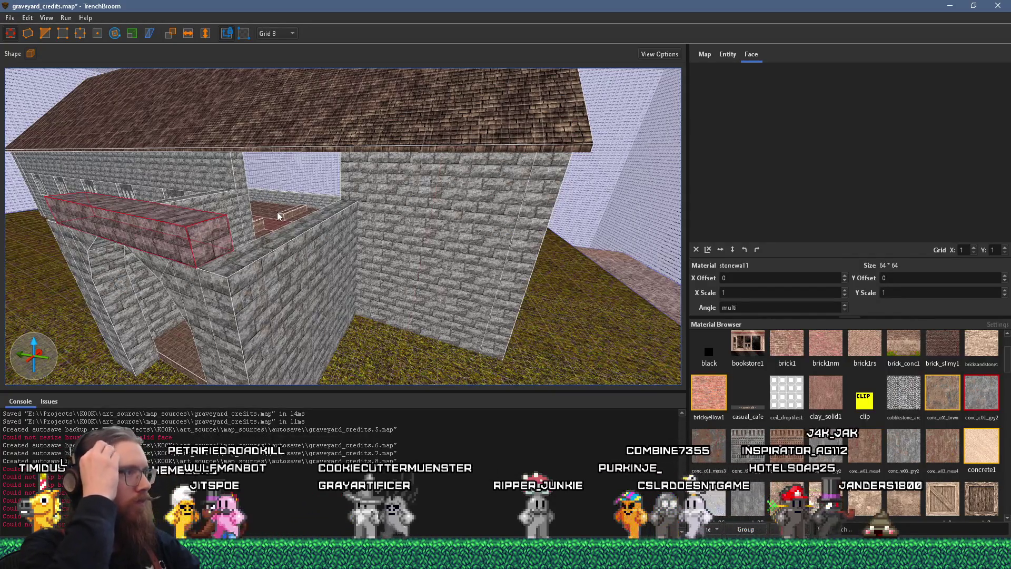
left_click_drag(277, 211, 398, 238)
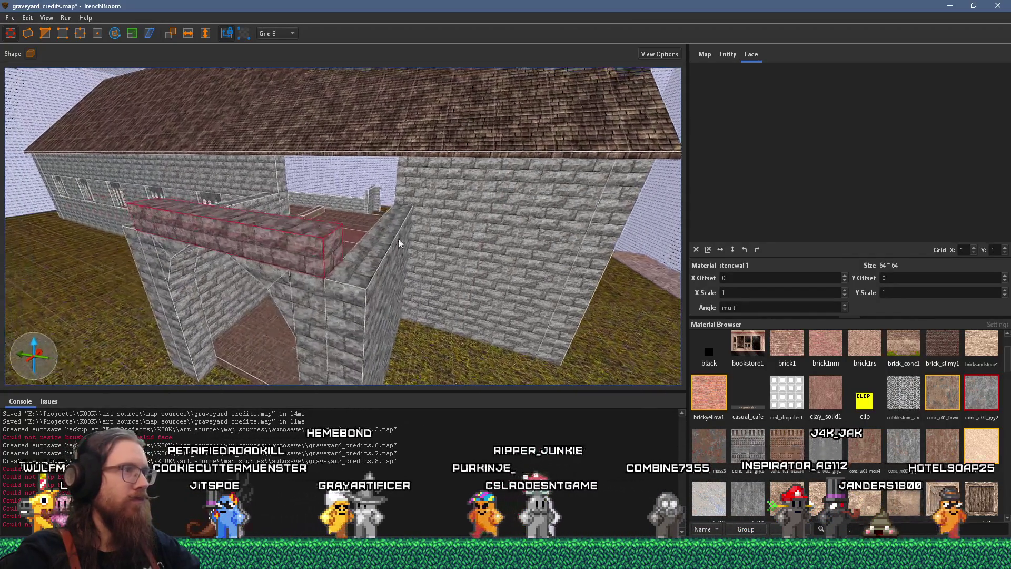
left_click(387, 229)
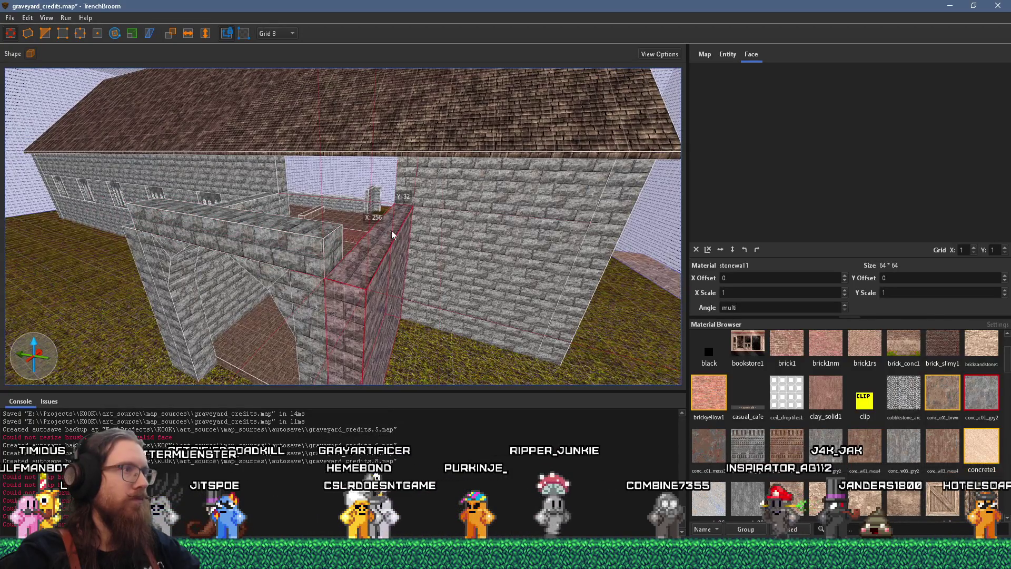
scroll(381, 230, "up", 3)
mouse_move(367, 231)
left_mouse_down()
mouse_move(482, 219)
mouse_move(496, 240)
mouse_move(576, 177)
left_mouse_up()
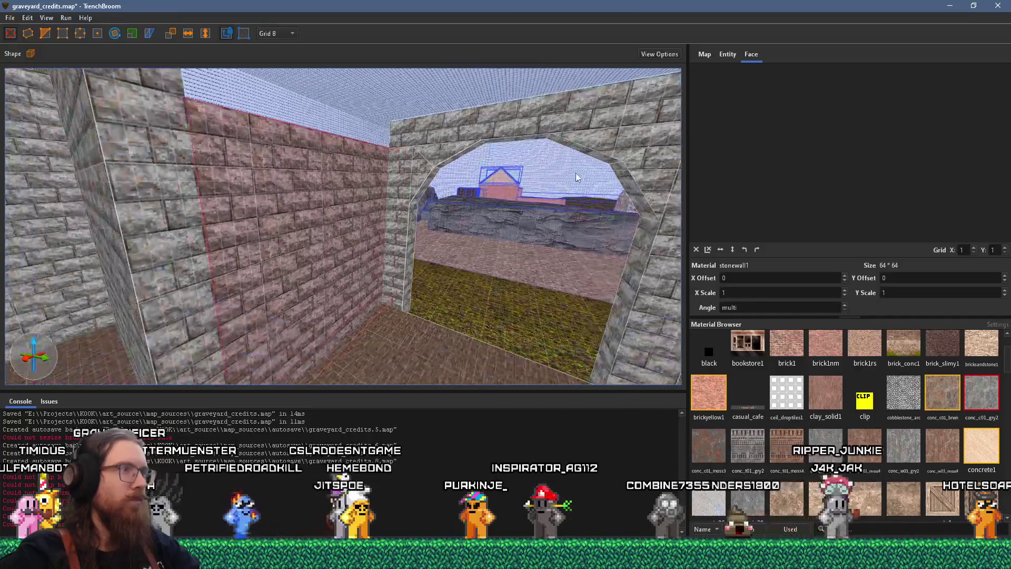
Step: Move the archway brush forward to the front of the porch
key("Escape")
left_click_drag(418, 166, 397, 184)
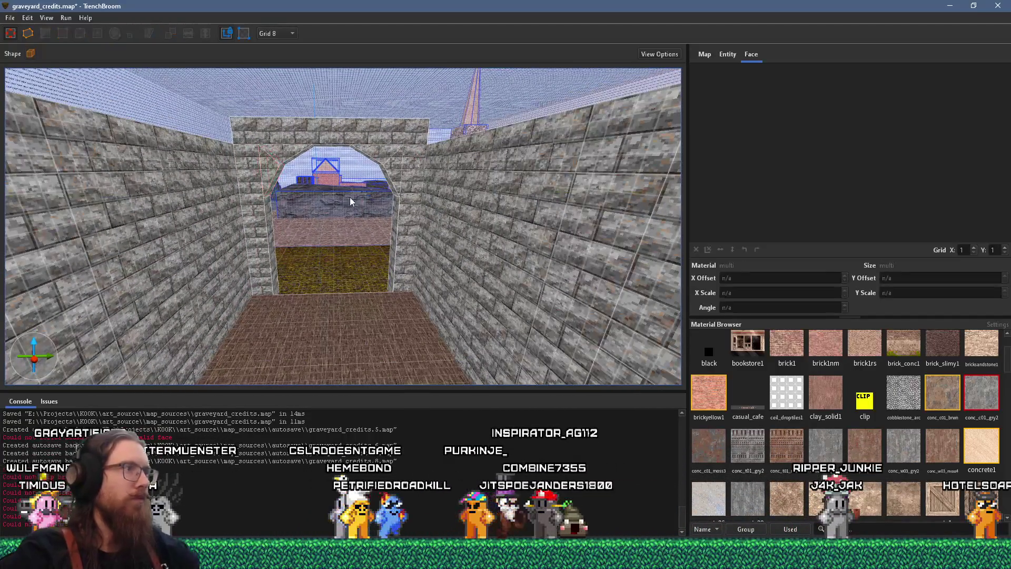
left_click(276, 156)
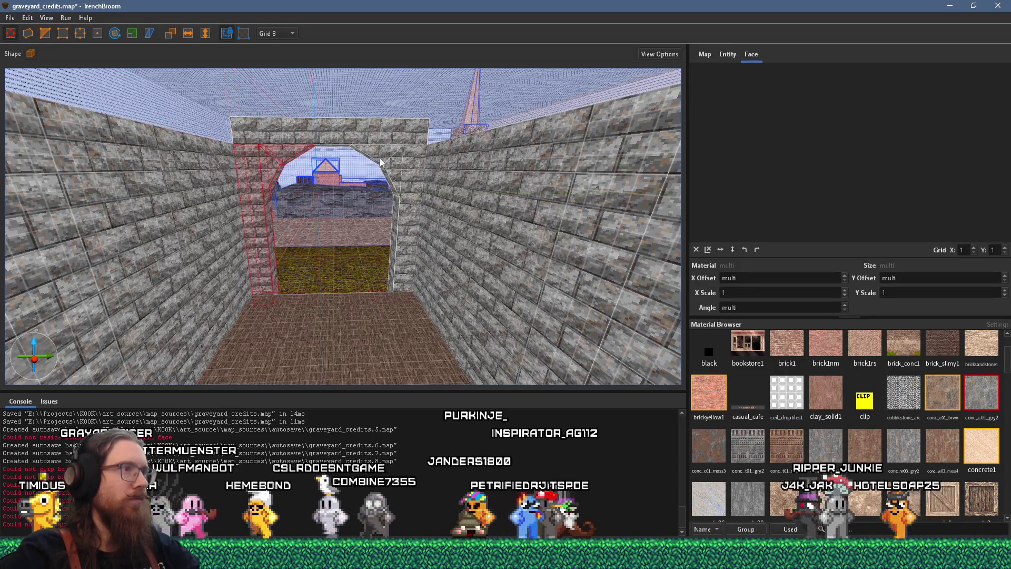
scroll(406, 188, "down", 4)
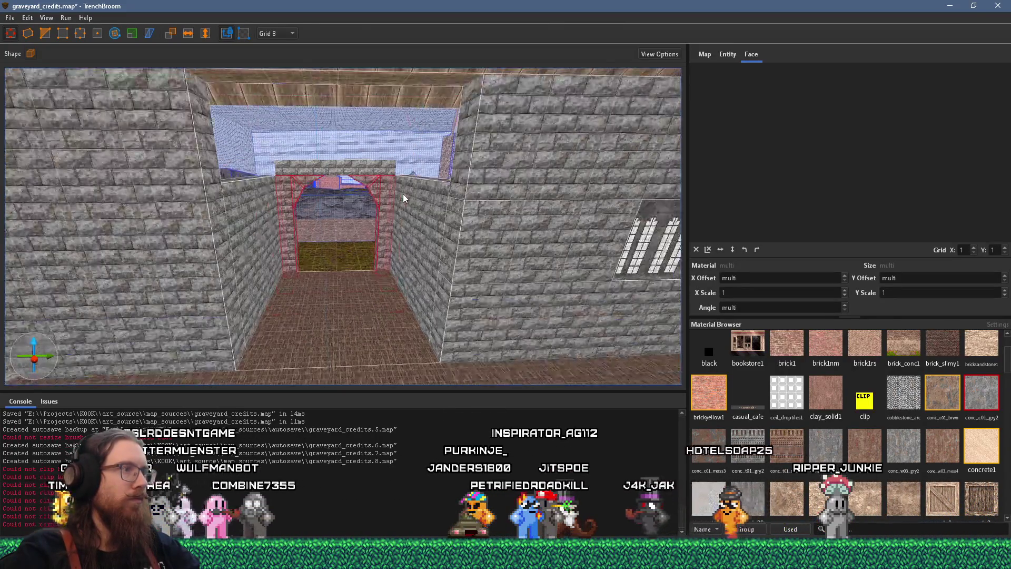
mouse_move(386, 210)
left_mouse_down()
mouse_move(416, 267)
mouse_move(438, 266)
mouse_move(438, 257)
left_mouse_up()
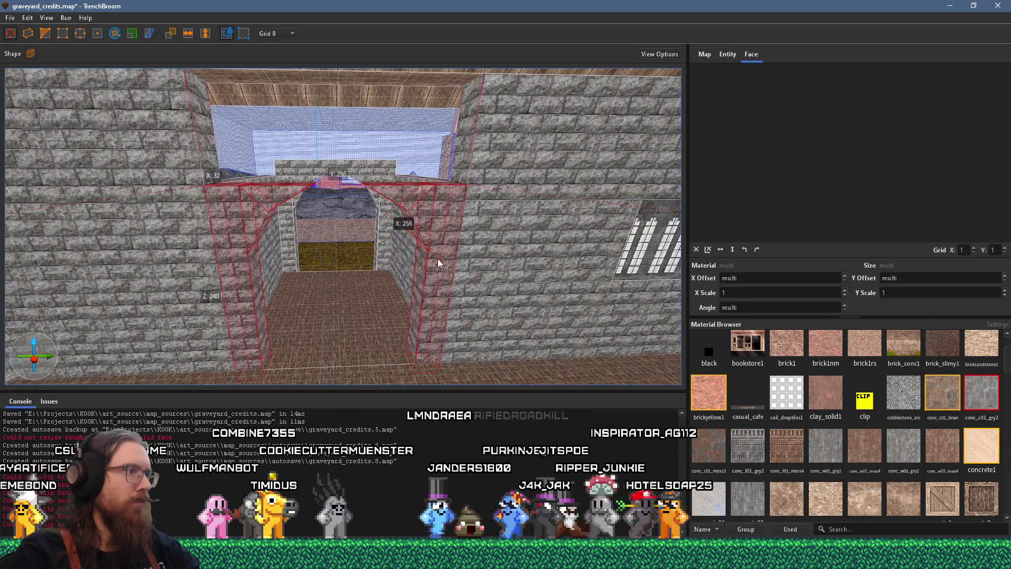
Step: Extend the wall brush behind the archway from 32 to 256 units along X
scroll(419, 245, "down", 1)
scroll(420, 249, "up", 3)
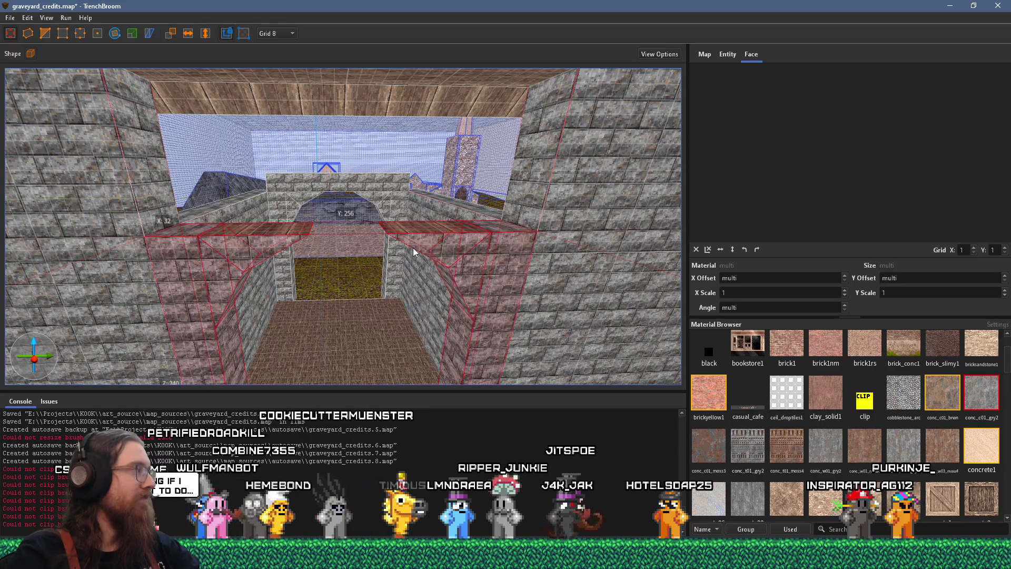
left_click(356, 188)
mouse_move(356, 188)
left_mouse_down()
mouse_move(358, 229)
mouse_move(345, 105)
mouse_move(340, 189)
mouse_move(352, 290)
mouse_move(348, 207)
mouse_move(342, 243)
mouse_move(469, 242)
mouse_move(552, 207)
mouse_move(485, 232)
mouse_move(516, 177)
mouse_move(541, 203)
mouse_move(428, 182)
mouse_move(443, 210)
mouse_move(420, 226)
mouse_move(433, 175)
mouse_move(428, 292)
mouse_move(440, 154)
mouse_move(333, 237)
mouse_move(394, 244)
mouse_move(352, 226)
mouse_move(431, 250)
mouse_move(355, 243)
mouse_move(380, 266)
mouse_move(400, 231)
mouse_move(532, 313)
left_mouse_up()
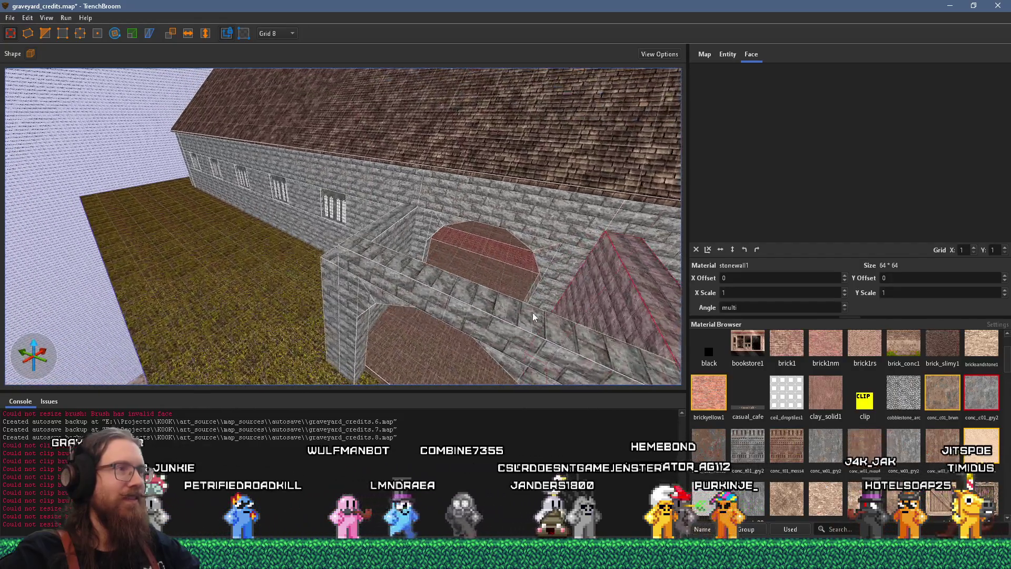
Step: Select the pillar brush and rotate it into a wide, angled roof slab
left_click(387, 222)
mouse_move(397, 209)
left_mouse_down()
mouse_move(457, 236)
mouse_move(395, 247)
mouse_move(426, 232)
mouse_move(416, 258)
mouse_move(422, 241)
mouse_move(345, 225)
left_mouse_up()
mouse_move(387, 195)
left_mouse_down()
mouse_move(390, 208)
mouse_move(422, 120)
mouse_move(293, 174)
mouse_move(519, 266)
mouse_move(485, 265)
left_mouse_up()
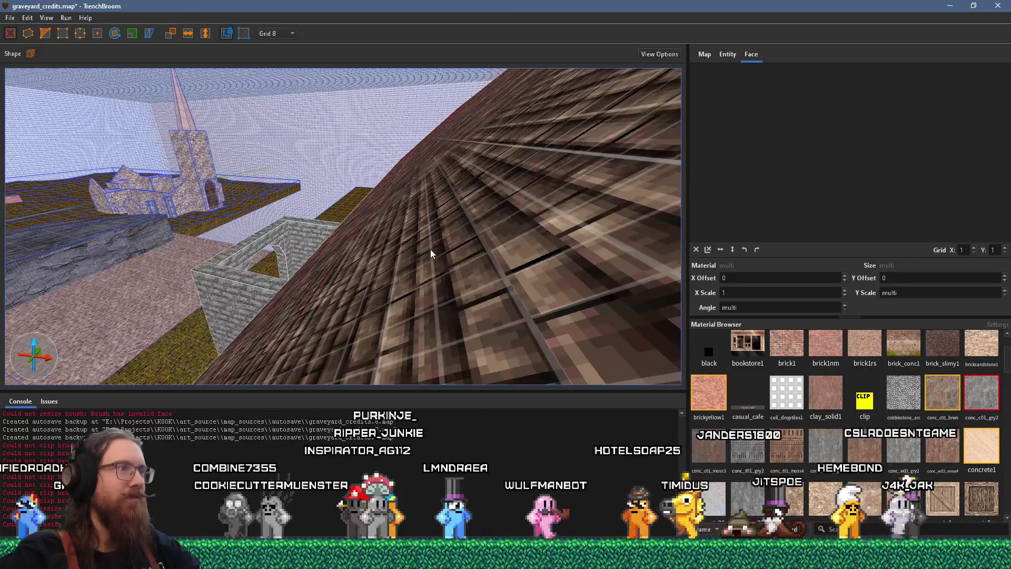
mouse_move(424, 266)
left_mouse_down()
mouse_move(406, 211)
mouse_move(293, 176)
mouse_move(276, 152)
mouse_move(359, 191)
mouse_move(463, 269)
mouse_move(417, 270)
mouse_move(355, 311)
mouse_move(316, 252)
left_mouse_up()
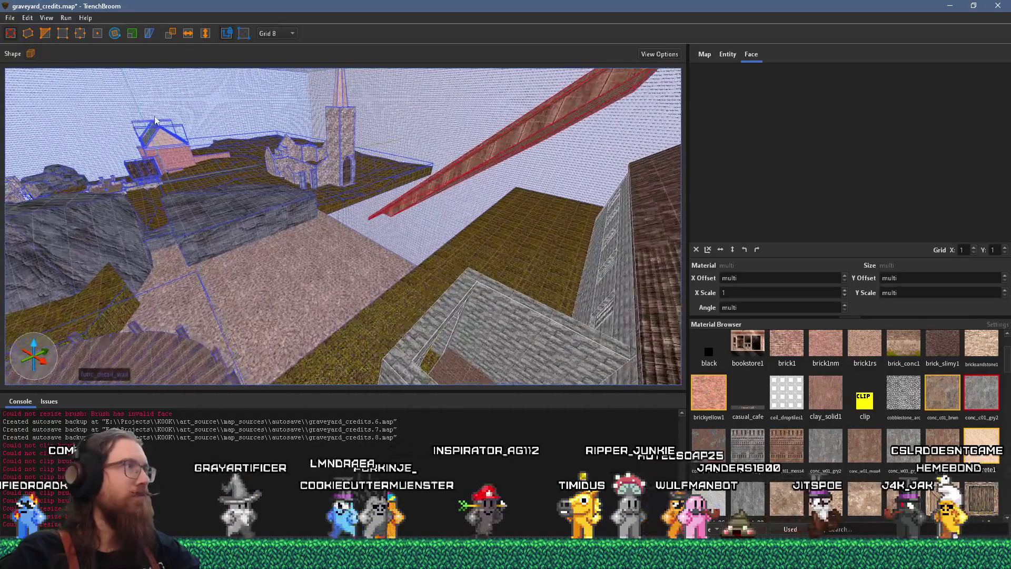
left_click(115, 34)
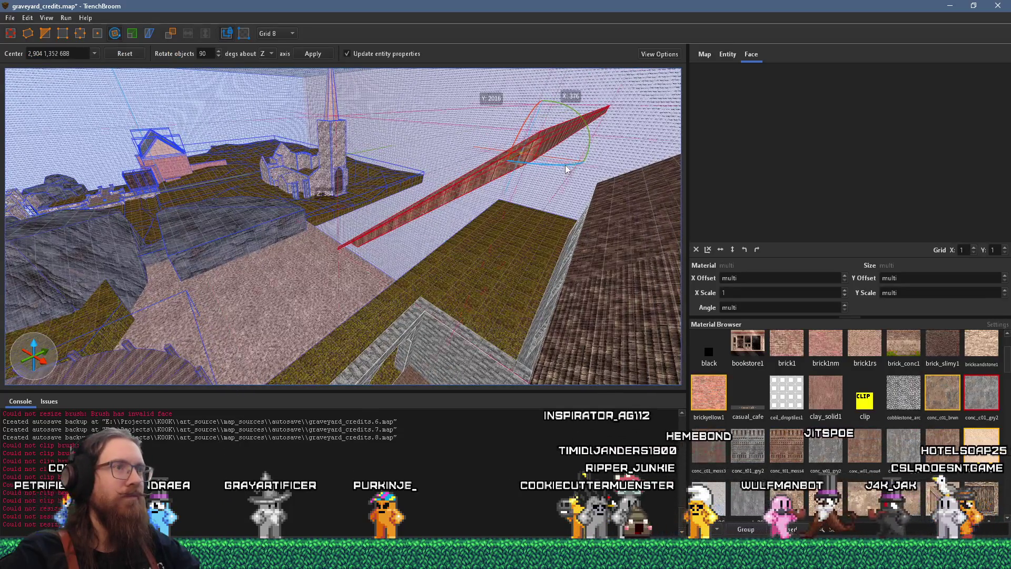
left_click_drag(564, 166, 502, 165)
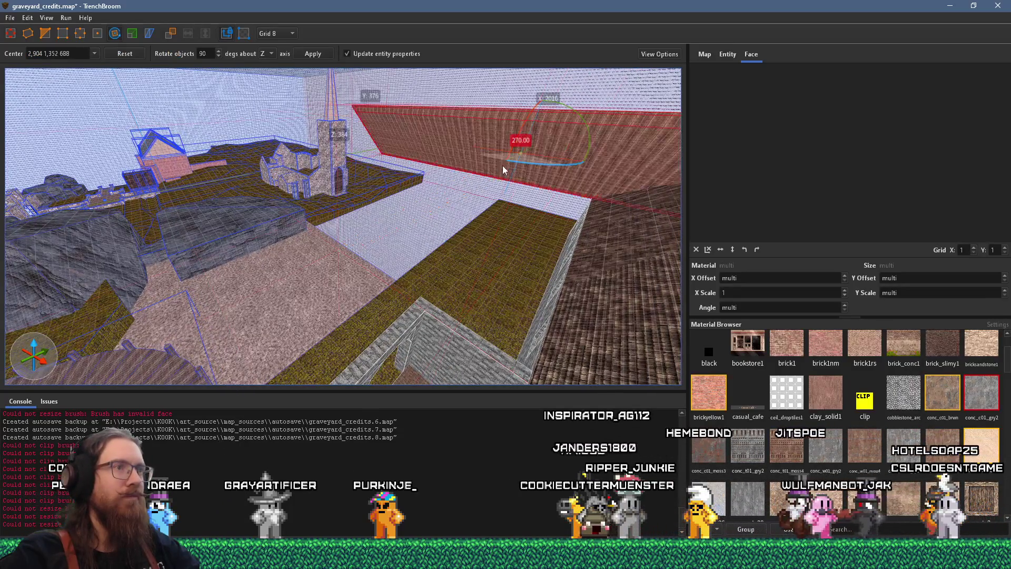
left_click(10, 34)
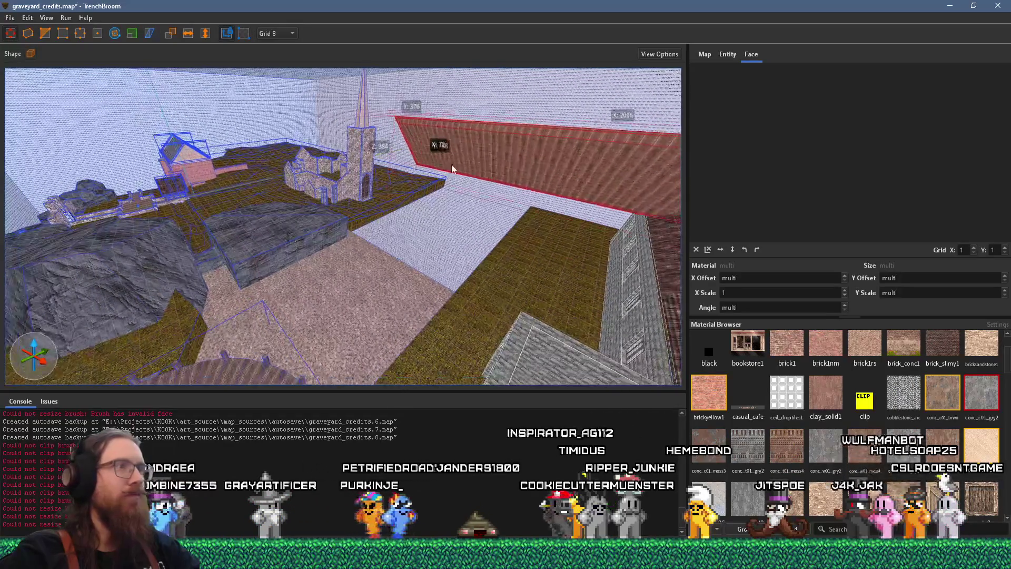
Step: Readjust the roof slab's angle and shorten it along its length
scroll(566, 358, "up", 10)
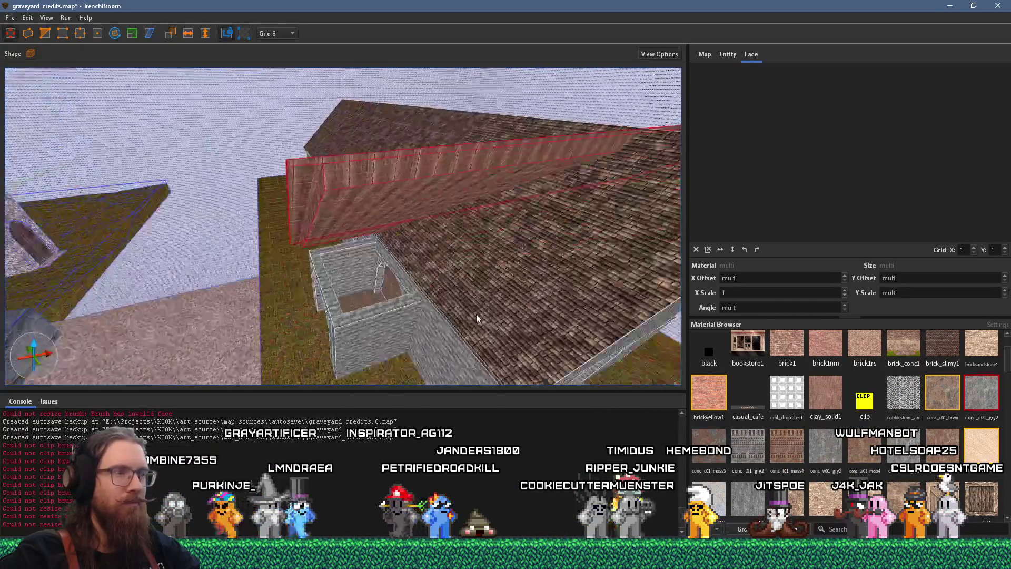
scroll(373, 246, "up", 8)
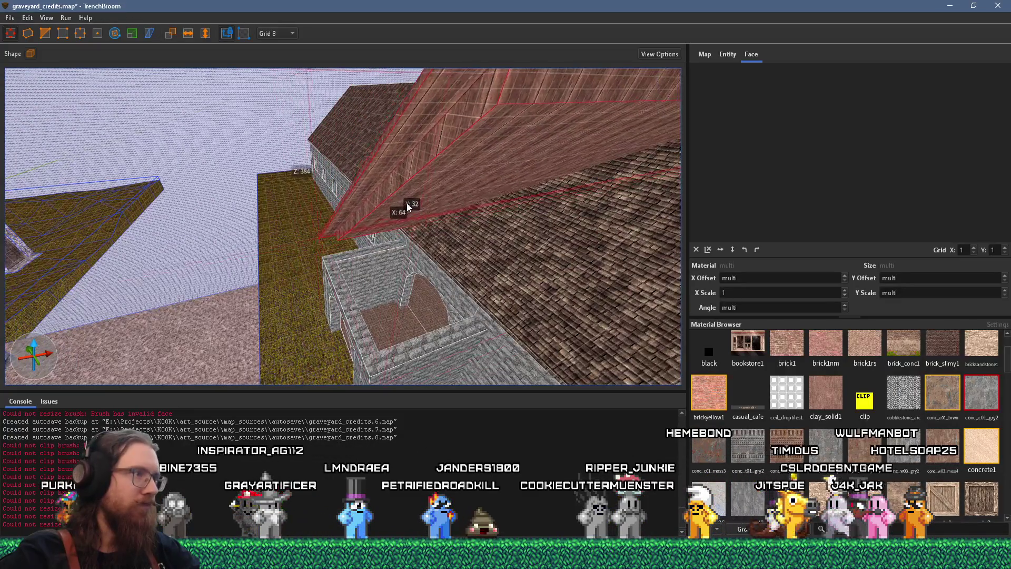
scroll(491, 133, "down", 8)
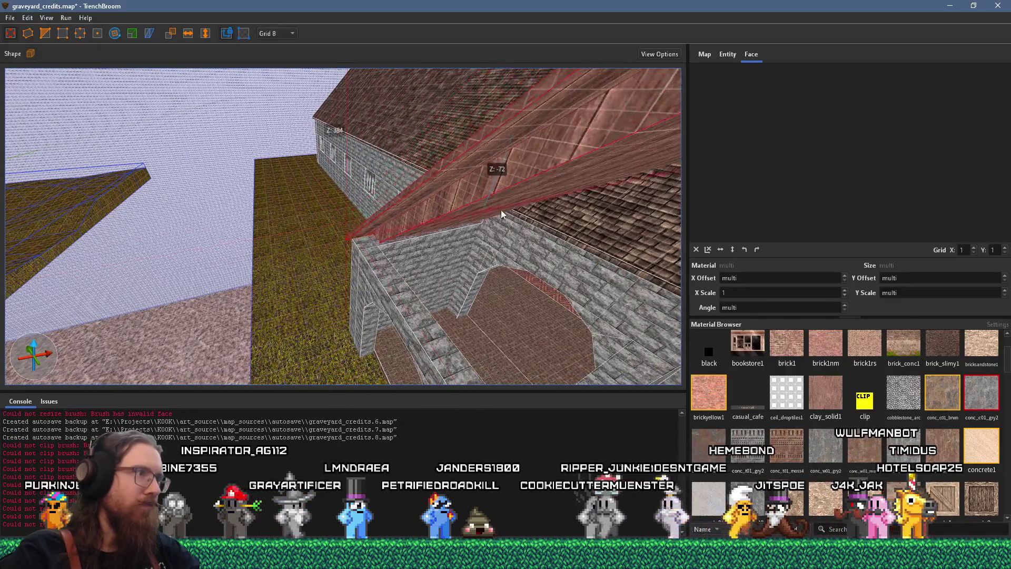
scroll(501, 221, "up", 8)
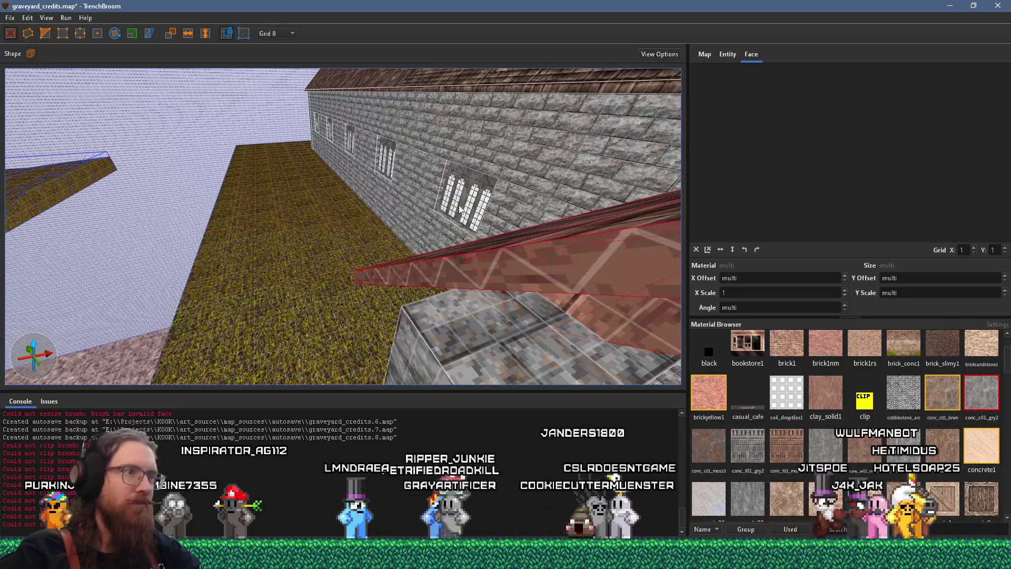
scroll(412, 217, "down", 5)
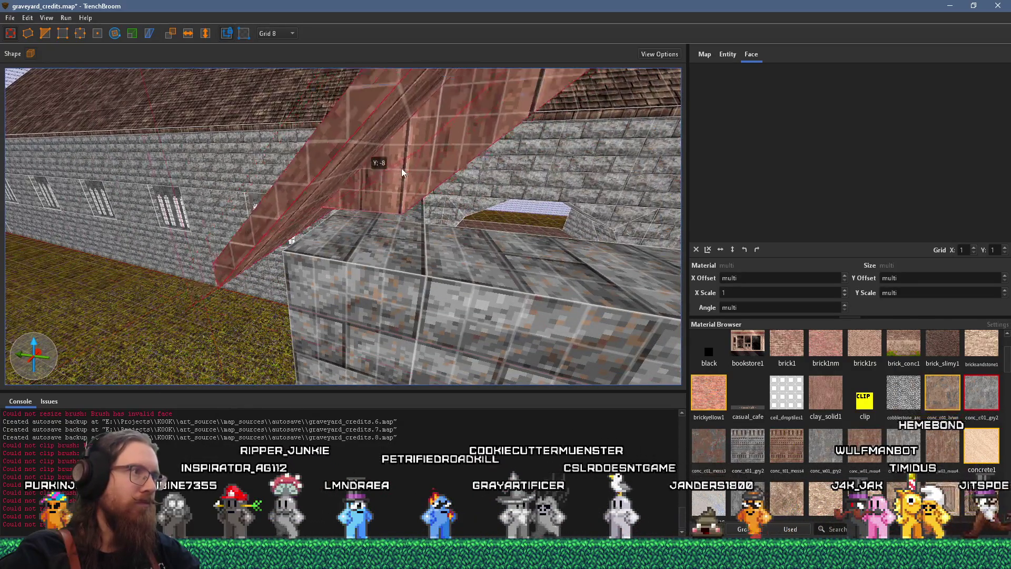
scroll(407, 167, "up", 8)
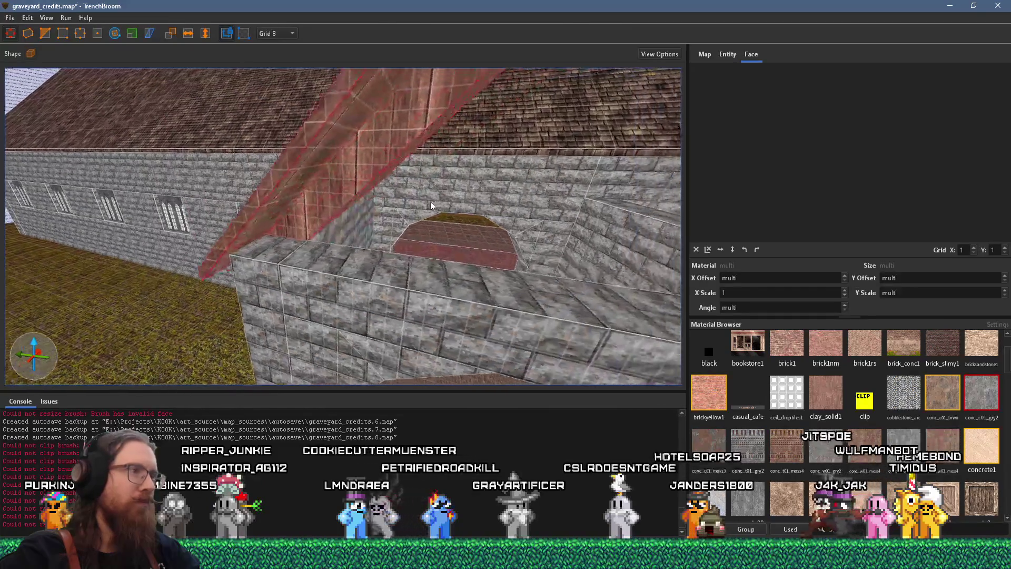
mouse_move(355, 220)
left_mouse_down()
mouse_move(264, 251)
mouse_move(298, 213)
mouse_move(254, 116)
mouse_move(279, 154)
mouse_move(399, 160)
mouse_move(479, 144)
mouse_move(293, 286)
mouse_move(239, 291)
mouse_move(294, 223)
mouse_move(537, 214)
mouse_move(457, 252)
mouse_move(267, 264)
mouse_move(275, 241)
mouse_move(435, 112)
mouse_move(352, 228)
mouse_move(419, 154)
mouse_move(426, 214)
mouse_move(473, 203)
mouse_move(534, 151)
left_mouse_up()
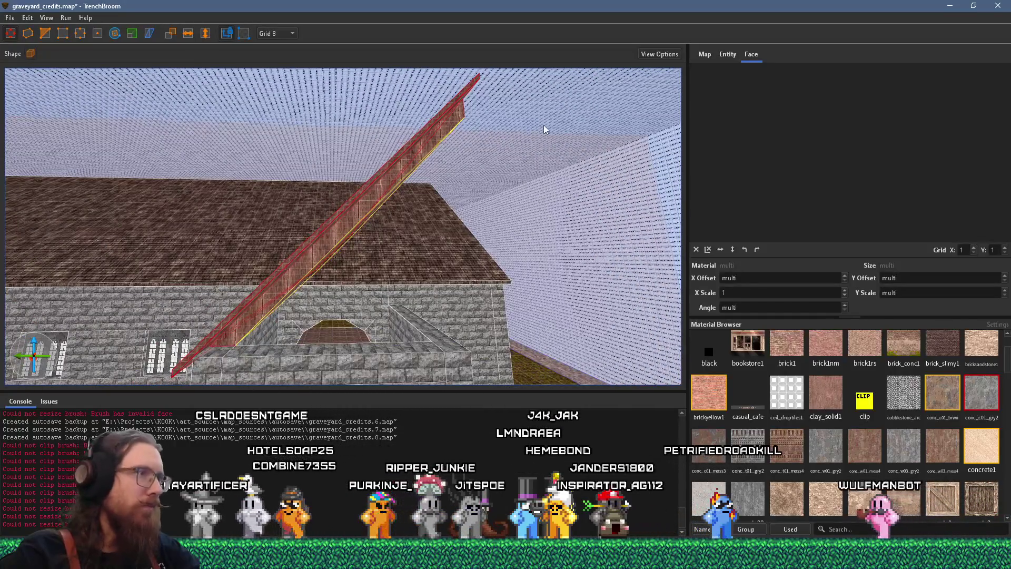
key("ctrl+z")
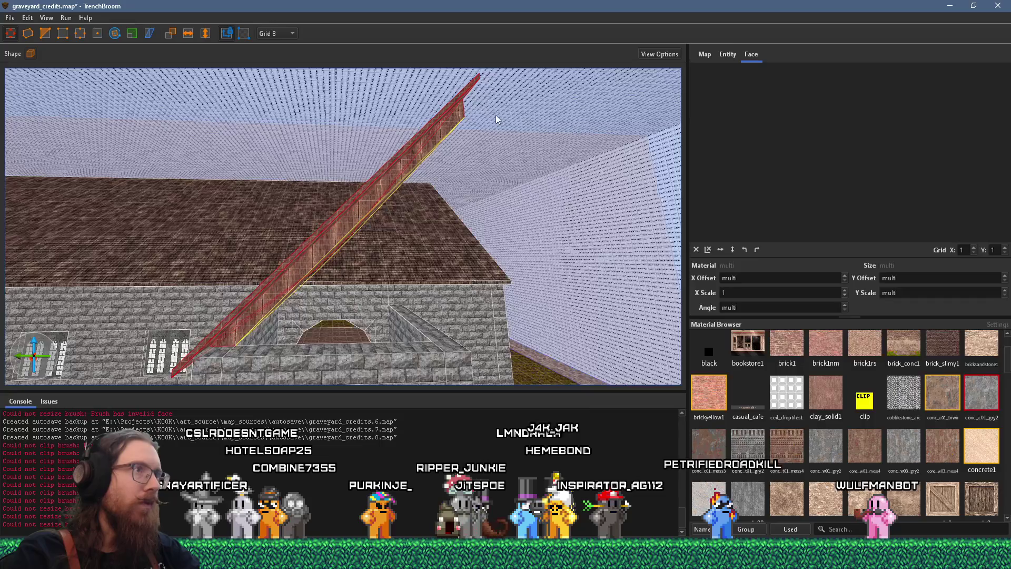
mouse_move(476, 109)
left_mouse_down()
mouse_move(342, 151)
mouse_move(370, 176)
mouse_move(352, 207)
mouse_move(274, 245)
mouse_move(309, 296)
mouse_move(314, 211)
left_mouse_up()
Step: Duplicate the roof slab and flip the copy so it slopes the opposite way
key("ctrl+d")
key("ctrl+f")
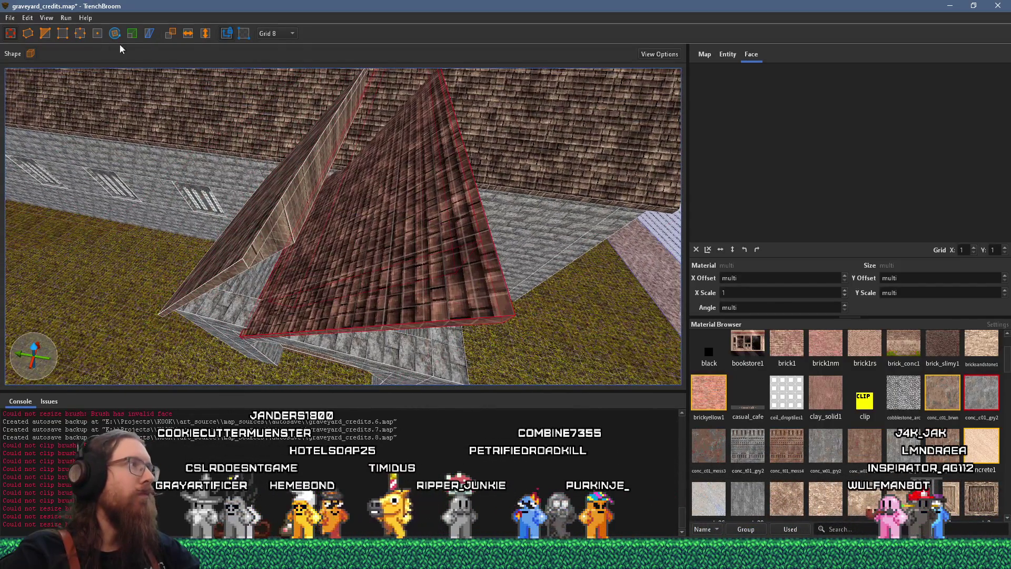
left_click(205, 34)
mouse_move(228, 183)
left_mouse_down()
mouse_move(333, 194)
mouse_move(323, 188)
left_mouse_up()
scroll(318, 188, "up", 5)
scroll(290, 242, "down", 6)
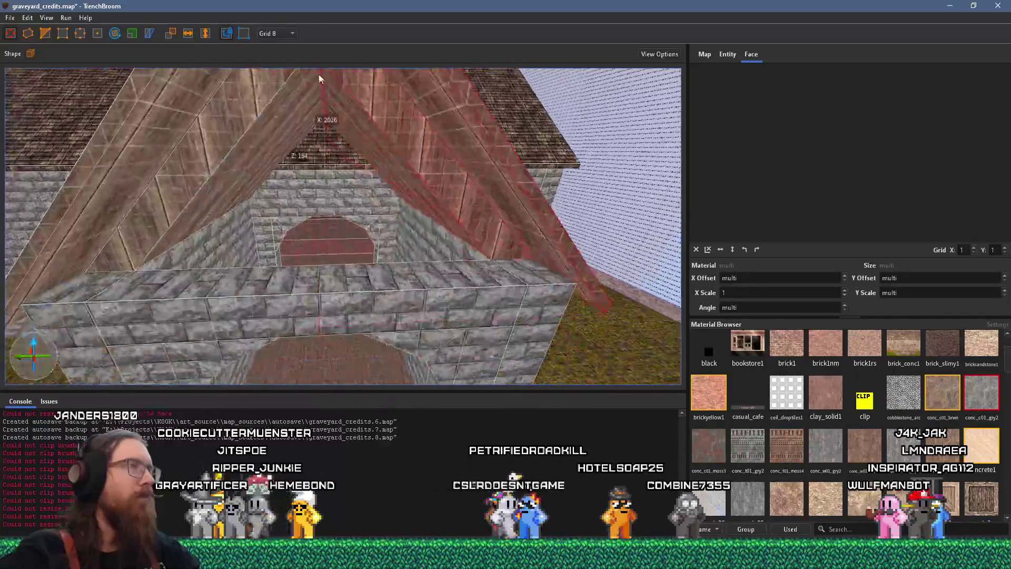
left_click(367, 228)
Step: Select the door lintel and its pillars and frame the doorway in view
mouse_move(358, 230)
left_mouse_down()
mouse_move(399, 194)
mouse_move(402, 148)
left_mouse_up()
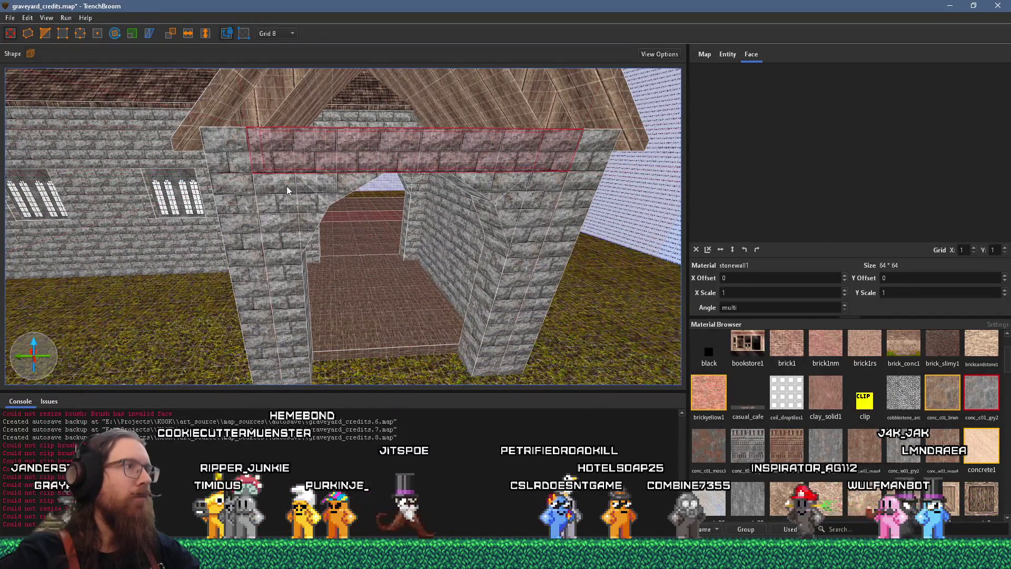
left_click(233, 191)
left_click_drag(233, 191, 459, 126)
scroll(374, 191, "down", 5)
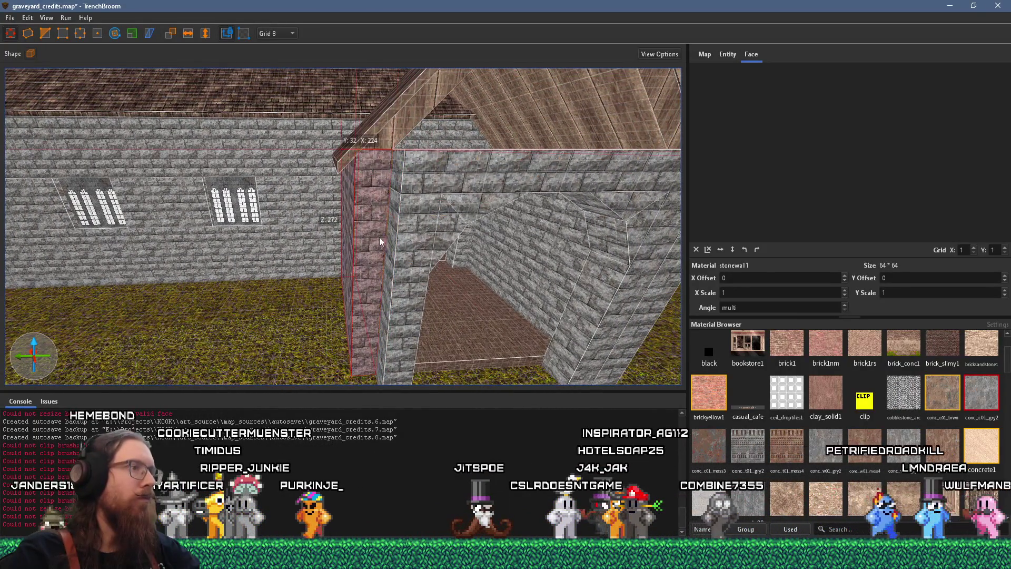
left_click(413, 172)
left_click(396, 243, "ctrl")
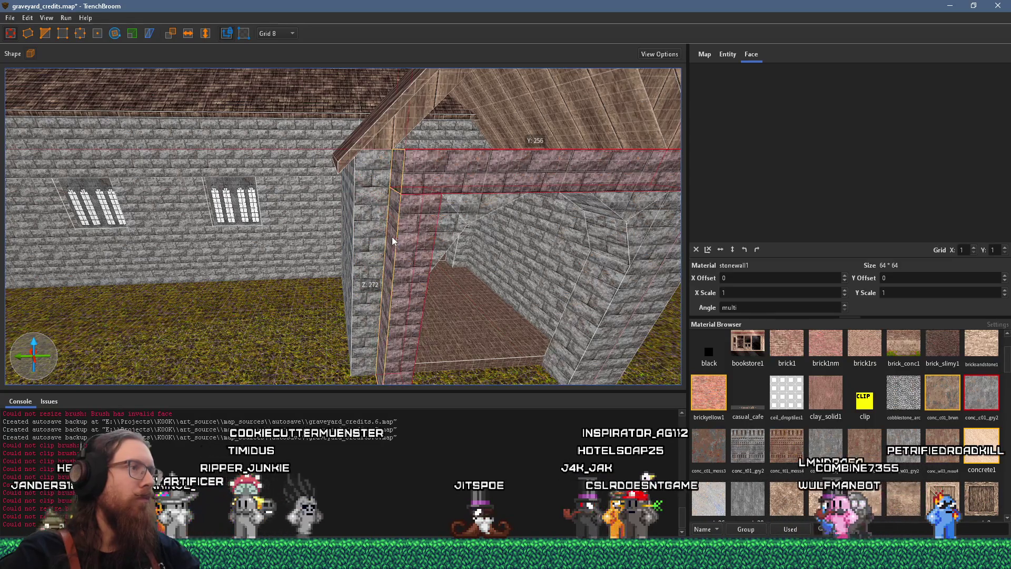
key("ctrl+u")
mouse_move(186, 210)
left_mouse_down()
mouse_move(294, 242)
mouse_move(354, 276)
mouse_move(384, 259)
left_mouse_up()
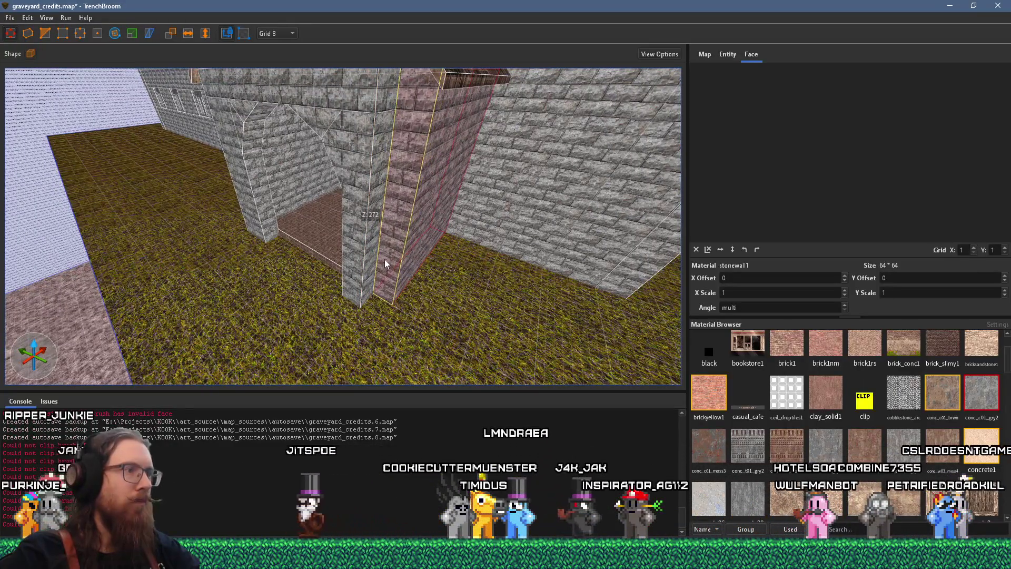
left_click(381, 87)
left_click(364, 132, "ctrl")
mouse_move(408, 177)
left_mouse_down()
mouse_move(354, 189)
mouse_move(431, 270)
mouse_move(429, 87)
left_mouse_up()
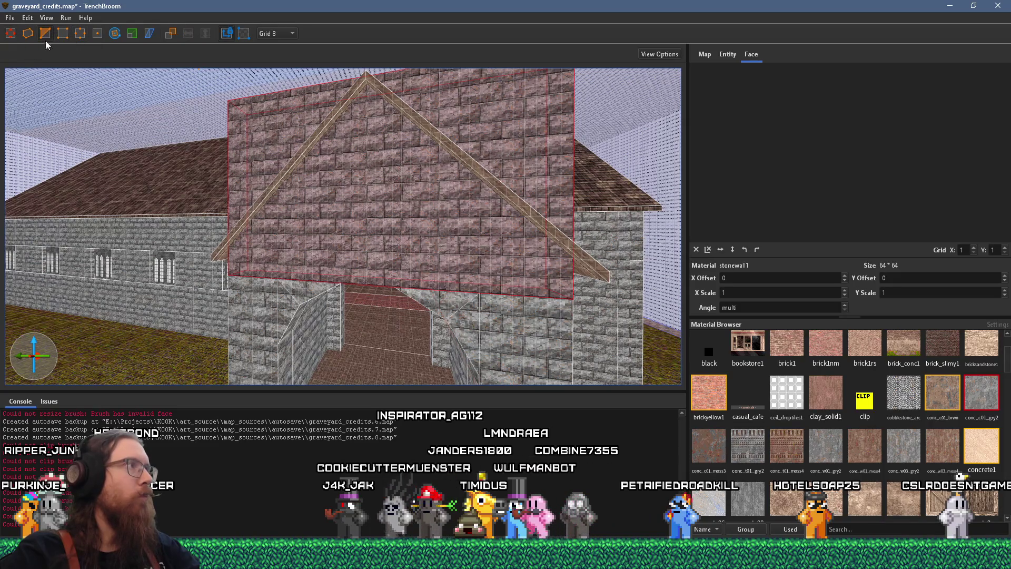
Step: Start a cut on the gable brush, keeping the part below the roof diagonal, with a point on the roof edge
left_click(43, 35)
scroll(236, 159, "up", 3)
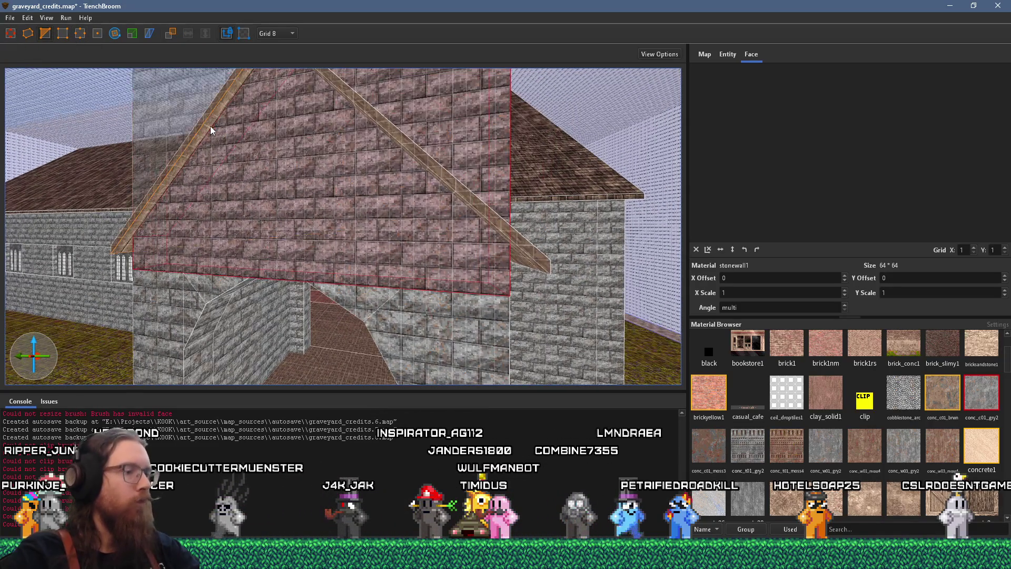
left_click(210, 130)
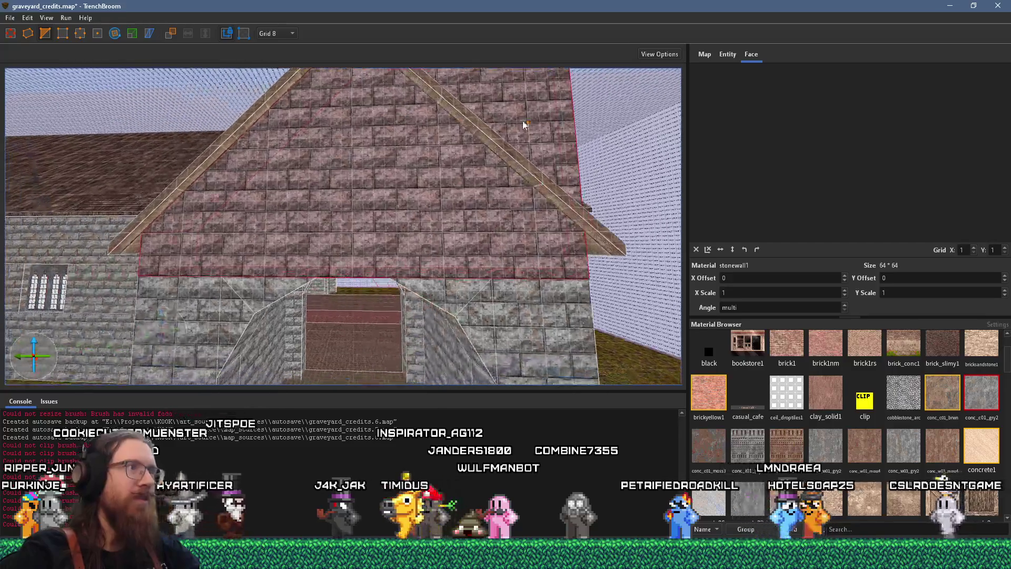
key("ctrl+z")
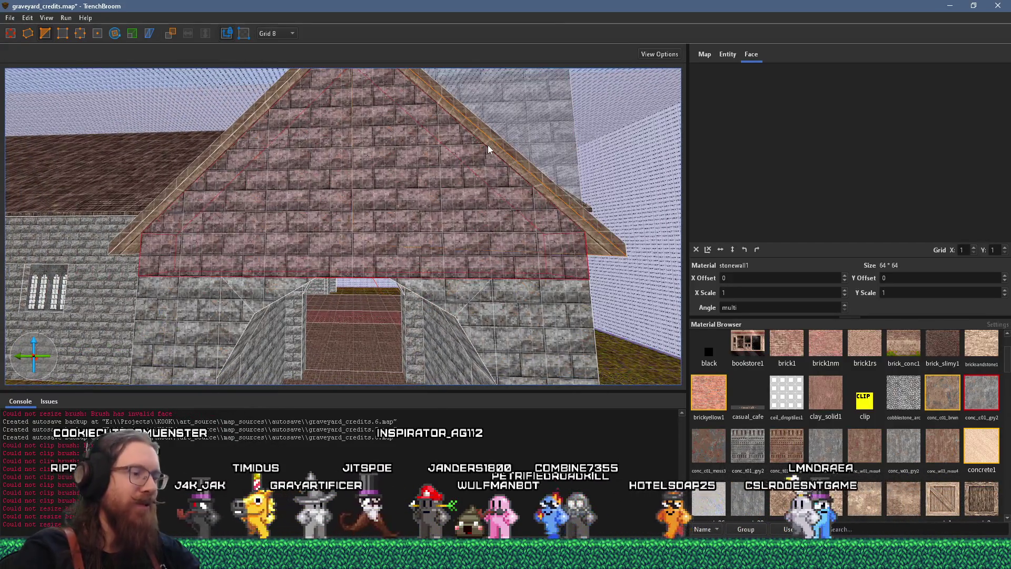
left_click(488, 147)
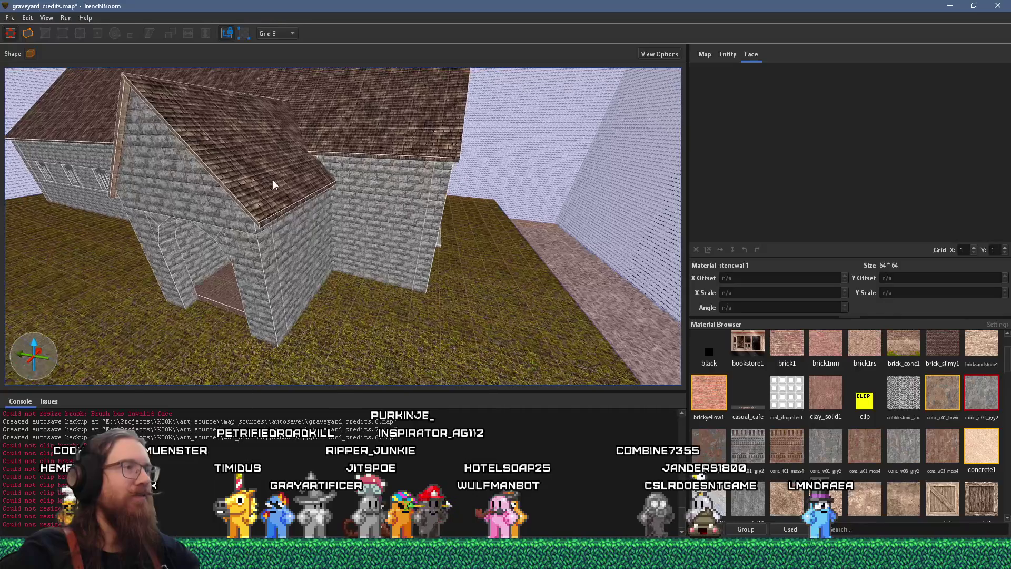
key("w")
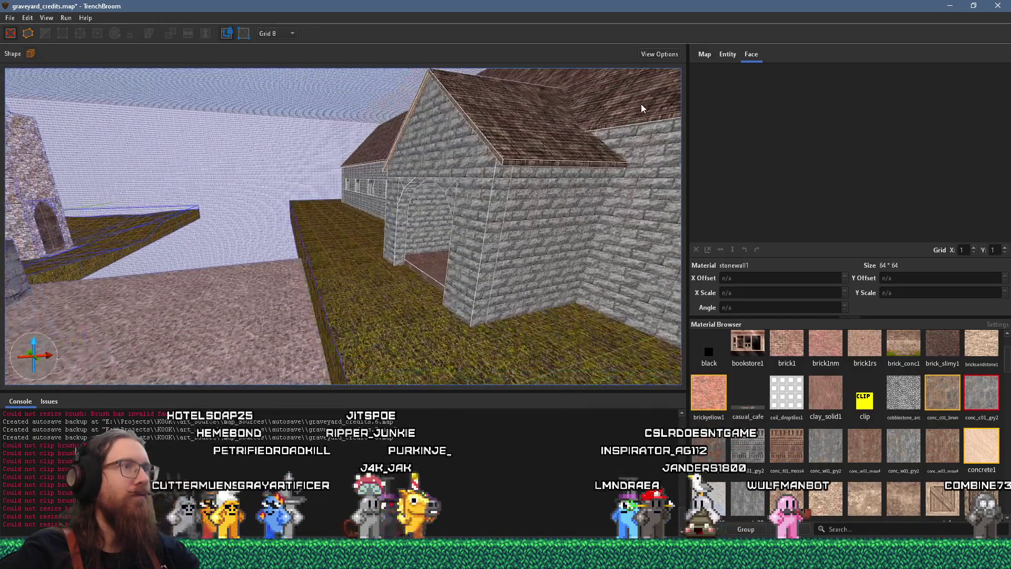
key("a")
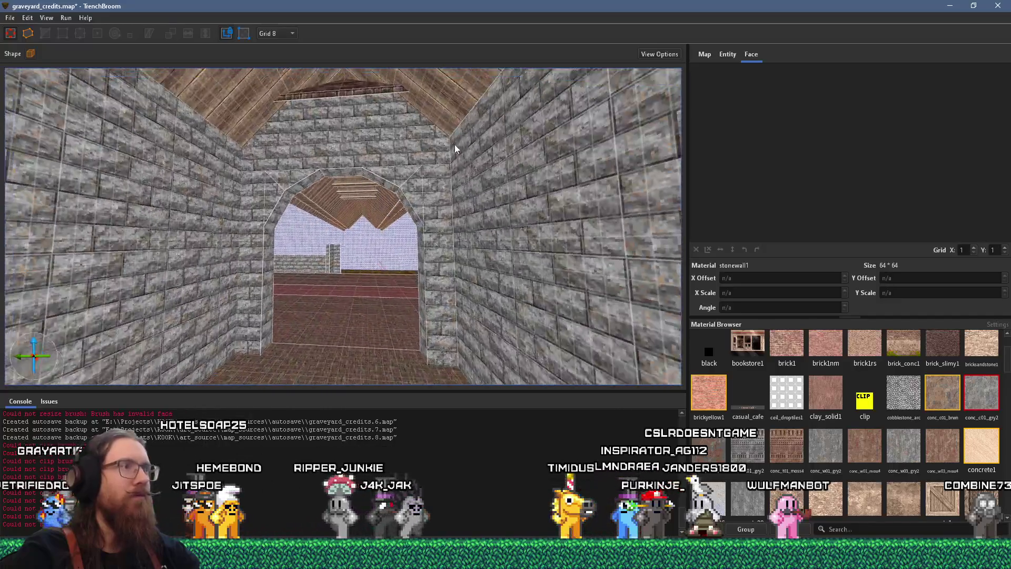
left_click_drag(455, 149, 483, 220)
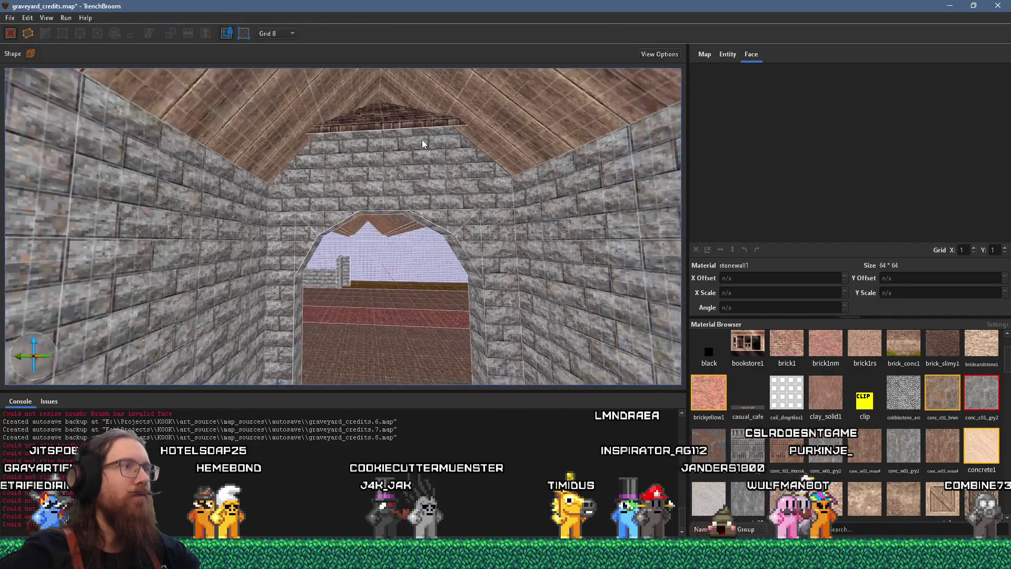
key("w")
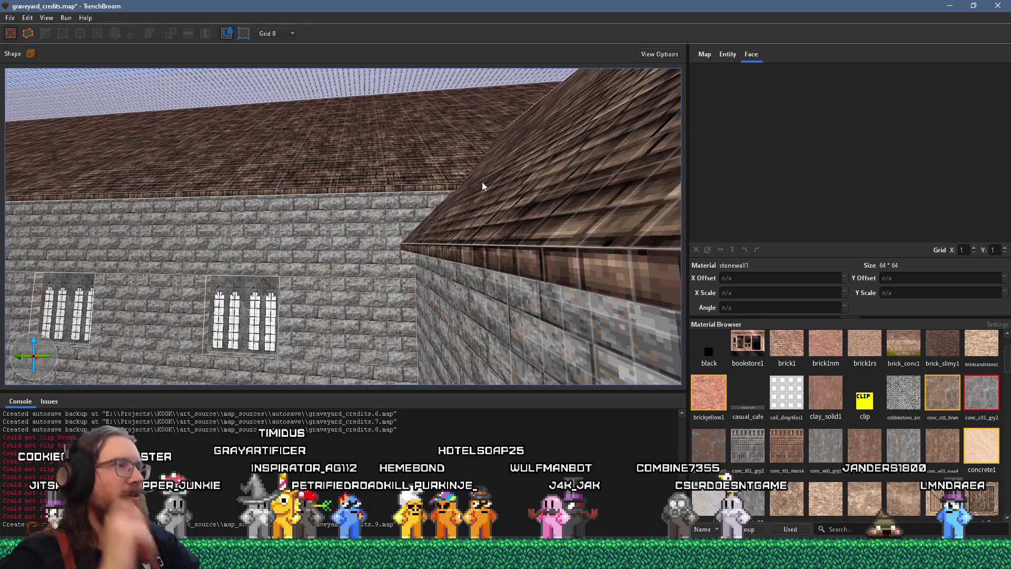
scroll(450, 178, "up", 5)
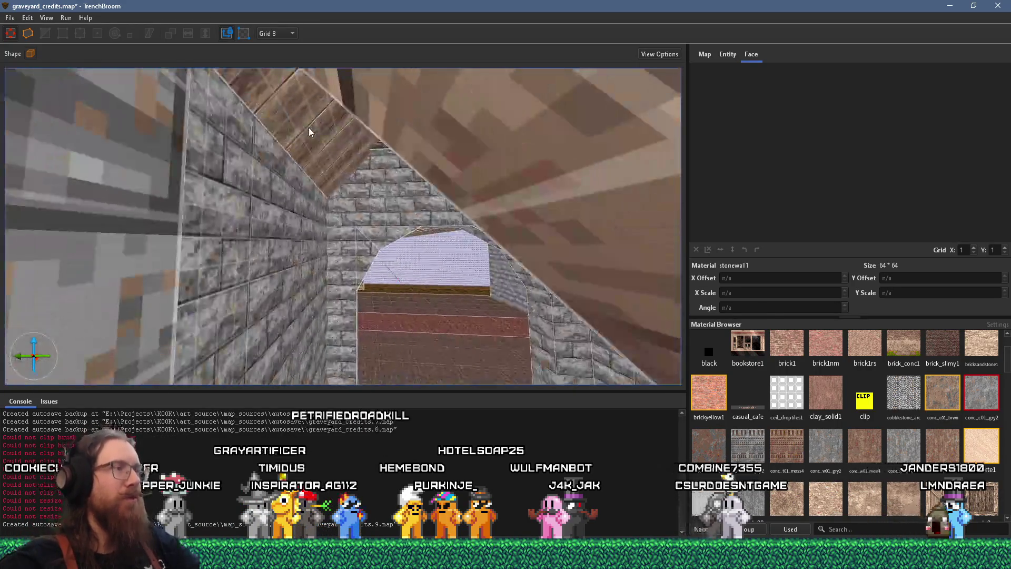
scroll(311, 136, "down", 8)
scroll(523, 169, "up", 5)
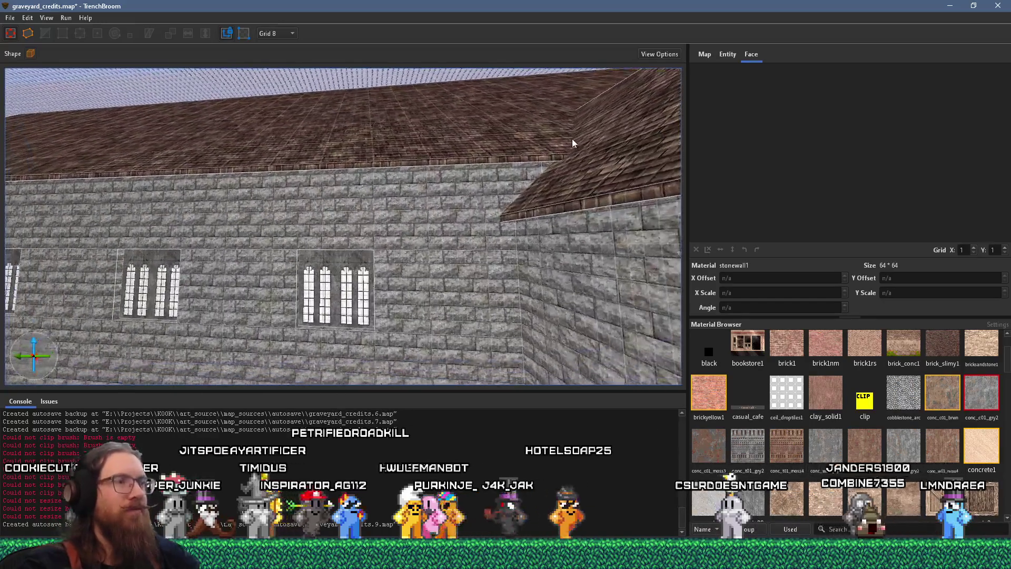
scroll(464, 158, "down", 5)
scroll(463, 158, "up", 5)
key("ctrl+a")
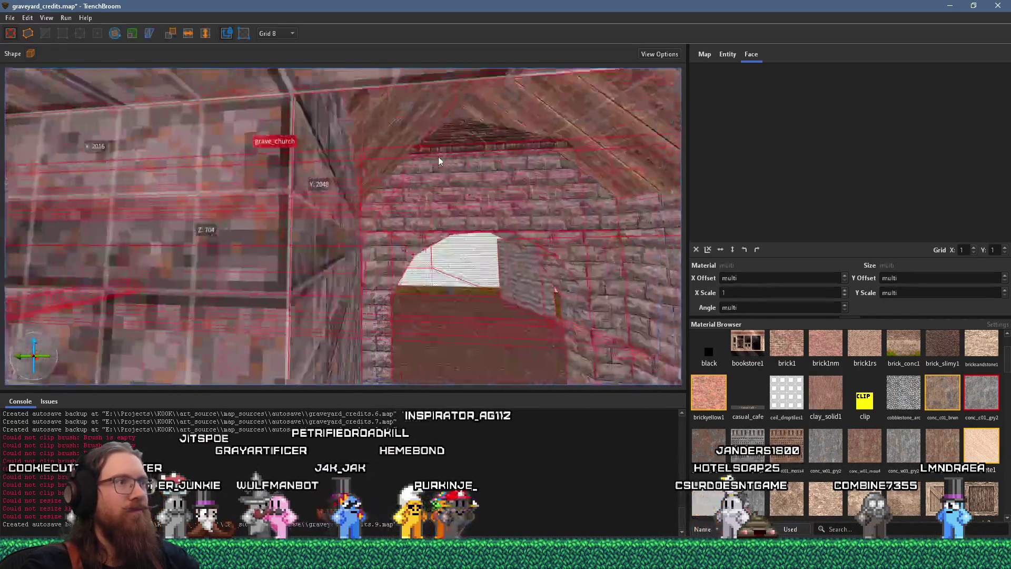
scroll(526, 168, "down", 5)
mouse_move(605, 169)
left_mouse_down()
mouse_move(284, 137)
mouse_move(506, 145)
mouse_move(412, 158)
mouse_move(196, 241)
left_mouse_up()
key("v")
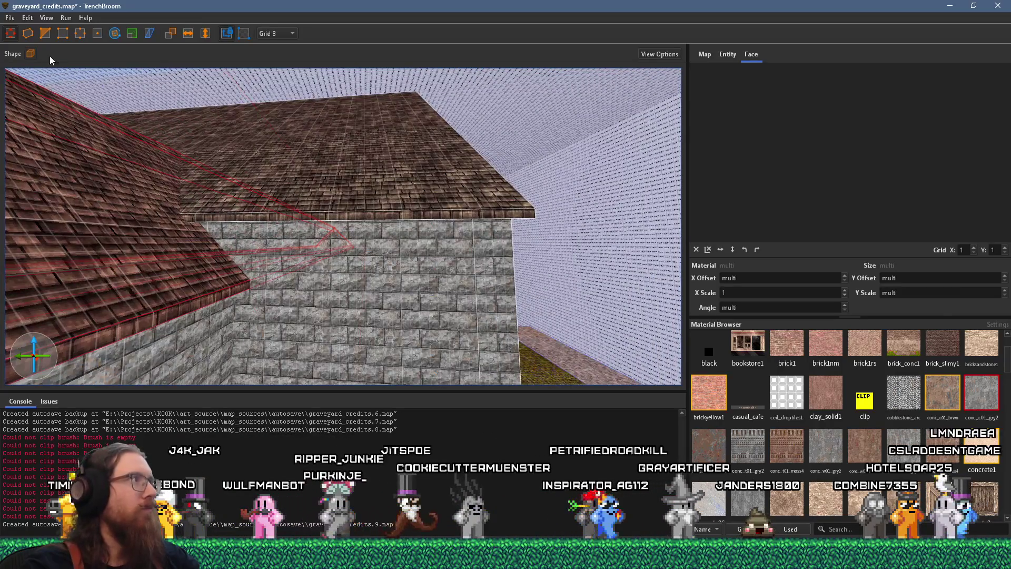
key("ctrl+z")
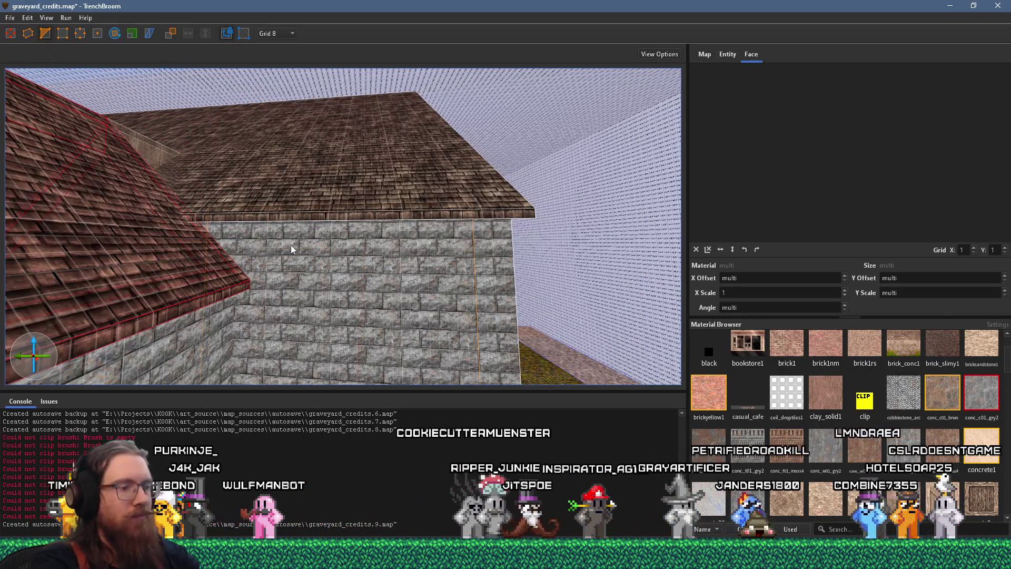
mouse_move(178, 263)
left_mouse_down()
mouse_move(306, 221)
mouse_move(337, 190)
mouse_move(338, 117)
mouse_move(385, 180)
mouse_move(344, 195)
mouse_move(359, 220)
mouse_move(350, 185)
mouse_move(363, 66)
mouse_move(379, 198)
mouse_move(458, 153)
mouse_move(505, 206)
mouse_move(535, 263)
mouse_move(537, 321)
mouse_move(561, 83)
mouse_move(480, 13)
mouse_move(266, 149)
mouse_move(293, 210)
mouse_move(274, 249)
mouse_move(336, 214)
mouse_move(311, 214)
mouse_move(692, 193)
mouse_move(264, 183)
mouse_move(261, 169)
mouse_move(413, 208)
left_mouse_up()
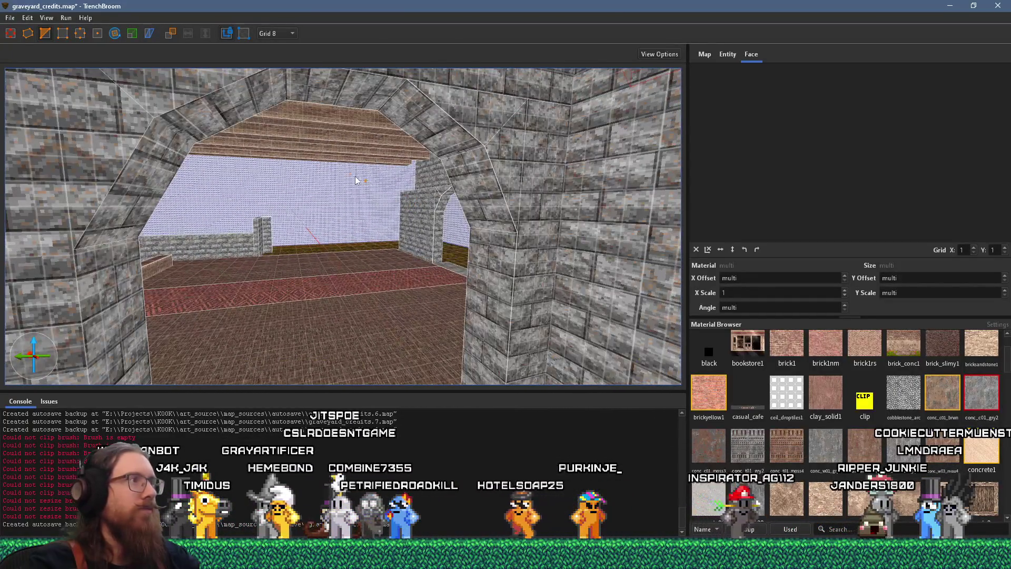
Step: Save graveyard_credits, compile it with qbsp, close the compile window, and switch to Godot
left_click(14, 20)
left_click(34, 70)
left_click(66, 18)
left_click(84, 30)
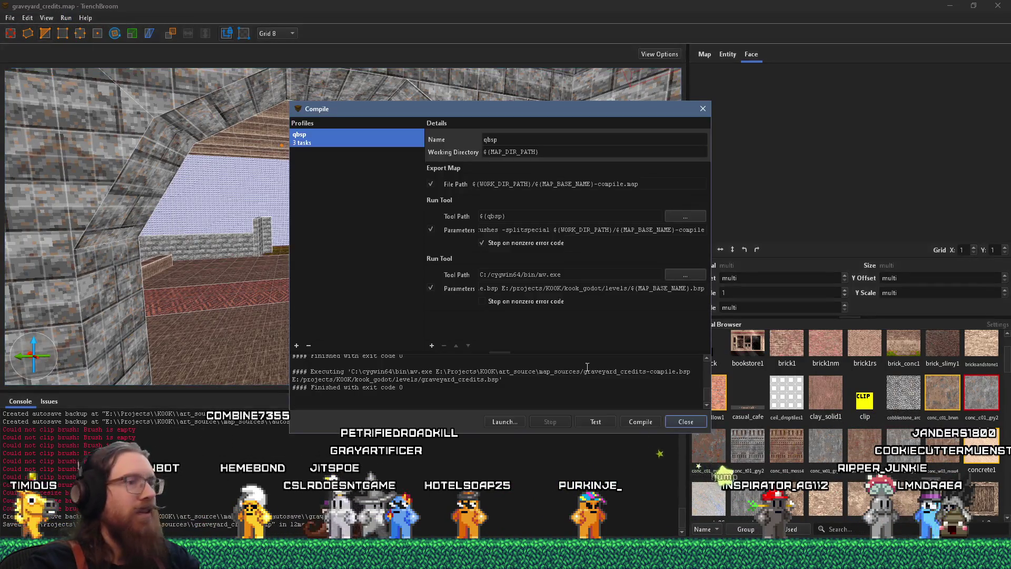
left_click(648, 422)
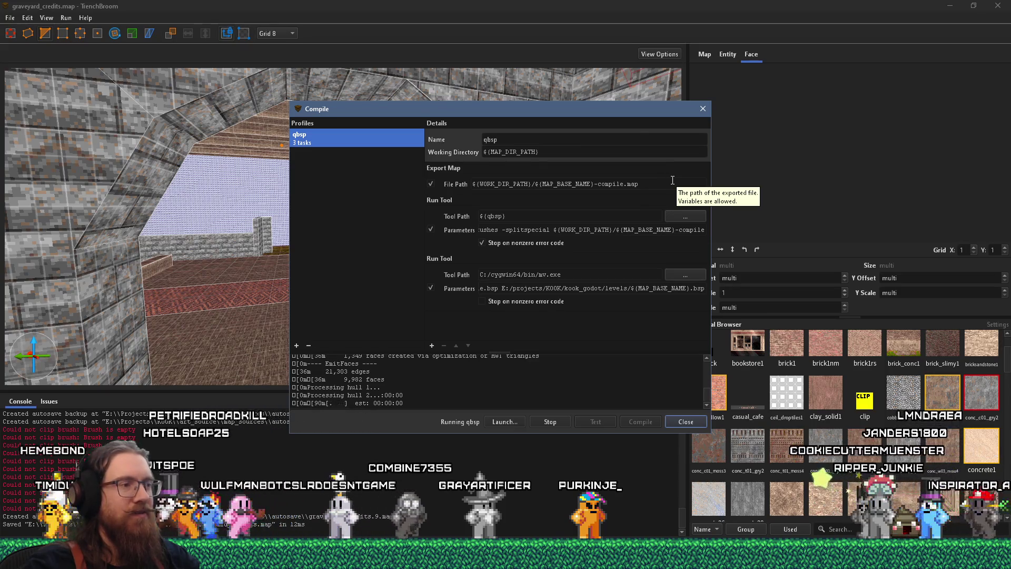
left_click(685, 421)
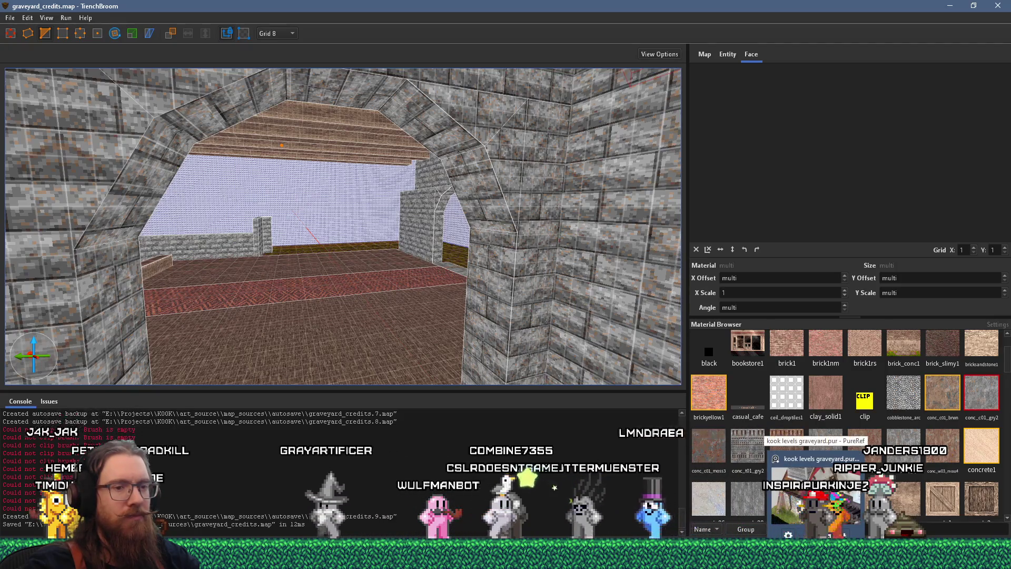
key("alt+Tab")
scroll(407, 341, "down", 5)
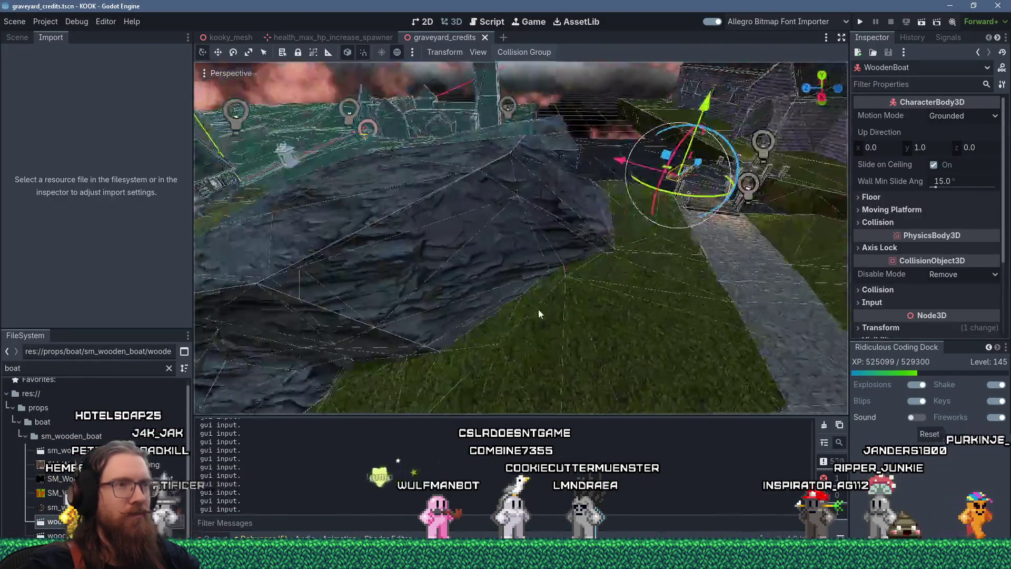
Step: Orbit the 3D viewport in close to the chapel's windowed brick walls
scroll(407, 341, "up", 5)
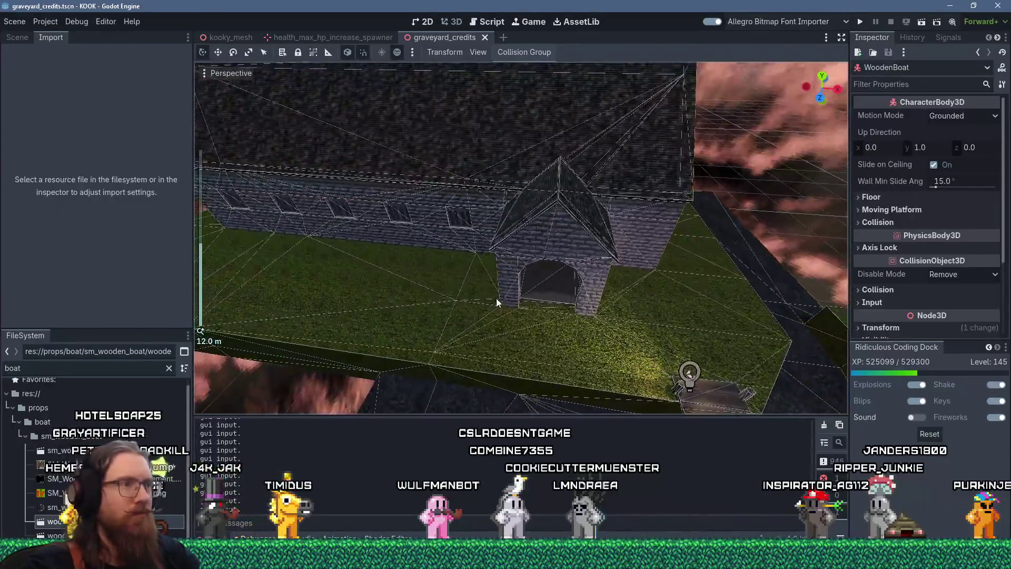
left_click_drag(496, 298, 474, 295)
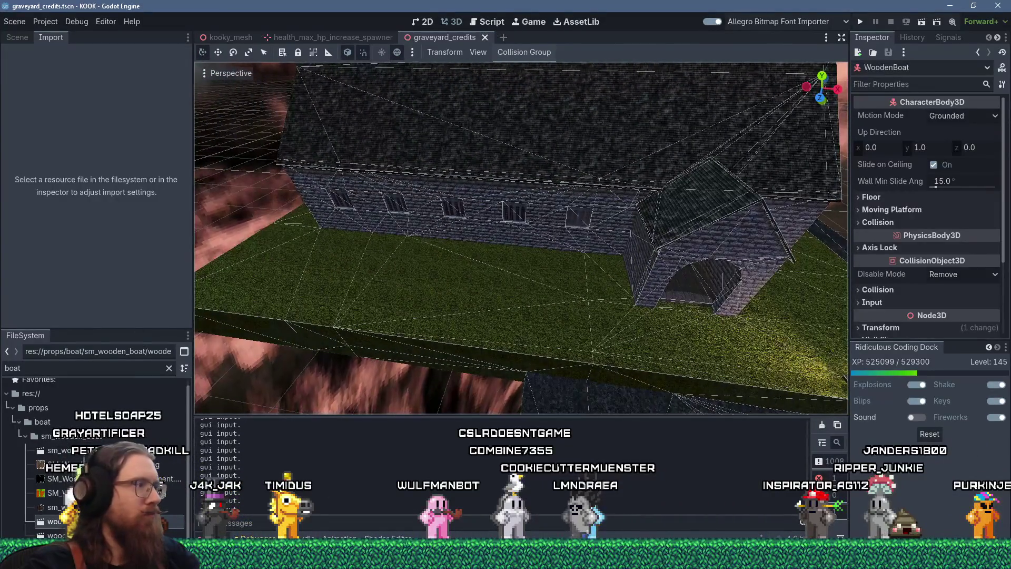
left_click_drag(279, 388, 627, 276)
scroll(743, 238, "down", 3)
left_click_drag(743, 238, 509, 66)
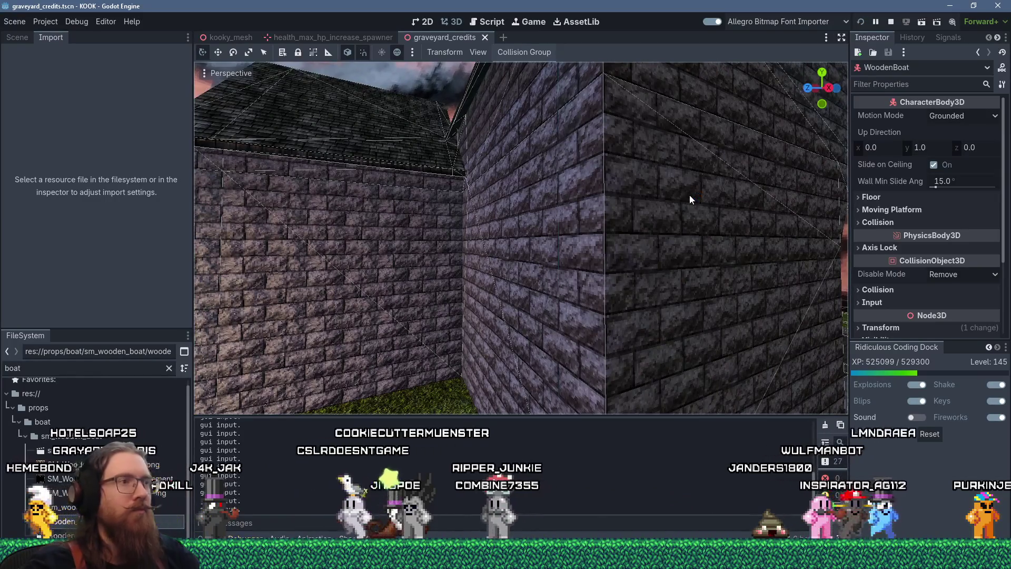
Step: Run the scene with F5, then quit the game from the developer console
key("F5")
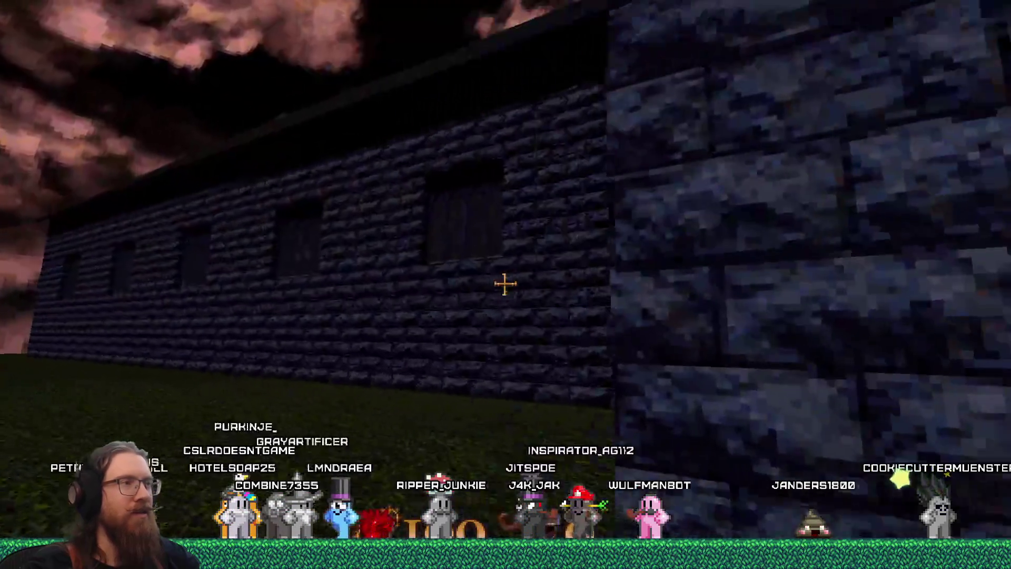
key("grave")
type("t")
key("Return")
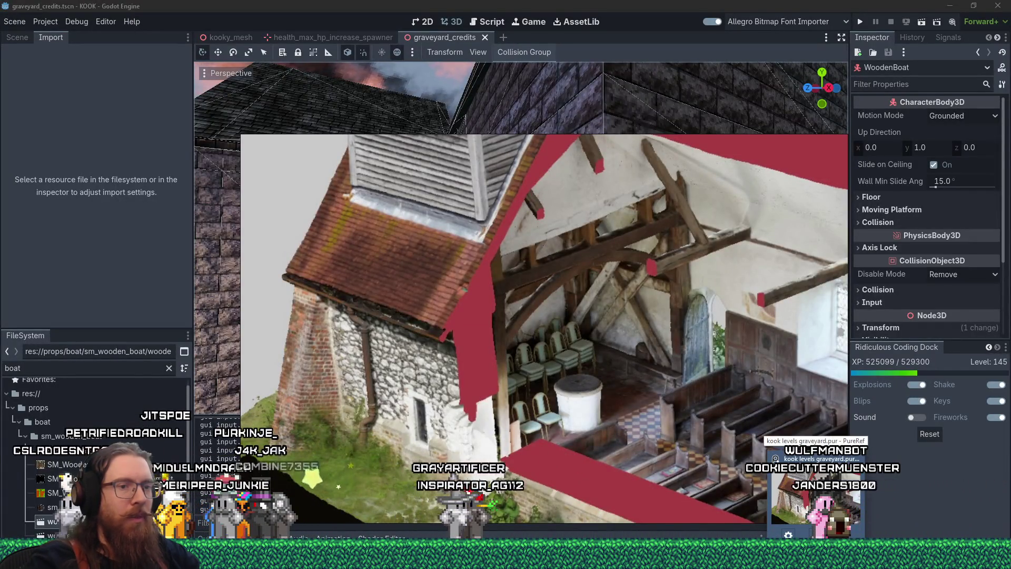
mouse_move(790, 558)
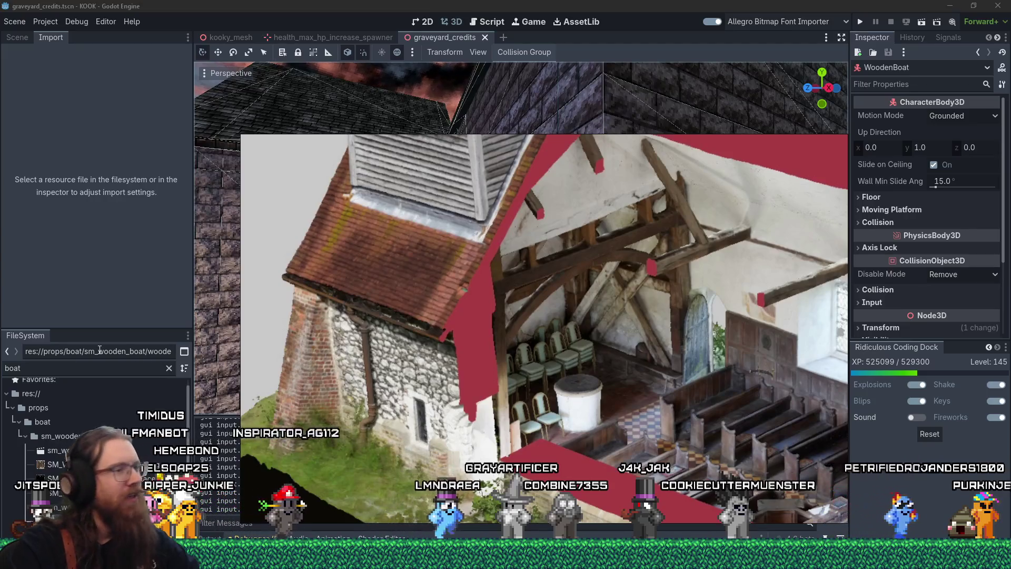
mouse_move(100, 566)
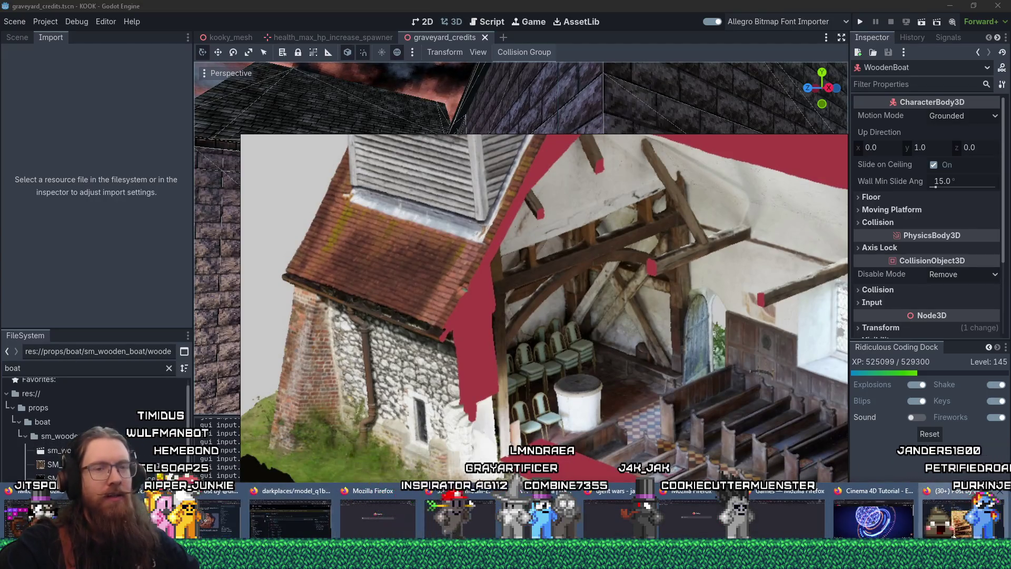
Step: Search 'cyclops' in a new Firefox tab and open the Cyclops Level Builder GitHub repository
left_click(964, 519)
left_click(983, 25)
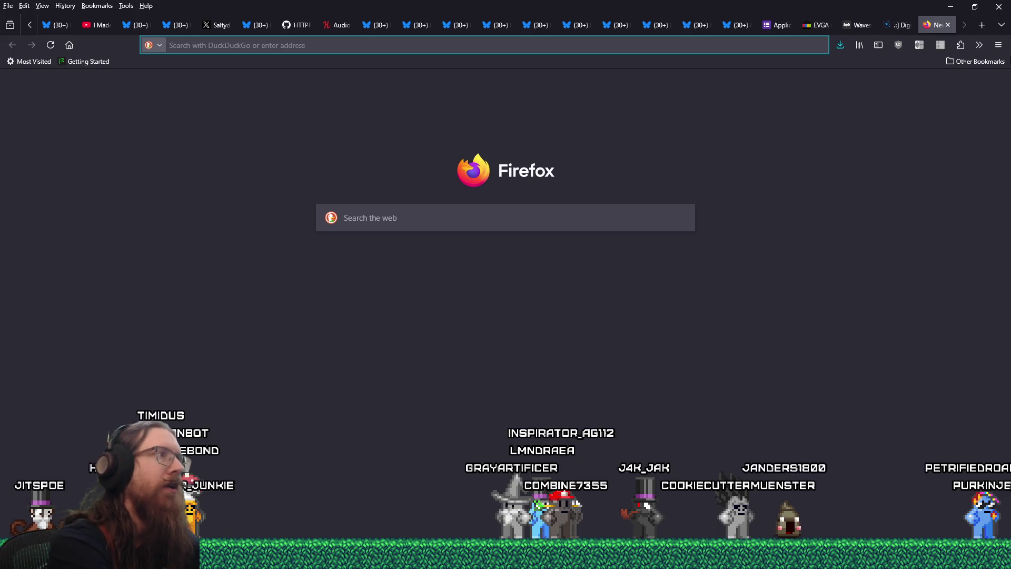
type("cyclops")
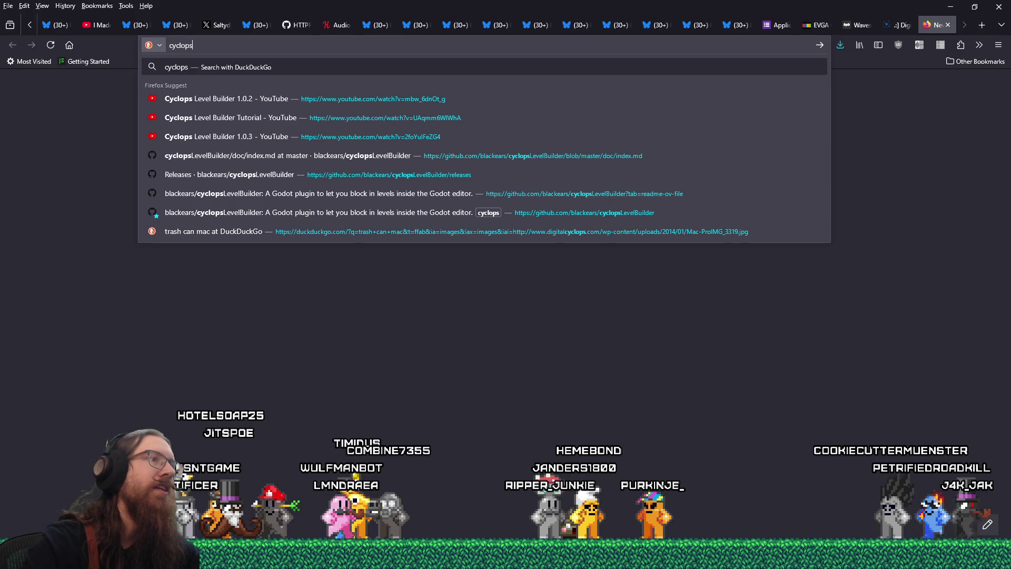
left_click(629, 211)
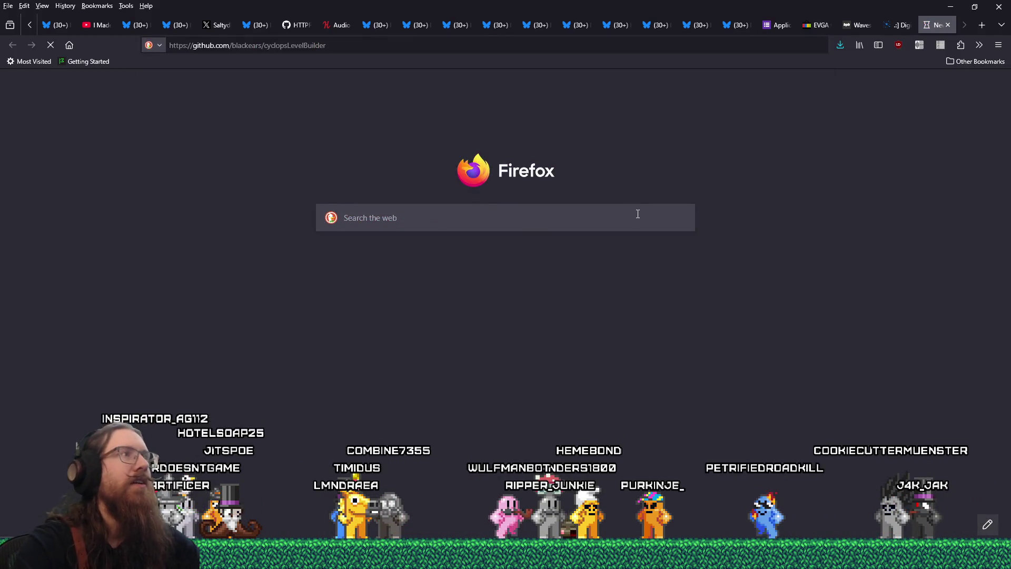
Step: Read through the Cyclops Level Builder README, then close its tab
scroll(639, 334, "down", 5)
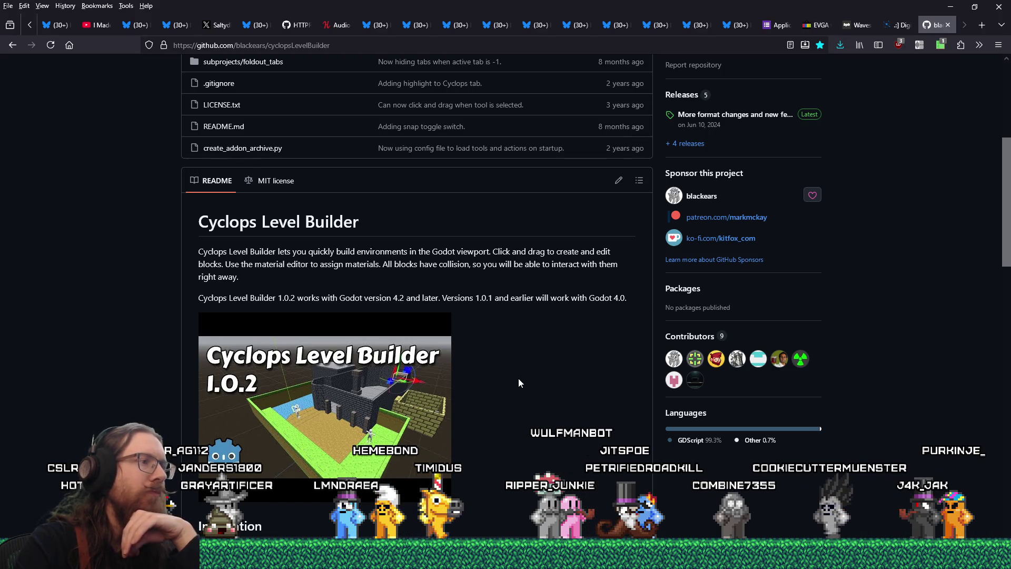
scroll(518, 382, "down", 5)
scroll(514, 386, "up", 5)
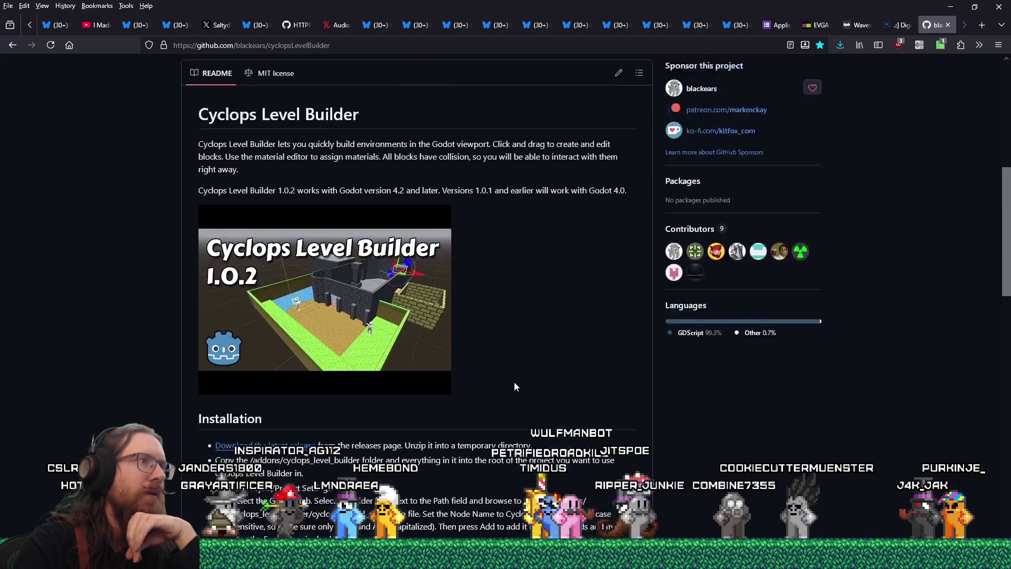
scroll(514, 386, "down", 1)
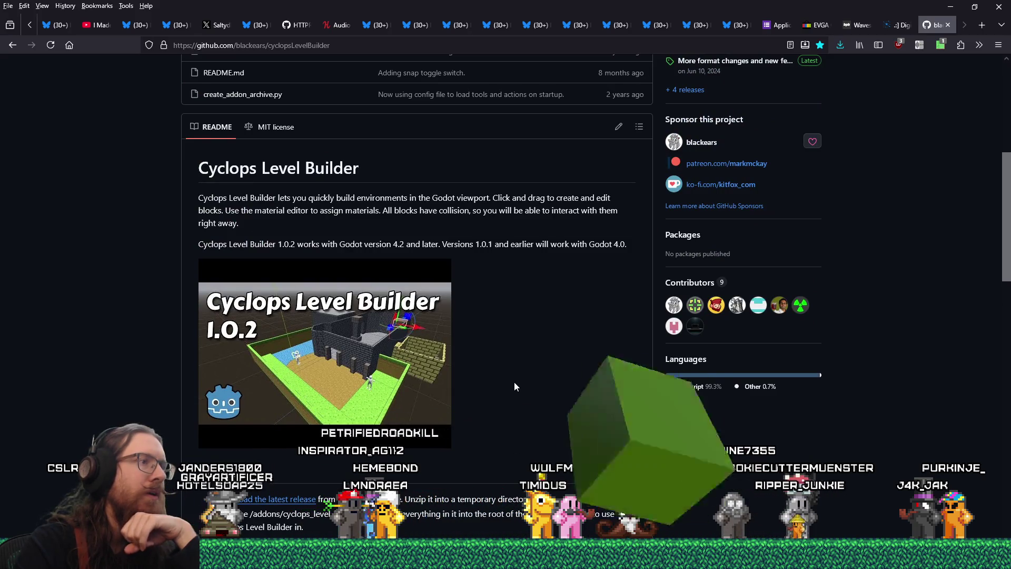
scroll(513, 381, "down", 5)
scroll(514, 390, "down", 15)
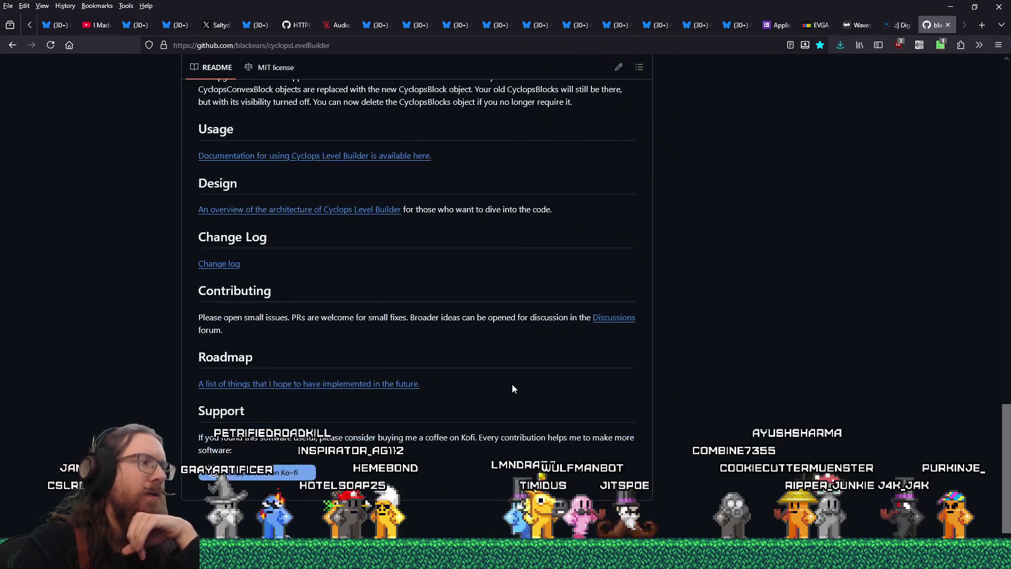
scroll(514, 389, "up", 7)
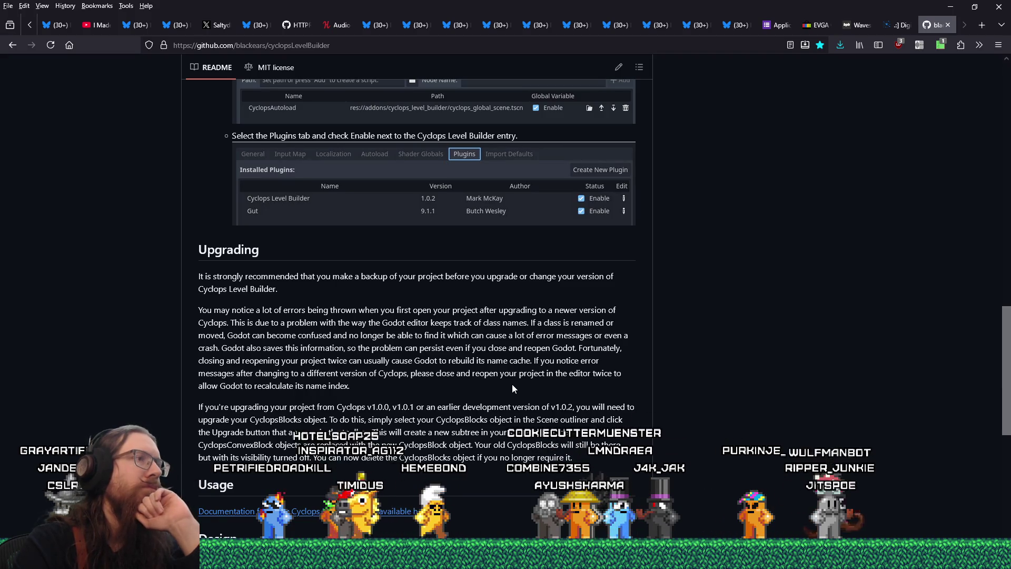
scroll(513, 388, "up", 2)
scroll(502, 388, "up", 5)
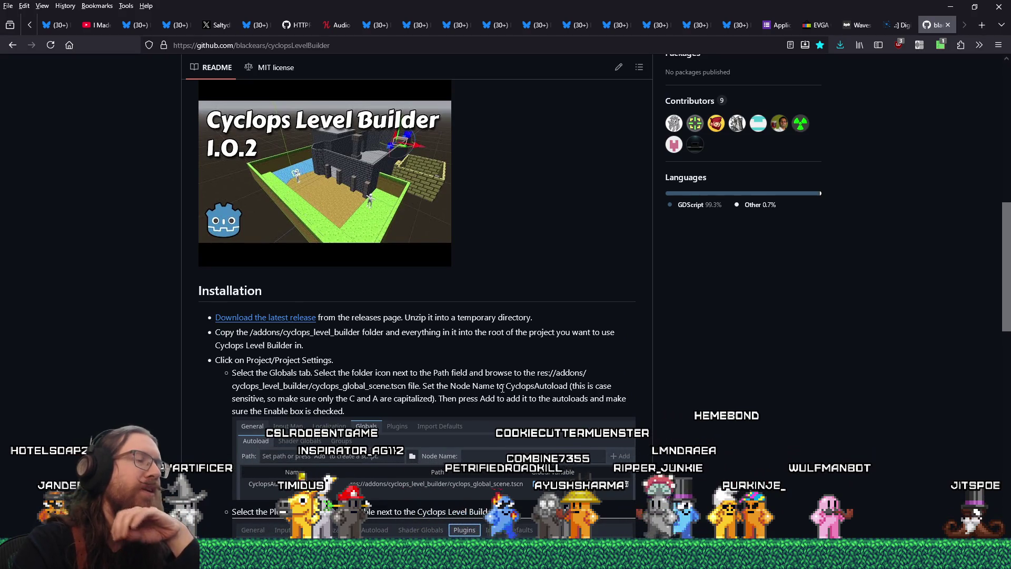
scroll(502, 388, "up", 3)
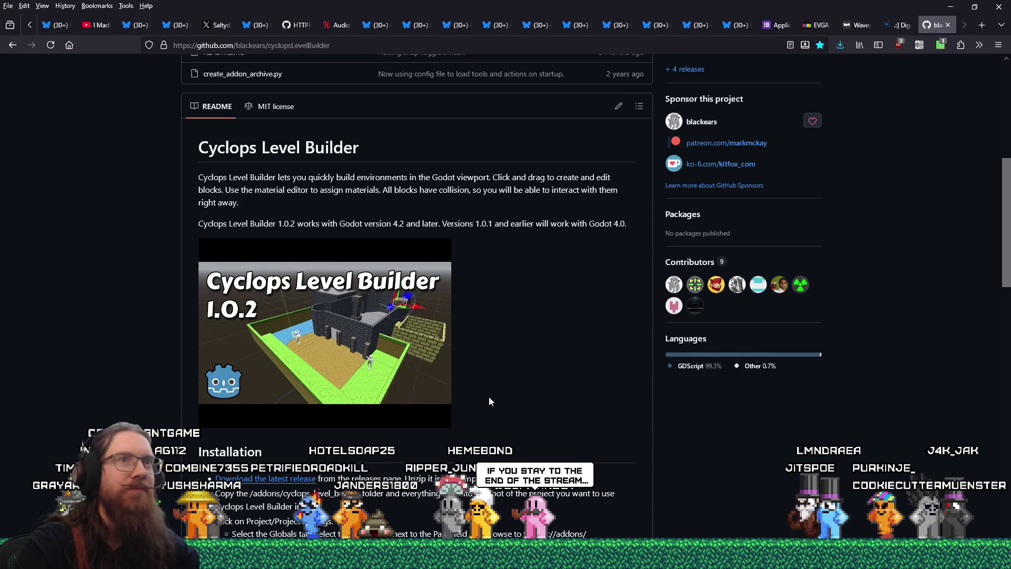
middle_click(941, 31)
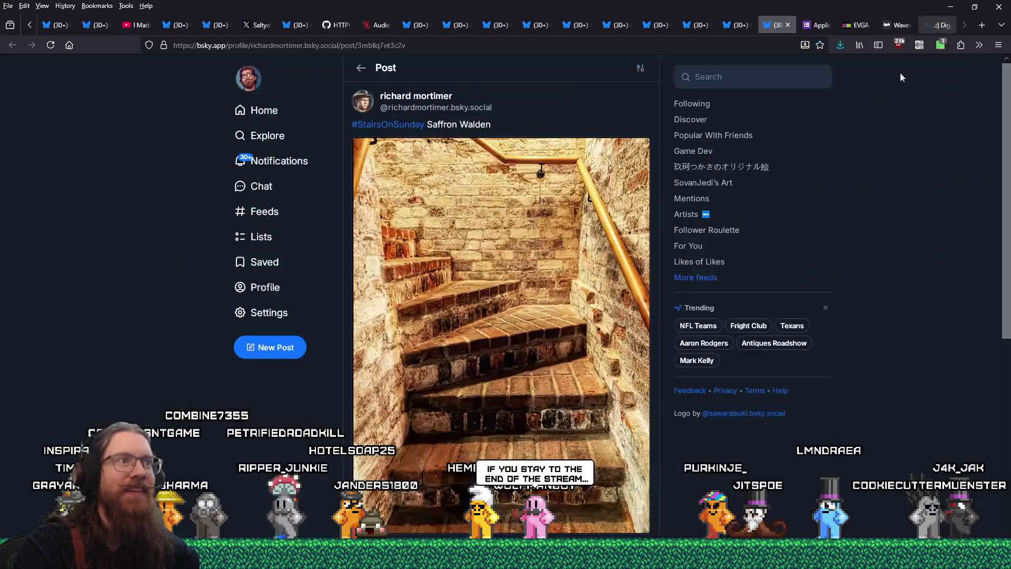
Step: Cycle through the open windows until the TrenchBroom map editor is in front
key("alt+Tab")
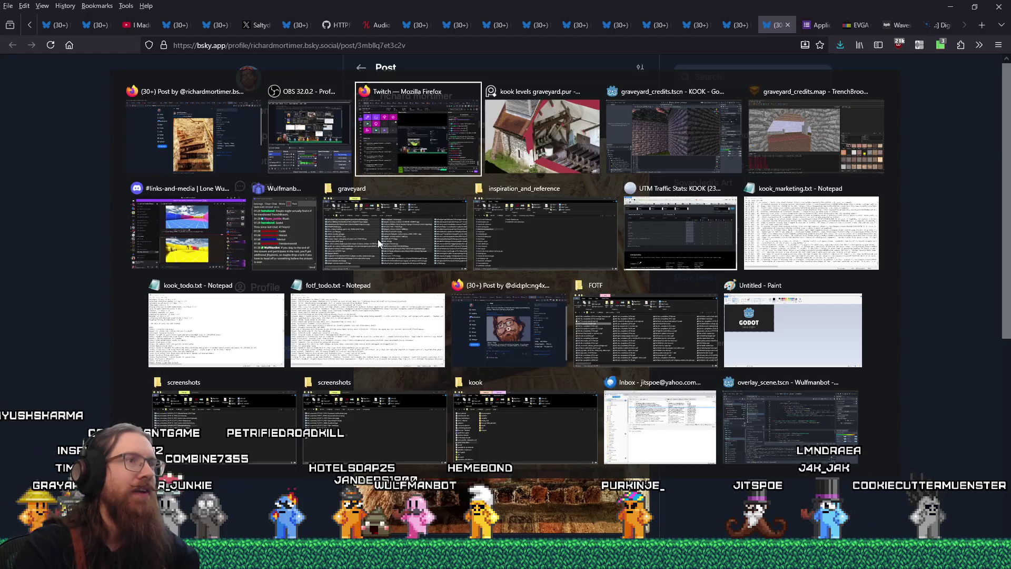
key("Tab")
key("Tab")
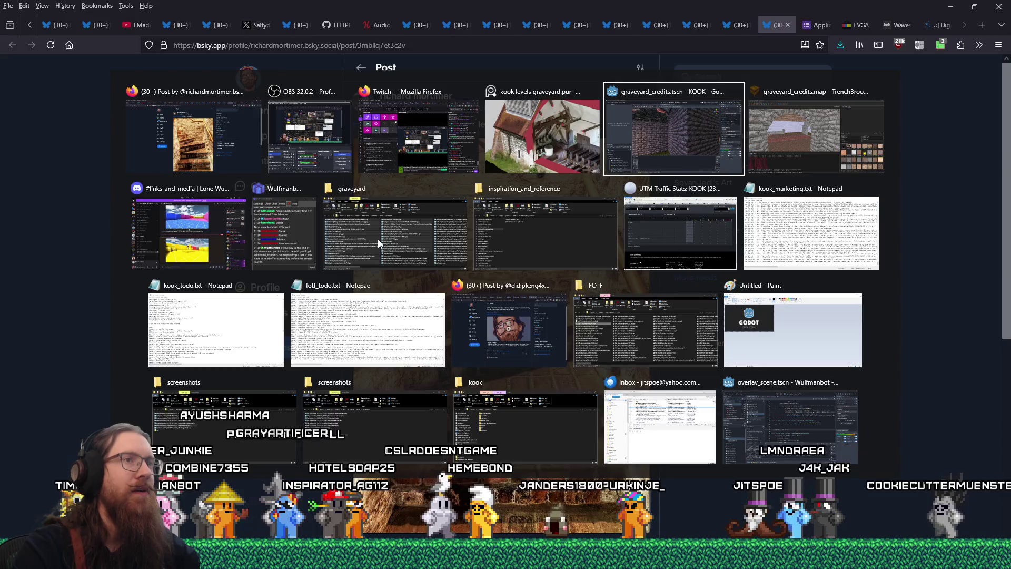
key("alt+Tab")
key("Tab")
key("Tab")
key("Tab")
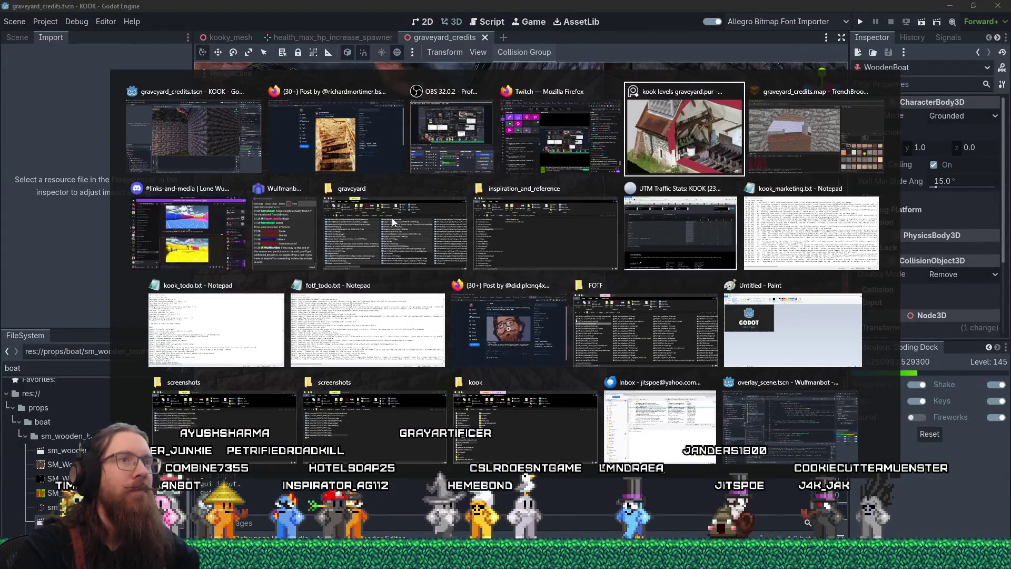
key("Tab")
Step: Face the arched stone entrance head-on and look up at its wooden ceiling
scroll(430, 230, "up", 5)
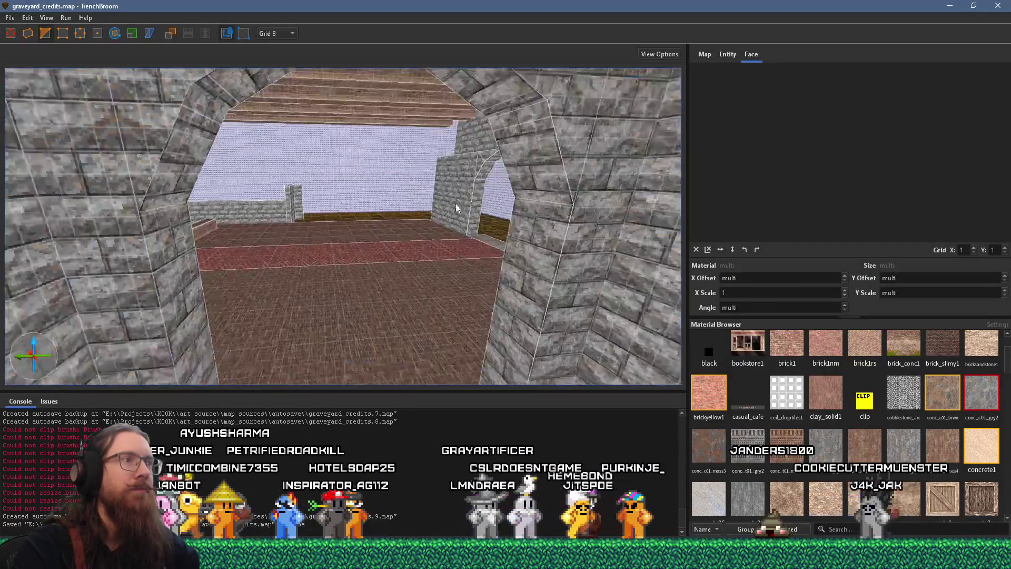
scroll(430, 230, "down", 8)
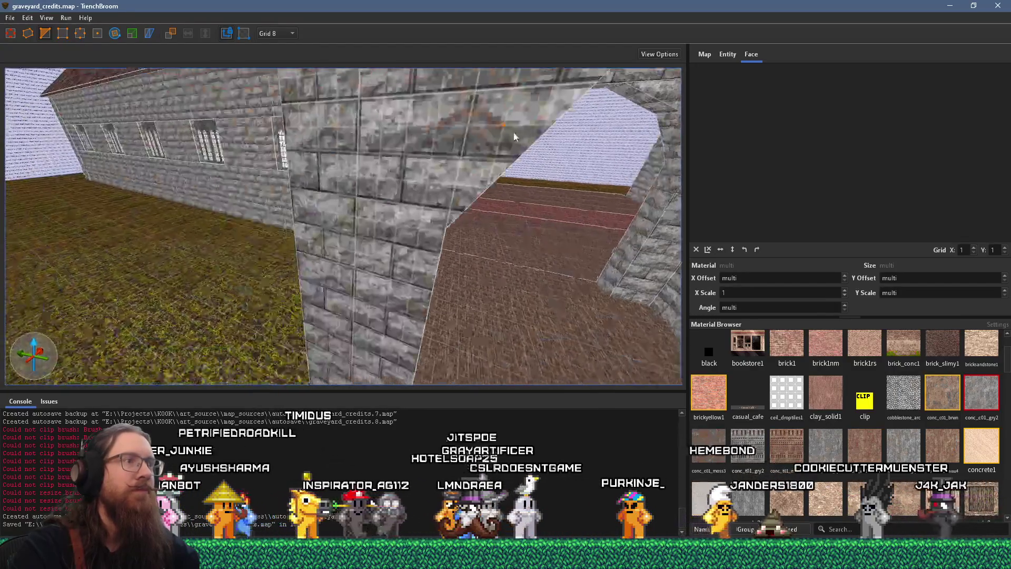
key("ctrl+u")
scroll(381, 108, "up", 4)
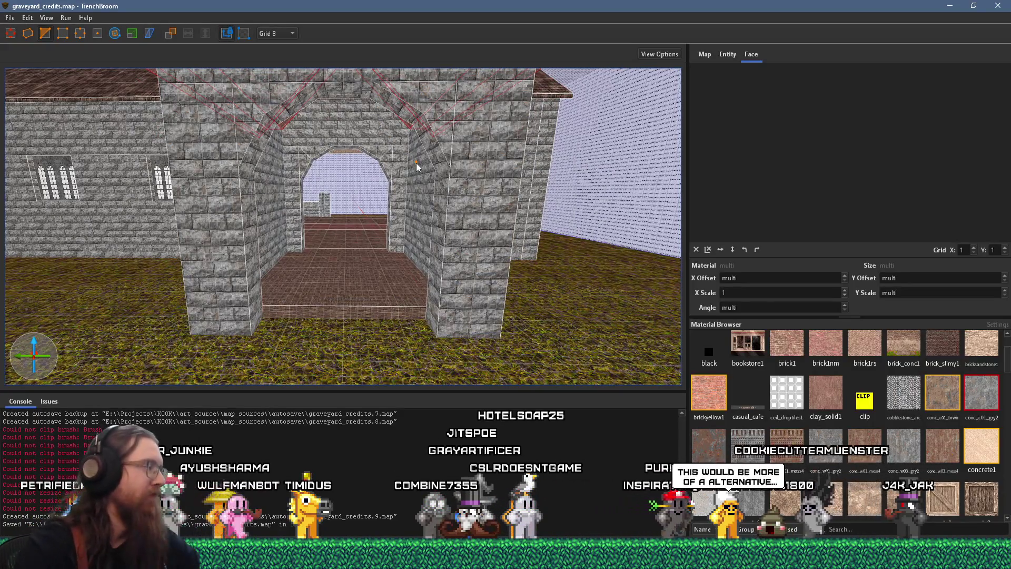
scroll(405, 268, "up", 4)
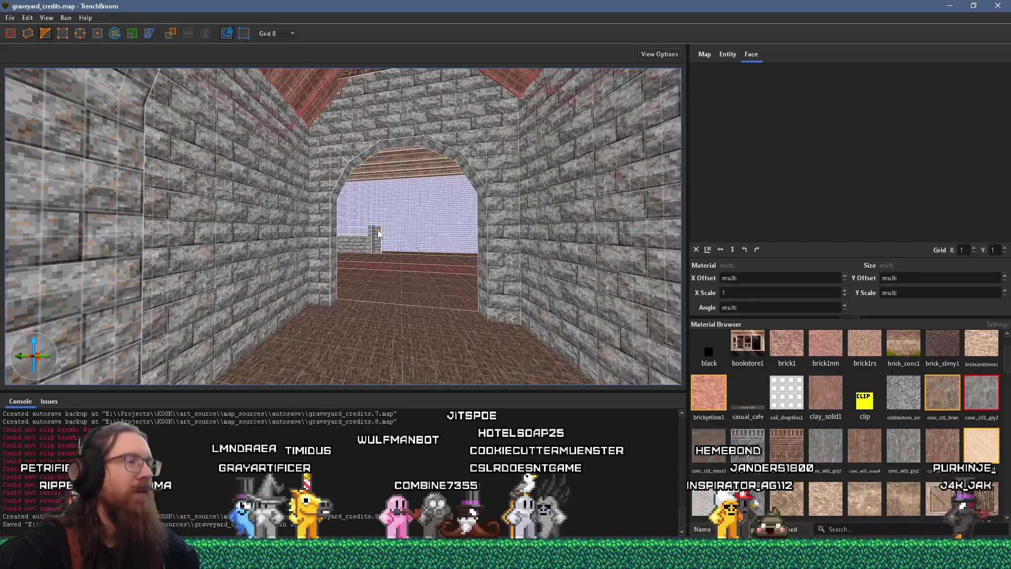
mouse_move(378, 234)
left_mouse_down()
mouse_move(367, 226)
mouse_move(391, 235)
mouse_move(84, 283)
mouse_move(489, 260)
mouse_move(427, 172)
mouse_move(460, 160)
mouse_move(380, 198)
mouse_move(308, 216)
mouse_move(326, 198)
mouse_move(273, 248)
mouse_move(269, 235)
left_mouse_up()
Step: Fly outside to view the triangular gable at the ridge and the roof slope
mouse_move(332, 216)
left_mouse_down()
mouse_move(238, 336)
mouse_move(266, 368)
mouse_move(311, 341)
left_mouse_up()
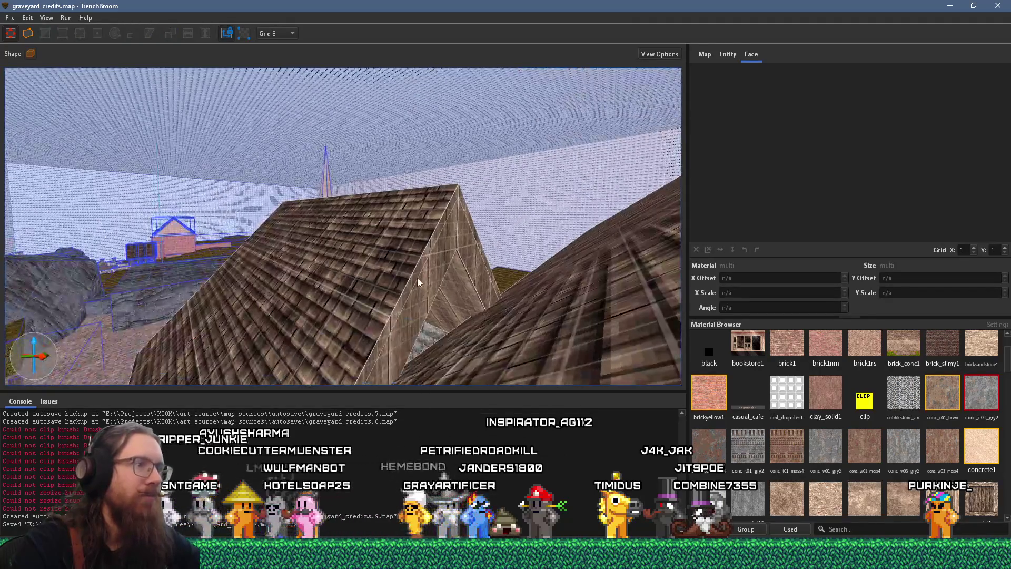
left_click_drag(471, 250, 519, 267)
scroll(561, 275, "up", 10)
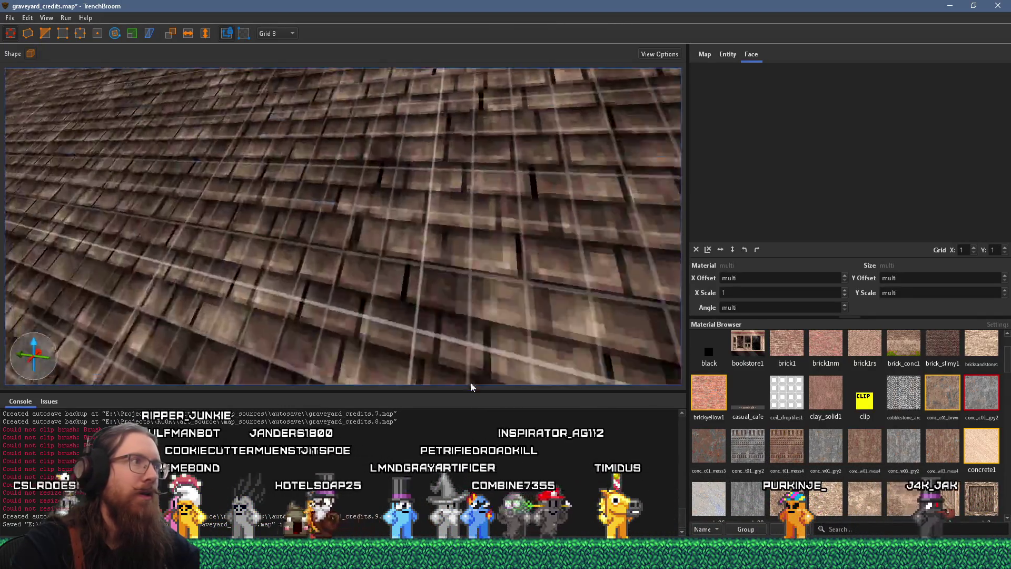
left_click_drag(471, 387, 331, 327)
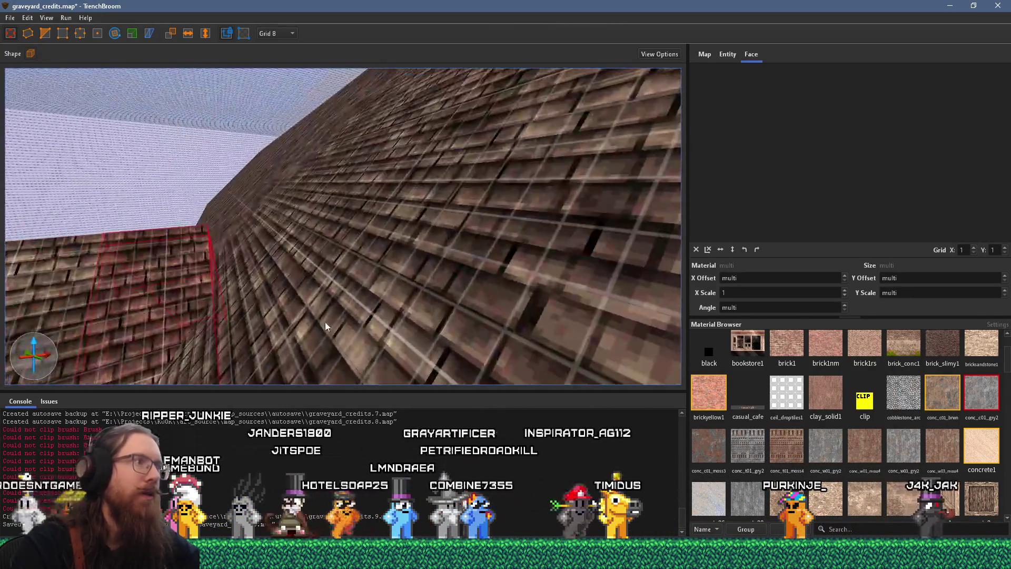
left_click_drag(343, 290, 543, 264)
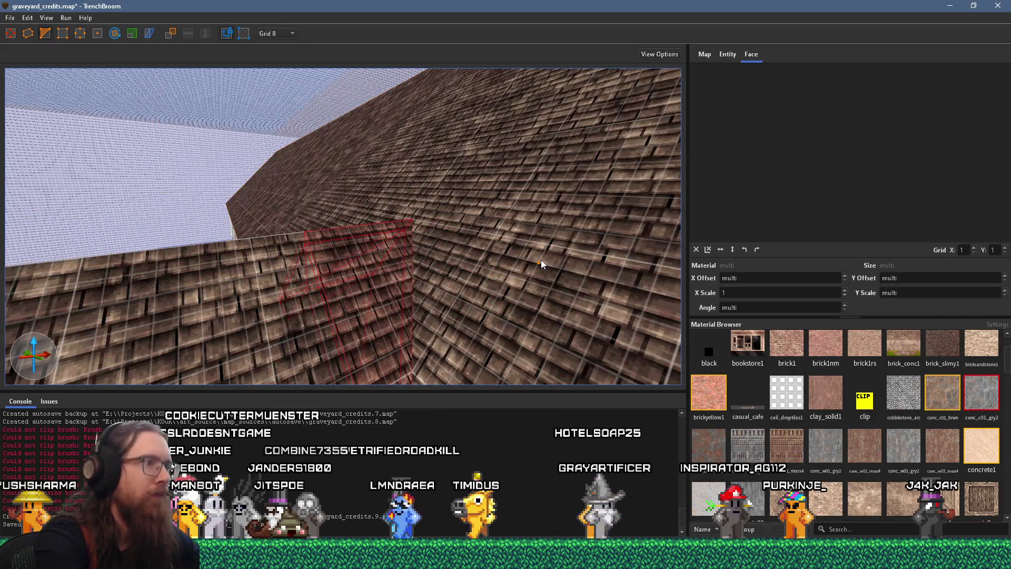
Step: Move inside, select the wall-top beam brush, and look up into the roof ridge
mouse_move(542, 264)
left_mouse_down()
mouse_move(434, 155)
mouse_move(315, 207)
mouse_move(388, 181)
mouse_move(411, 198)
left_mouse_up()
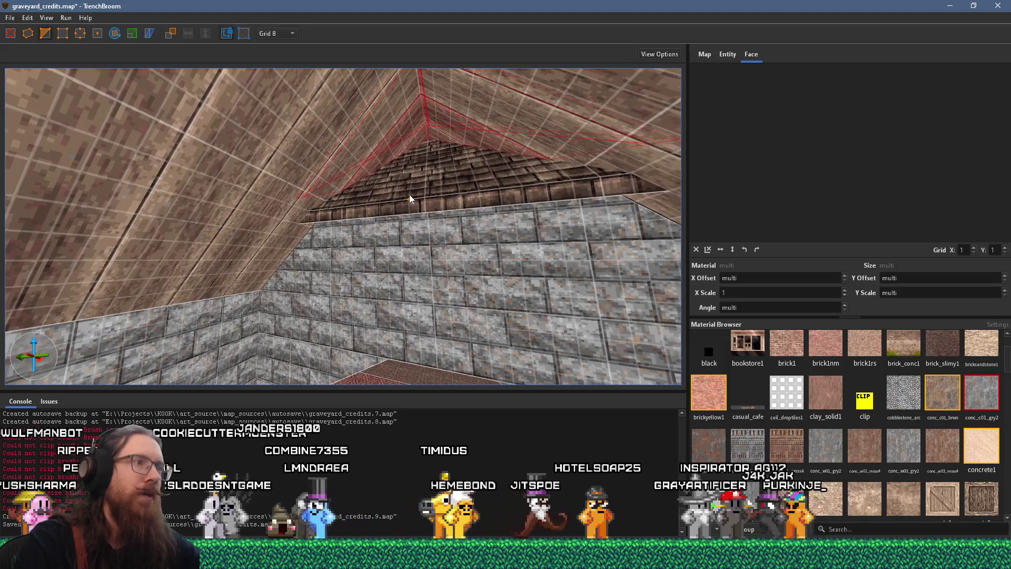
left_click(407, 217)
left_click_drag(381, 262, 339, 184)
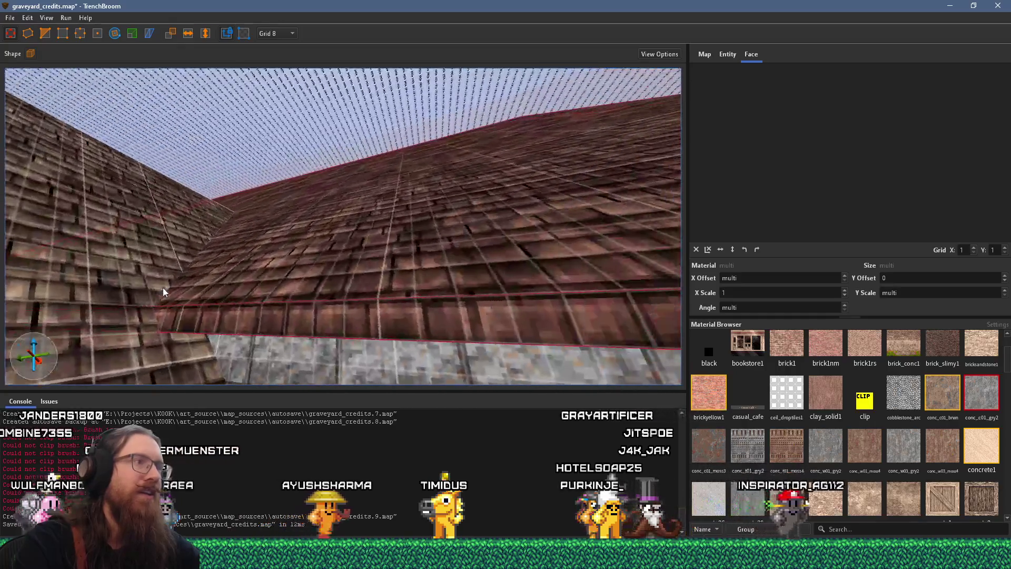
mouse_move(163, 292)
left_mouse_down()
mouse_move(333, 316)
mouse_move(390, 295)
mouse_move(397, 269)
mouse_move(588, 294)
left_mouse_up()
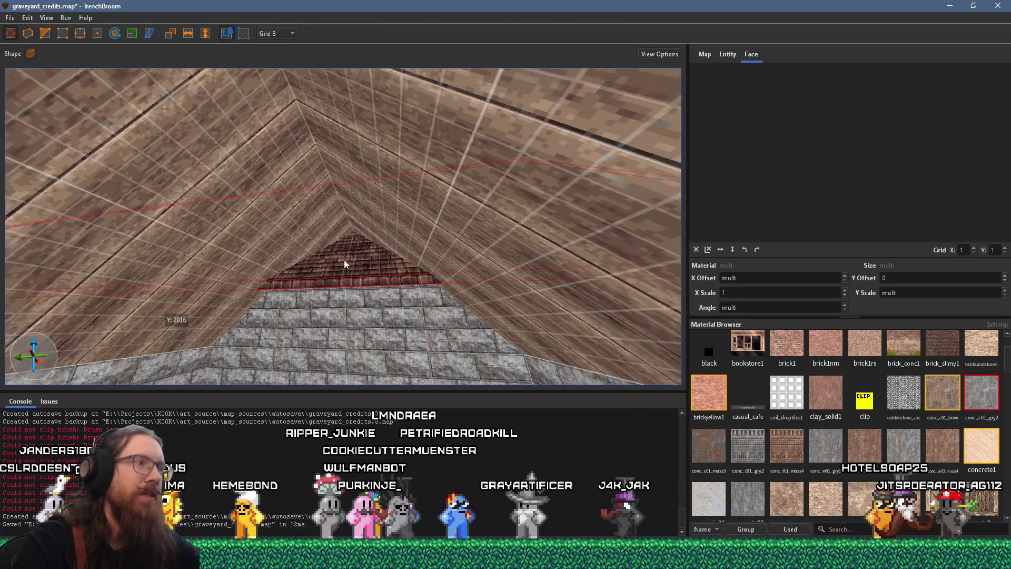
left_click_drag(381, 262, 402, 293)
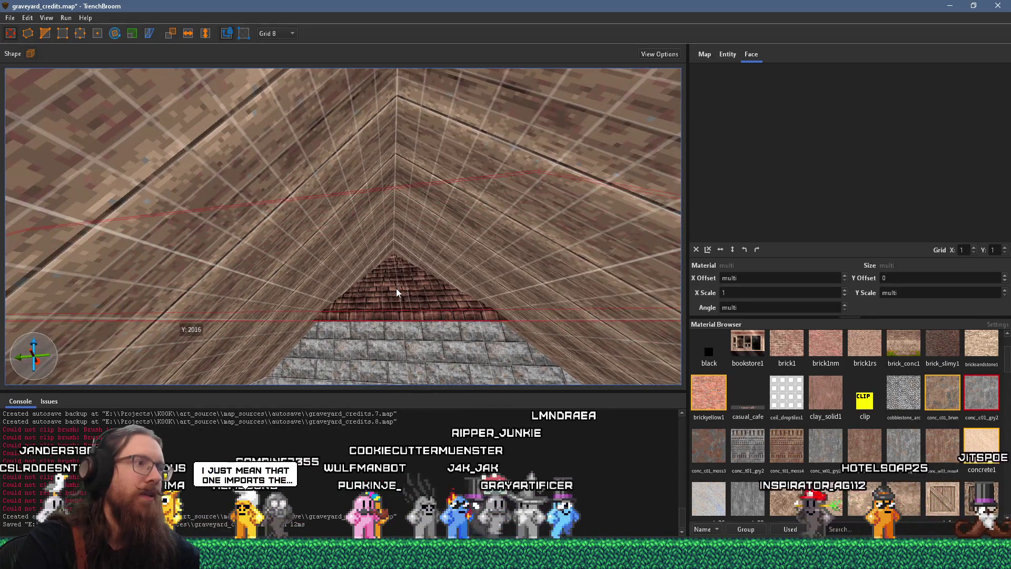
scroll(400, 300, "up", 5)
Step: View the tiled roof up close, place a clip point on its brick face, then cancel
scroll(367, 284, "down", 5)
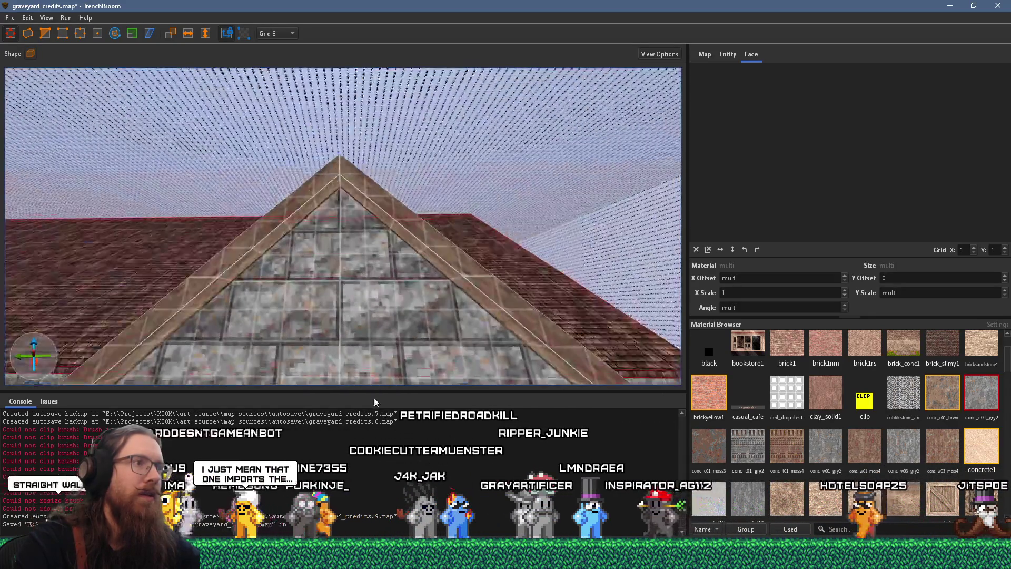
scroll(568, 304, "up", 5)
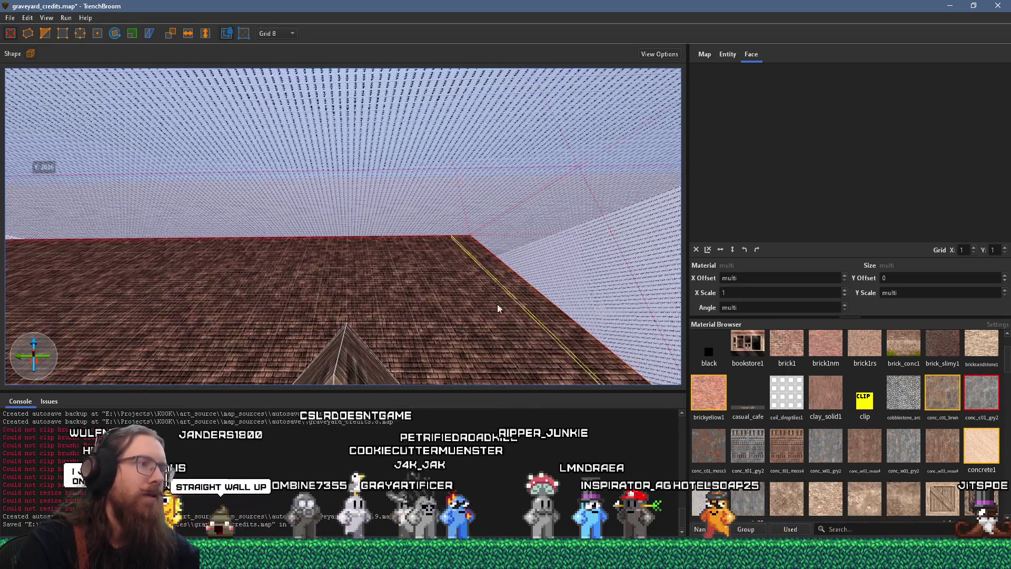
scroll(371, 317, "down", 3)
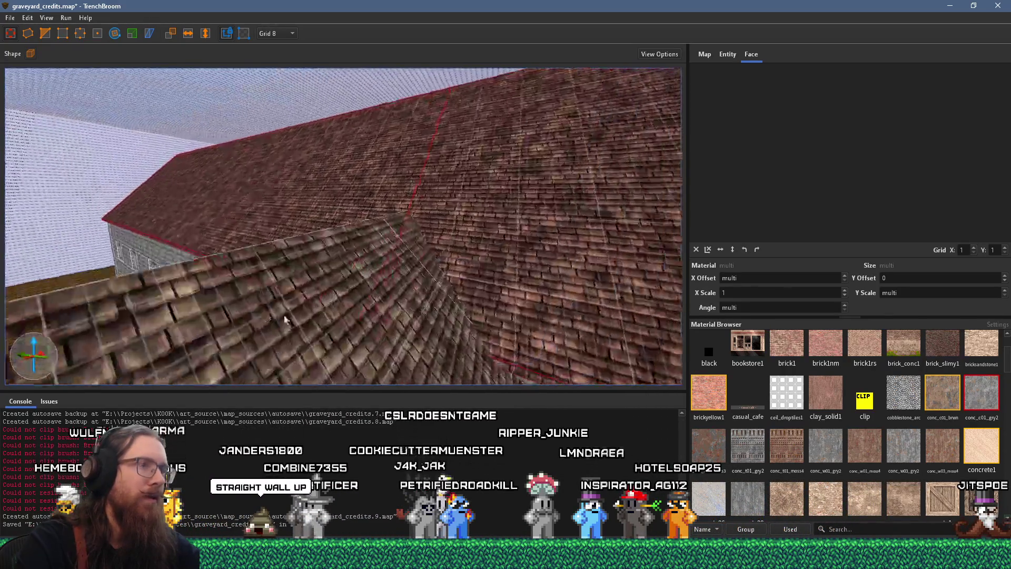
scroll(347, 279, "up", 4)
scroll(399, 271, "down", 3)
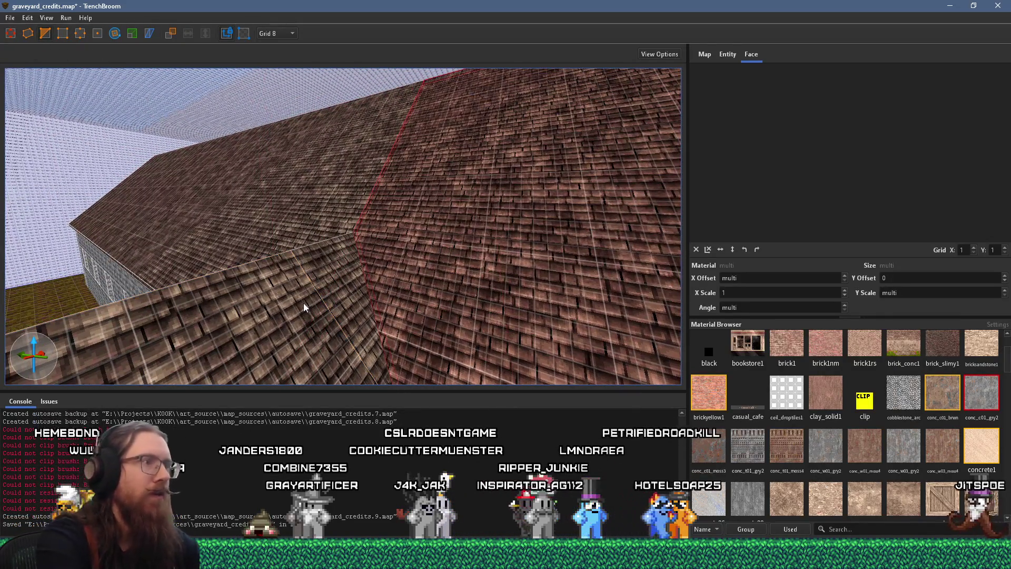
left_click_drag(216, 329, 76, 60)
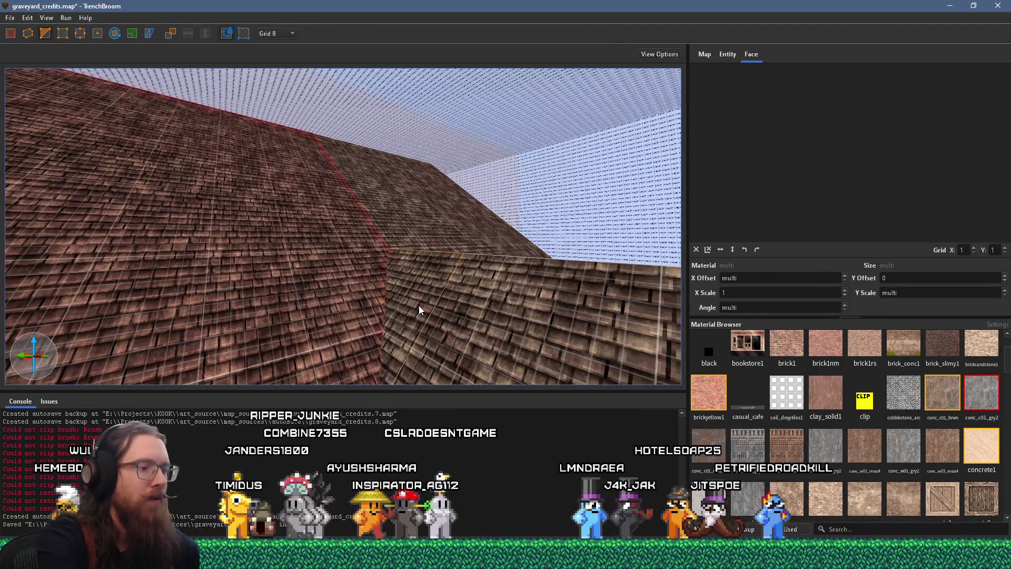
left_click(419, 305)
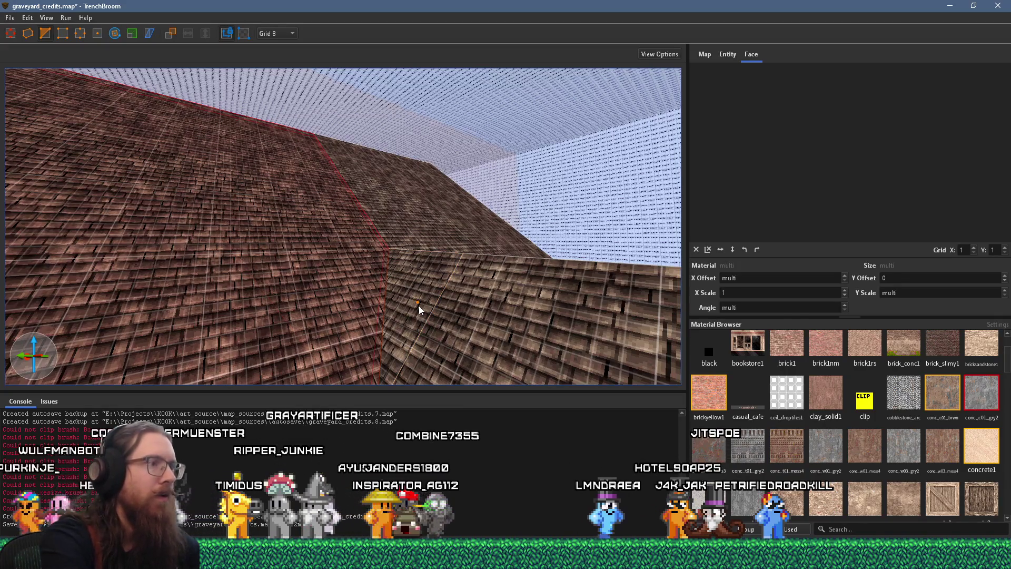
key("Escape")
Step: Select the brick gable brush under the roof and extend it upward into a tall slab
key("w")
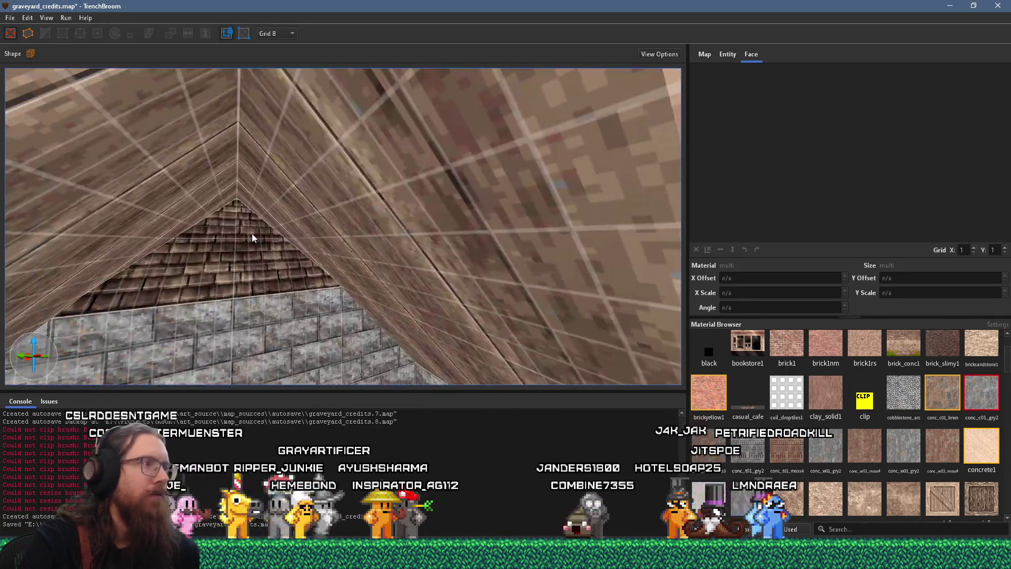
left_click(251, 246)
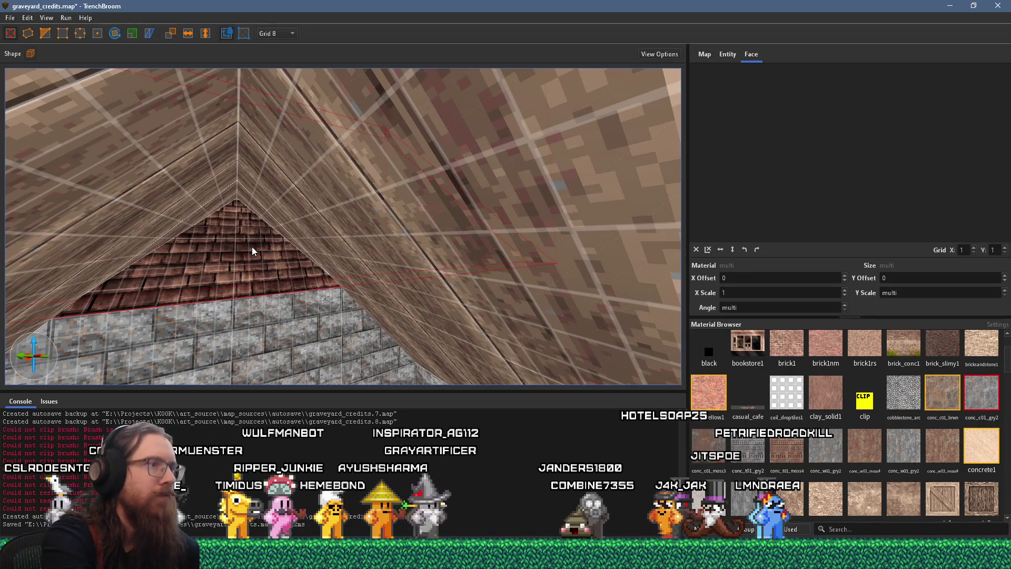
key("w")
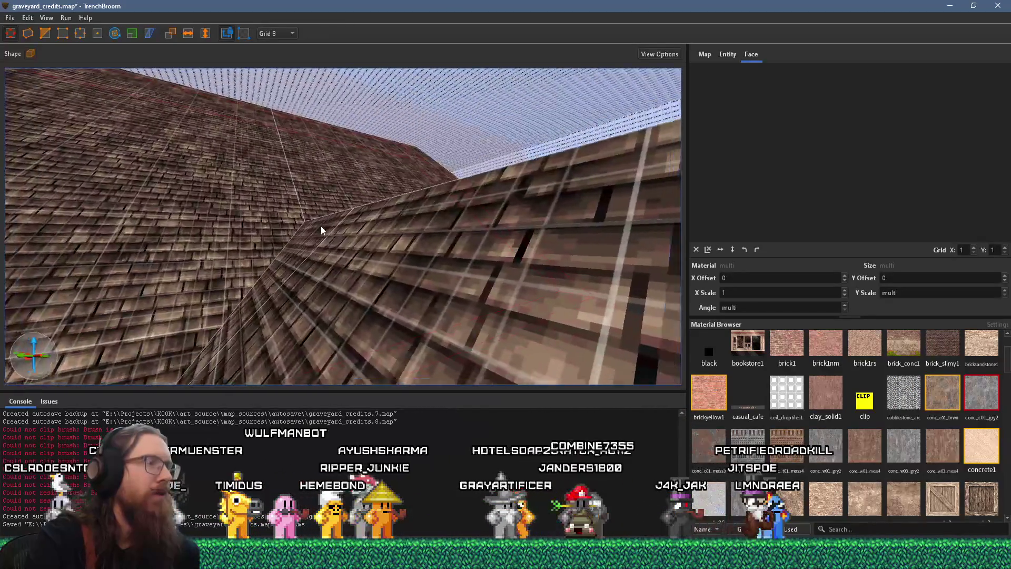
key("s")
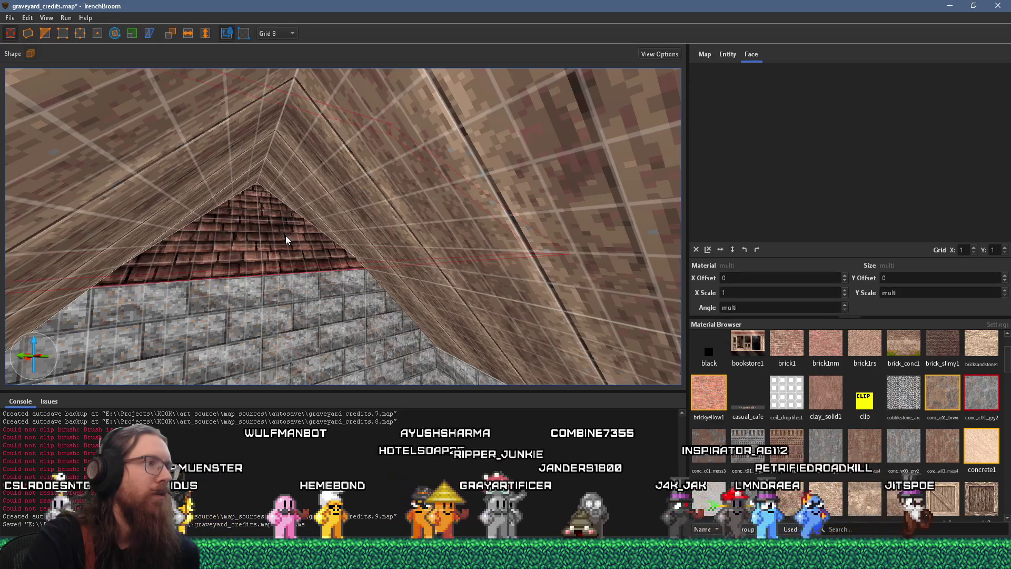
key("w")
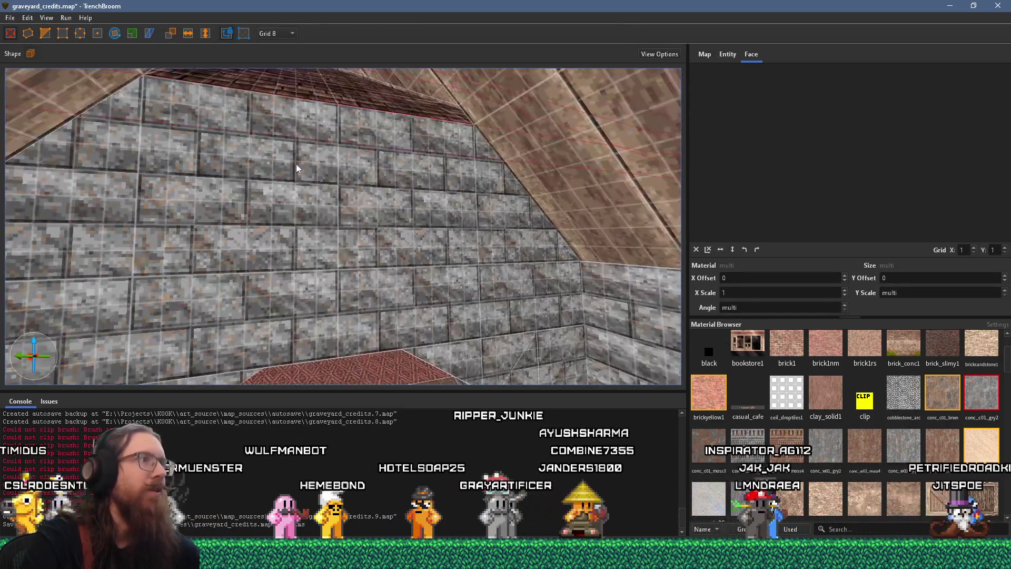
key("s")
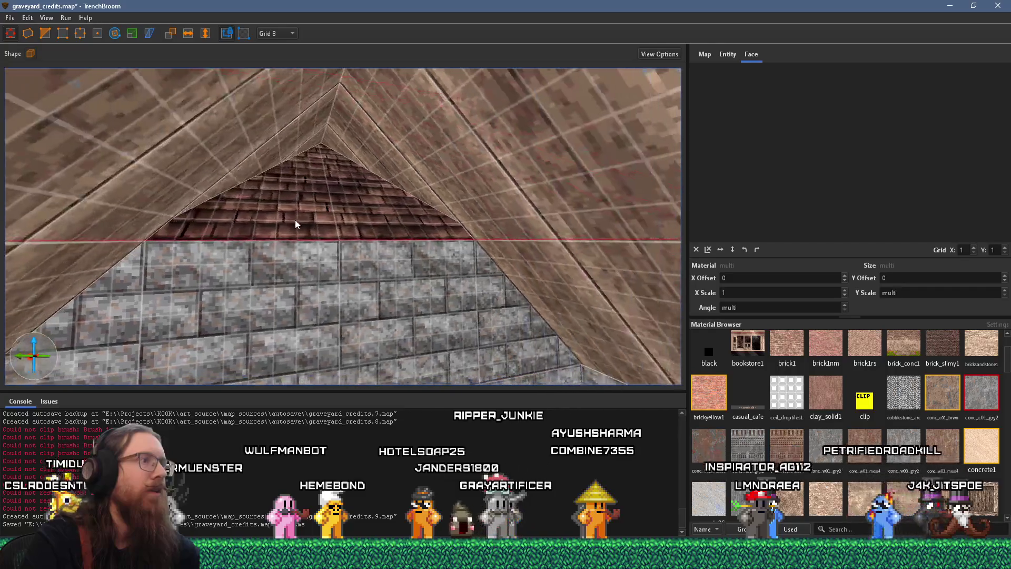
key("w")
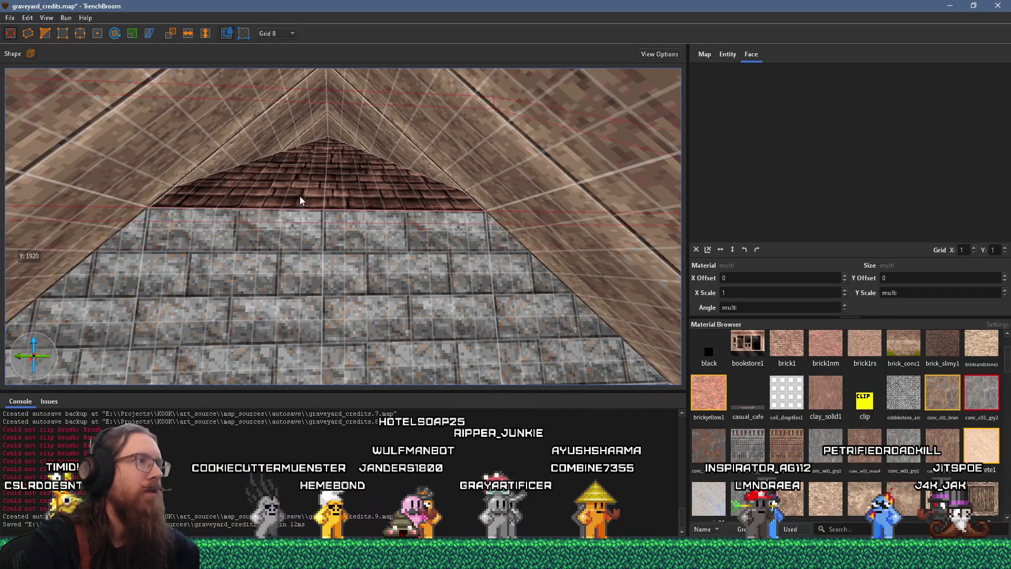
mouse_move(317, 191)
left_mouse_down()
mouse_move(331, 103)
mouse_move(334, 190)
left_mouse_up()
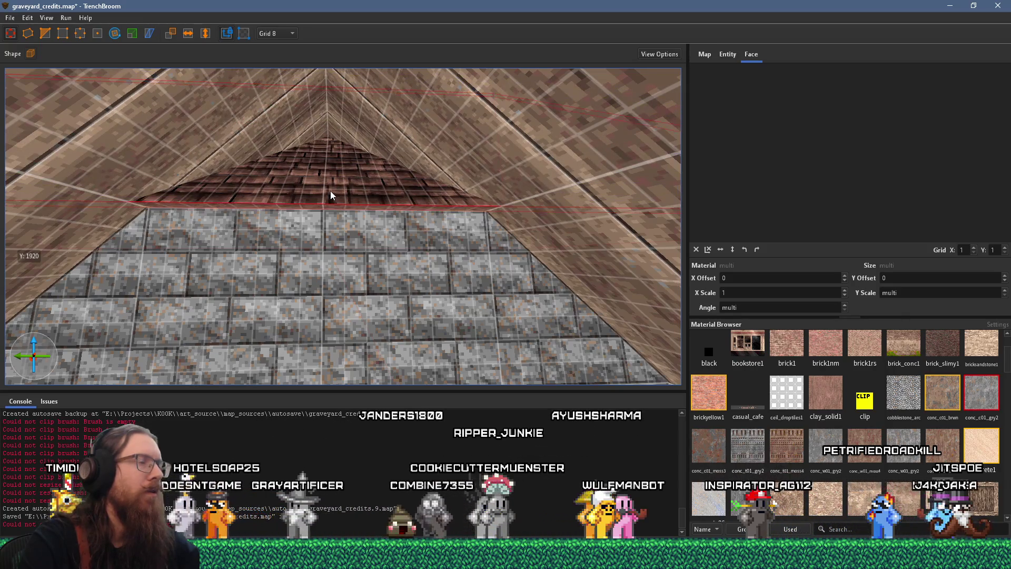
scroll(316, 184, "up", 3)
key("Escape")
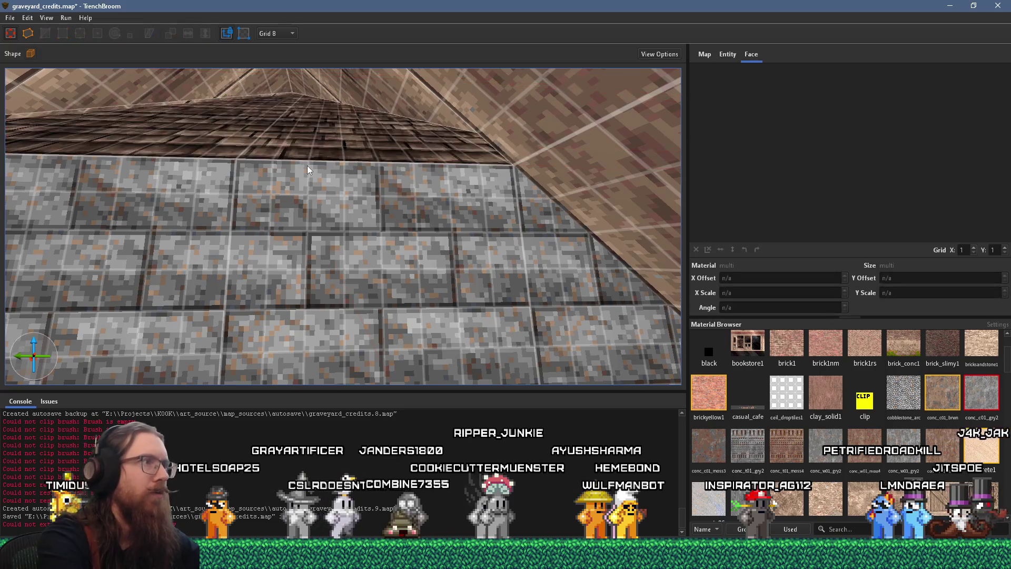
Step: Pick up the stonewall1 texture and draw a new block, widened to cover the gable
mouse_move(308, 166)
left_mouse_down()
mouse_move(338, 179)
mouse_move(326, 256)
left_mouse_up()
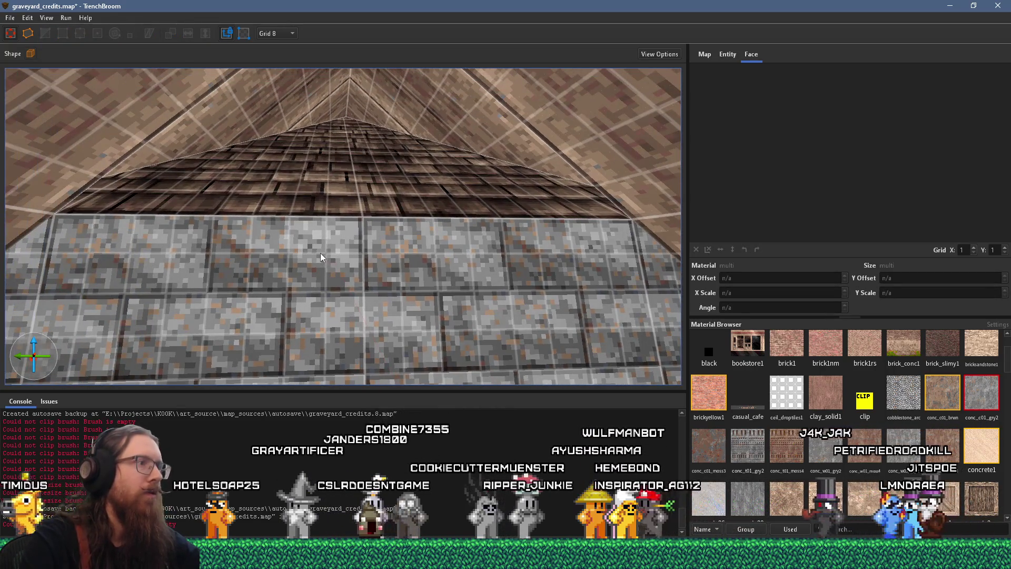
left_click(318, 252)
key("Escape")
mouse_move(192, 203)
left_mouse_down()
mouse_move(330, 208)
mouse_move(335, 86)
mouse_move(371, 150)
left_mouse_up()
scroll(371, 149, "up", 3)
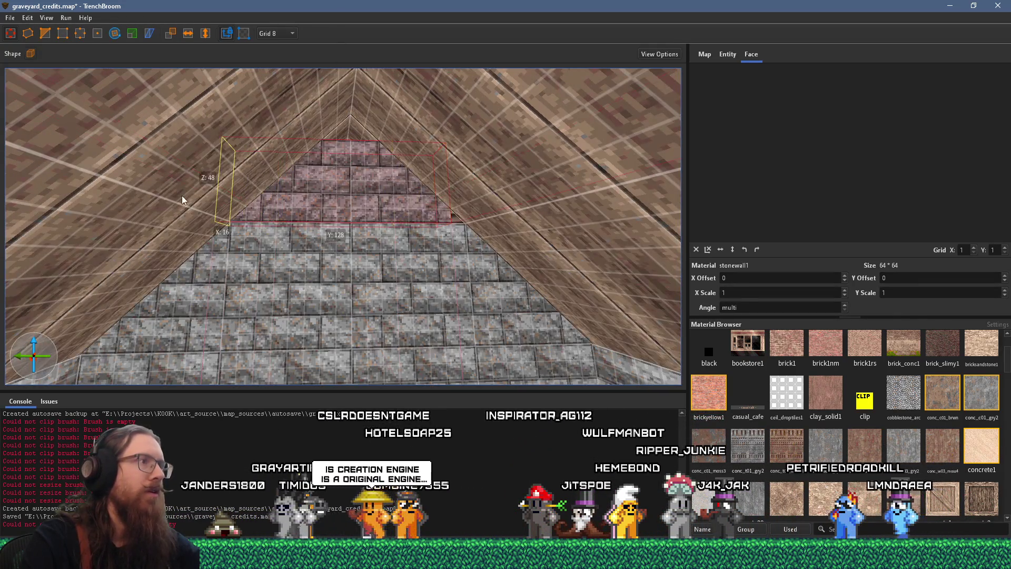
left_click_drag(374, 211, 551, 216)
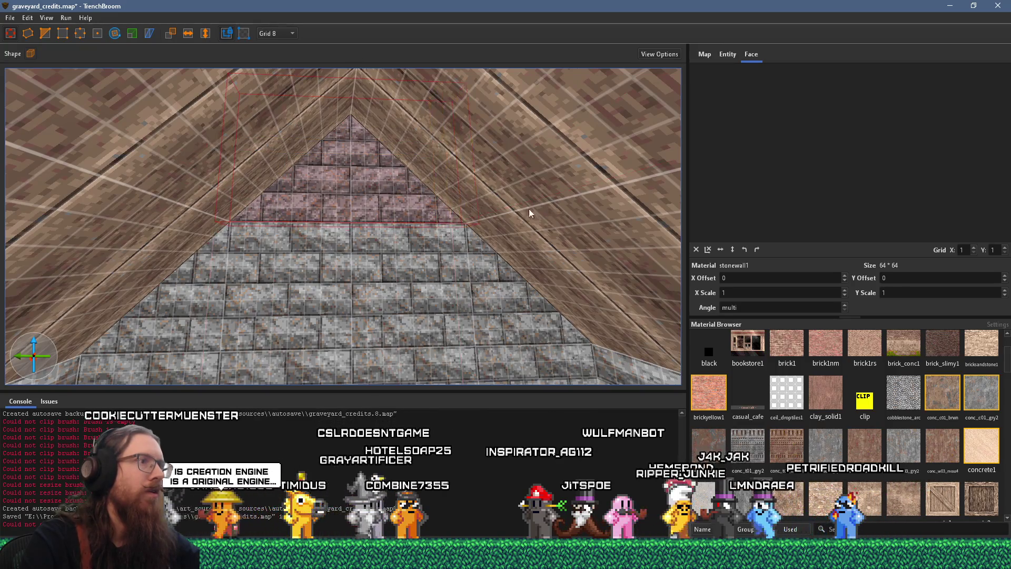
left_click(46, 34)
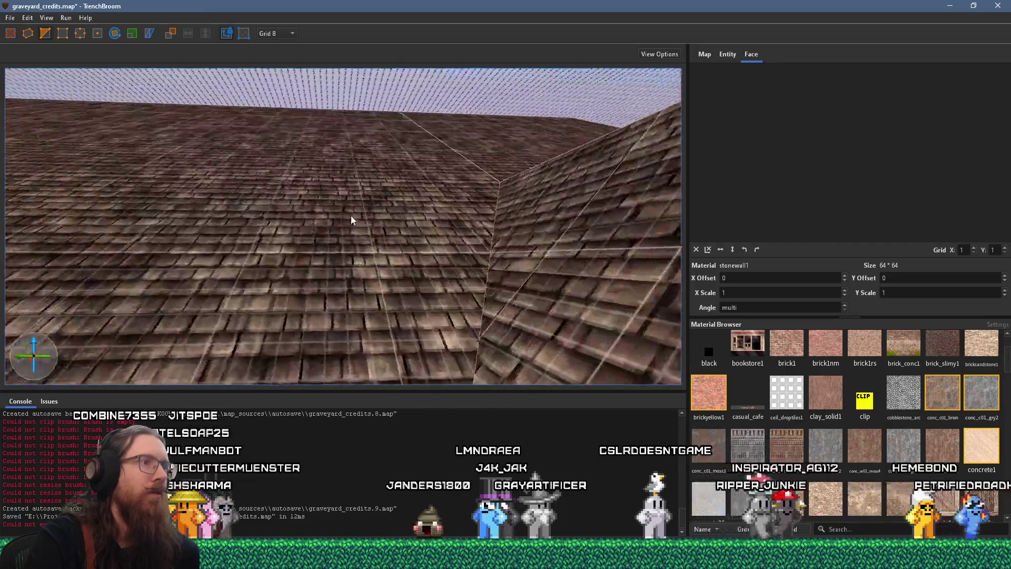
key("Escape")
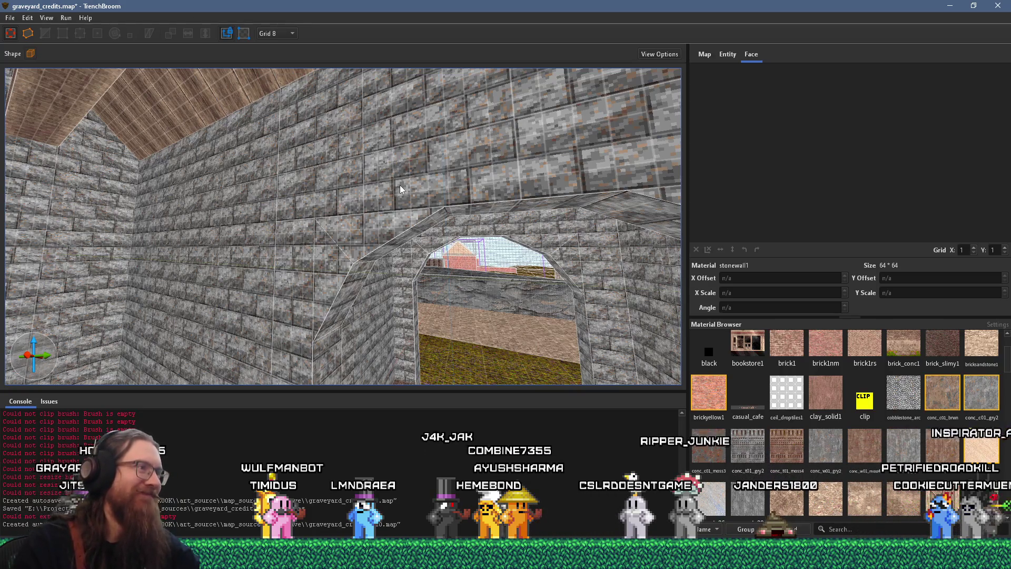
Step: Select the gatehouse archway's stone pillar and add the arch segment above it
mouse_move(399, 185)
left_mouse_down()
mouse_move(333, 219)
mouse_move(378, 192)
mouse_move(333, 156)
mouse_move(355, 186)
mouse_move(342, 301)
mouse_move(350, 387)
mouse_move(319, 335)
mouse_move(234, 350)
mouse_move(308, 274)
mouse_move(137, 274)
mouse_move(258, 232)
mouse_move(296, 197)
mouse_move(298, 236)
mouse_move(270, 293)
mouse_move(267, 219)
mouse_move(243, 228)
mouse_move(271, 260)
mouse_move(421, 247)
mouse_move(390, 267)
mouse_move(219, 266)
mouse_move(420, 231)
mouse_move(440, 314)
mouse_move(502, 182)
mouse_move(374, 264)
mouse_move(346, 258)
mouse_move(551, 166)
left_mouse_up()
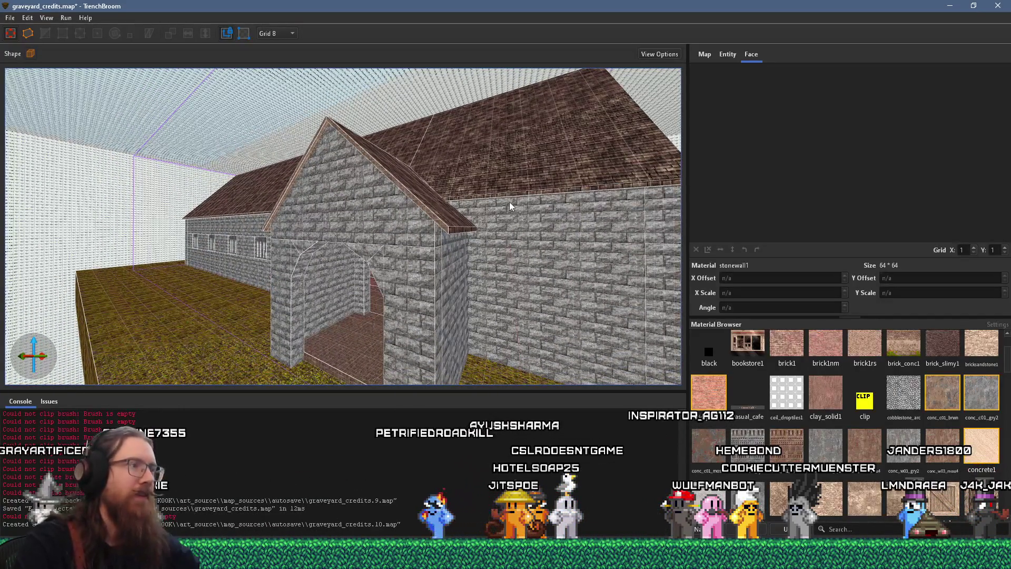
mouse_move(356, 252)
left_mouse_down()
mouse_move(327, 286)
mouse_move(281, 285)
mouse_move(383, 167)
mouse_move(364, 216)
left_mouse_up()
left_click(341, 236)
double_click(341, 237)
left_click(318, 290)
left_click(362, 144, "ctrl")
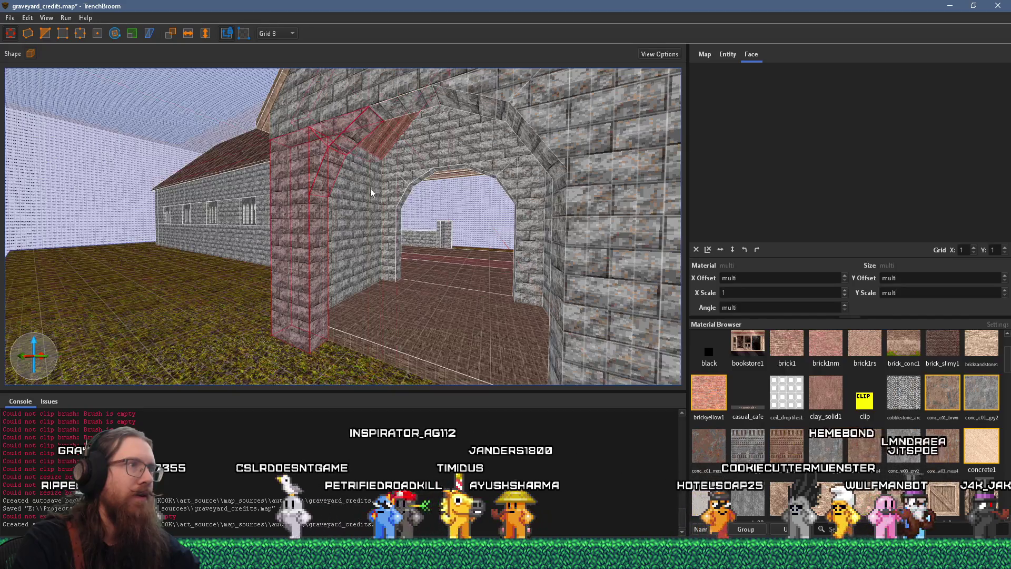
left_click_drag(349, 154, 287, 247)
mouse_move(304, 198)
left_mouse_down()
mouse_move(532, 255)
mouse_move(482, 231)
mouse_move(528, 246)
mouse_move(333, 248)
mouse_move(349, 277)
mouse_move(361, 195)
mouse_move(345, 95)
mouse_move(314, 209)
mouse_move(182, 287)
mouse_move(340, 248)
left_mouse_up()
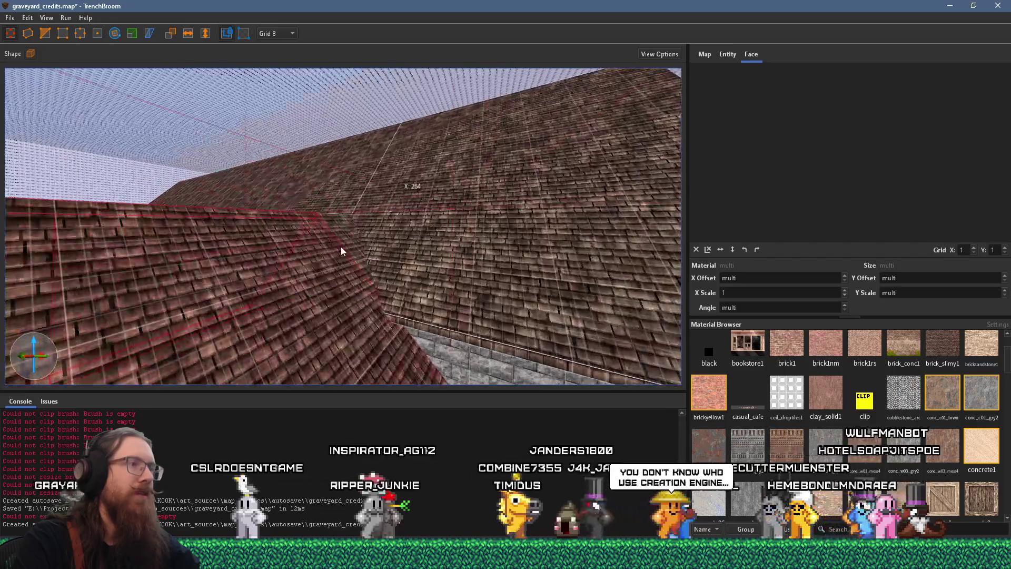
Step: Fly around the church to view the windowed wall, gable, roofs and brick corner
scroll(346, 233, "down", 5)
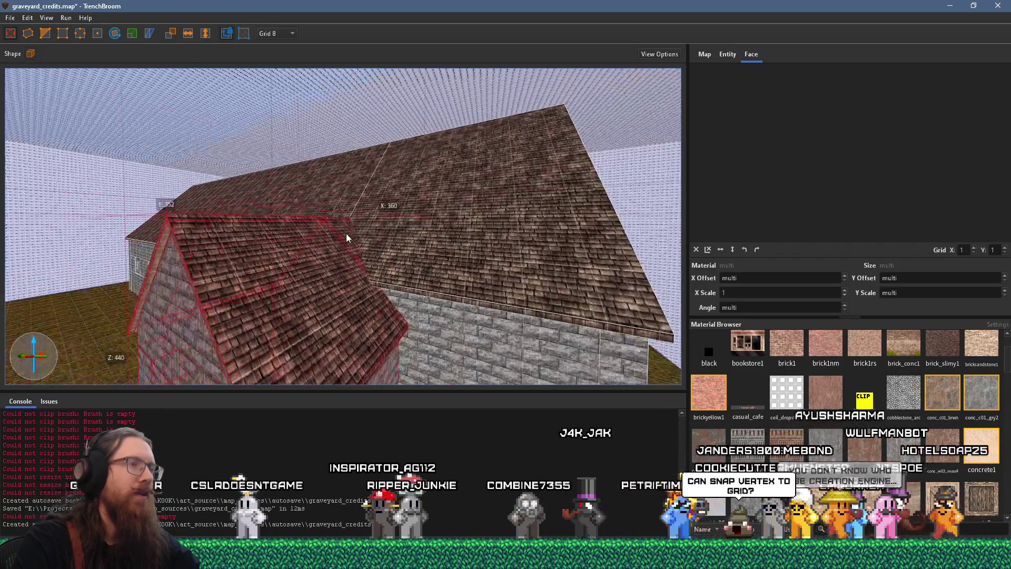
mouse_move(232, 280)
left_mouse_down()
mouse_move(369, 283)
mouse_move(538, 193)
mouse_move(422, 235)
mouse_move(361, 244)
mouse_move(396, 273)
mouse_move(292, 139)
left_mouse_up()
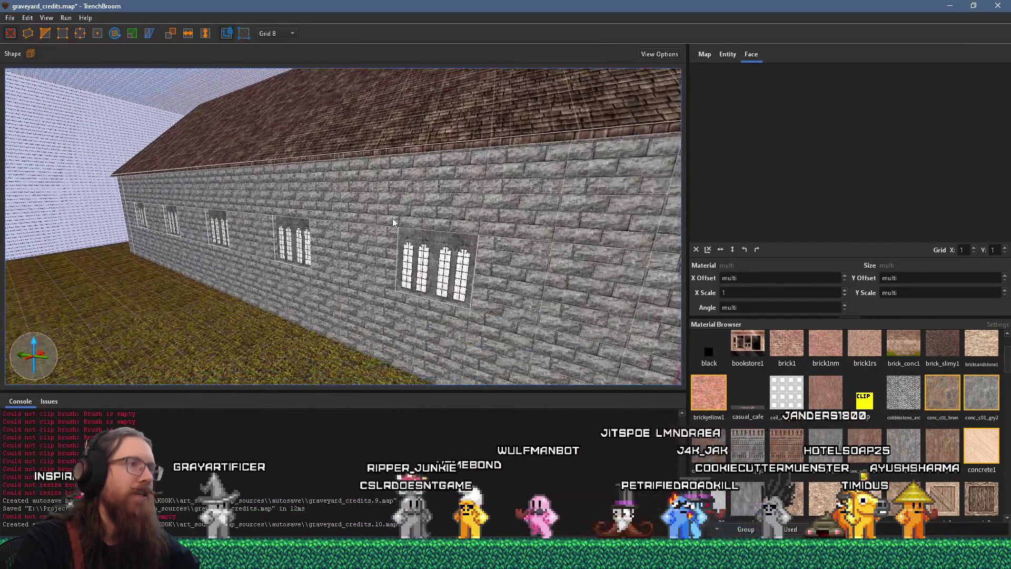
mouse_move(391, 219)
left_mouse_down()
mouse_move(449, 216)
mouse_move(302, 198)
left_mouse_up()
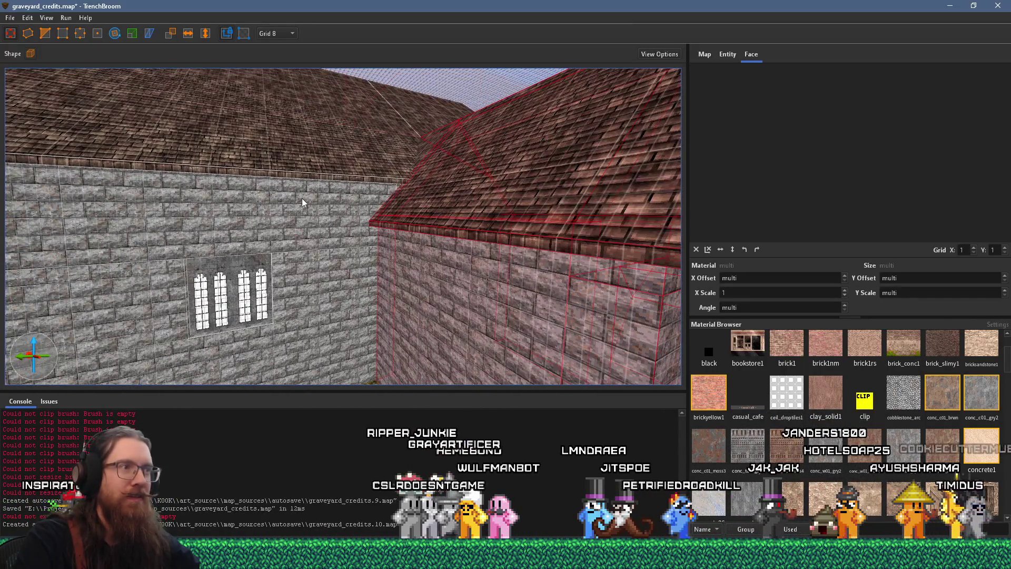
mouse_move(382, 178)
left_mouse_down()
mouse_move(380, 280)
mouse_move(424, 218)
mouse_move(338, 293)
mouse_move(303, 293)
mouse_move(535, 173)
mouse_move(361, 248)
mouse_move(459, 124)
left_mouse_up()
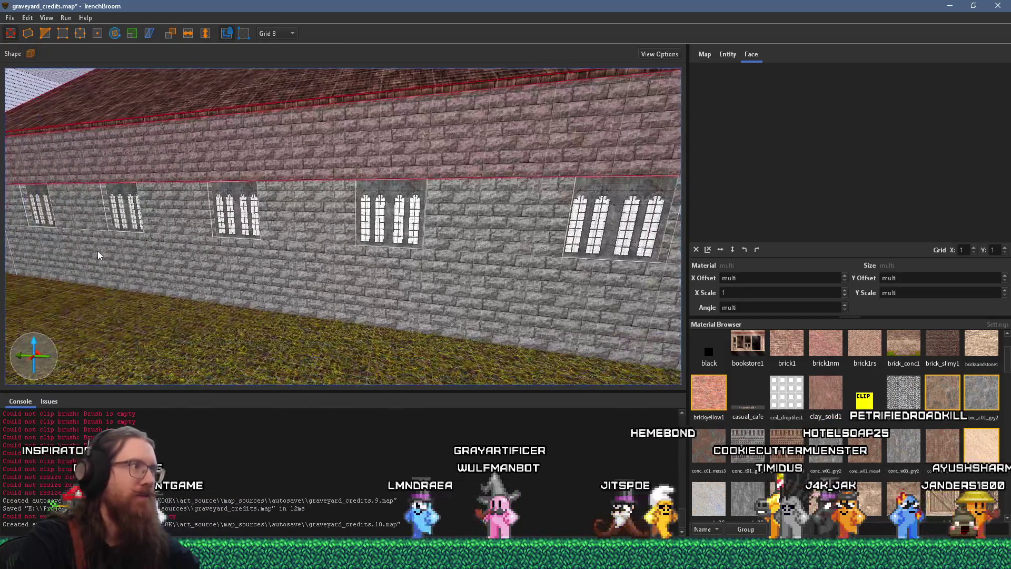
left_click_drag(98, 256, 309, 243)
scroll(128, 245, "up", 6)
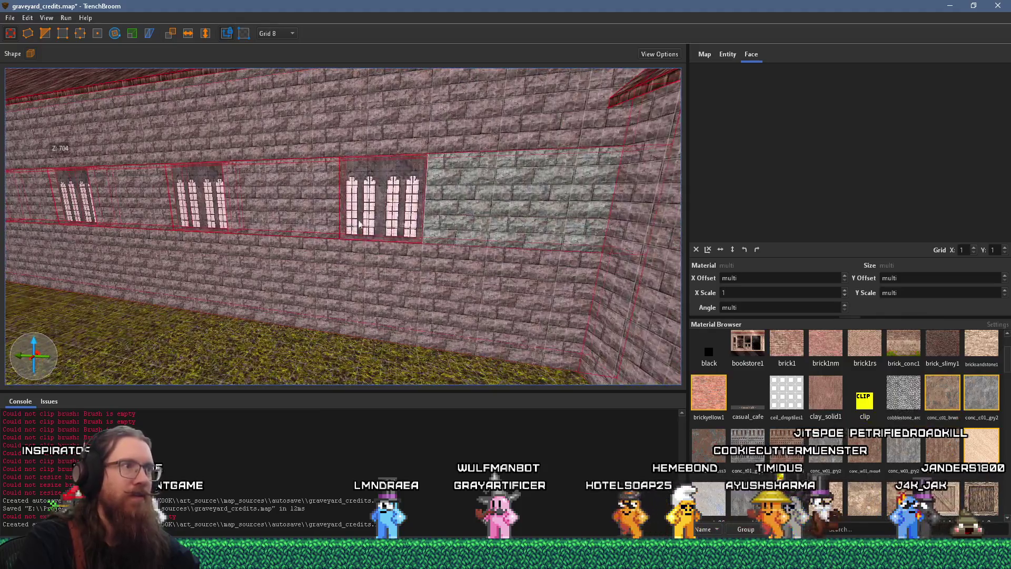
mouse_move(360, 224)
left_mouse_down()
mouse_move(279, 281)
mouse_move(320, 263)
mouse_move(206, 262)
mouse_move(221, 270)
mouse_move(349, 256)
left_mouse_up()
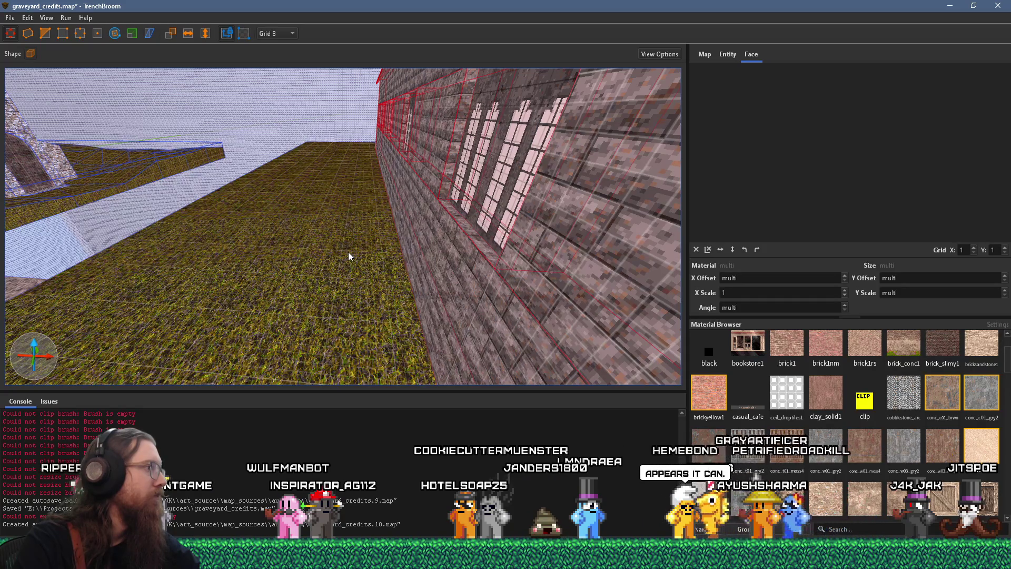
mouse_move(341, 258)
left_mouse_down()
mouse_move(273, 267)
mouse_move(398, 246)
mouse_move(367, 289)
mouse_move(459, 364)
mouse_move(322, 300)
mouse_move(158, 203)
mouse_move(135, 177)
mouse_move(186, 193)
mouse_move(209, 188)
left_mouse_up()
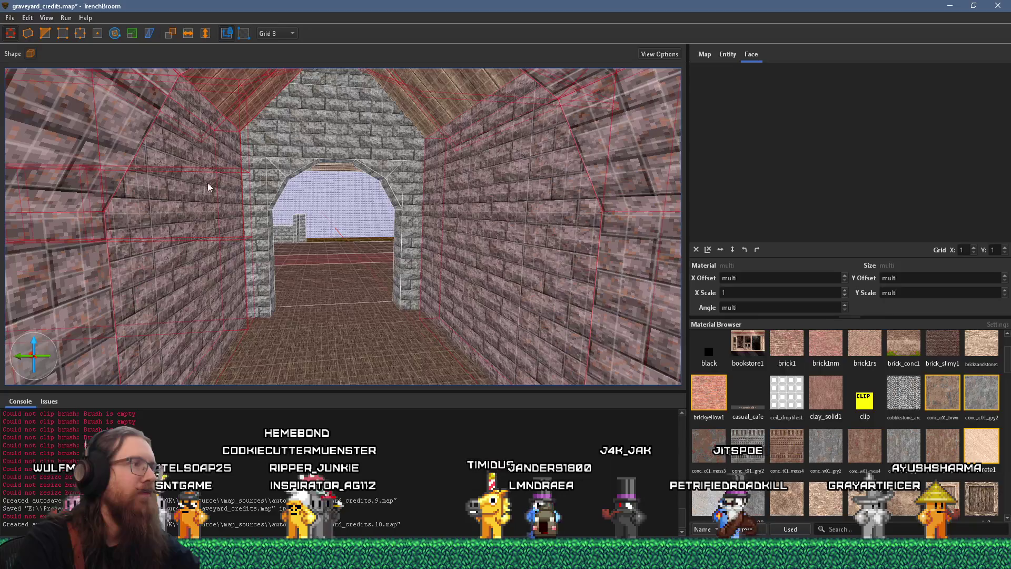
Step: Add the left and right arch pillars to the gatehouse selection
left_click(265, 188, "ctrl")
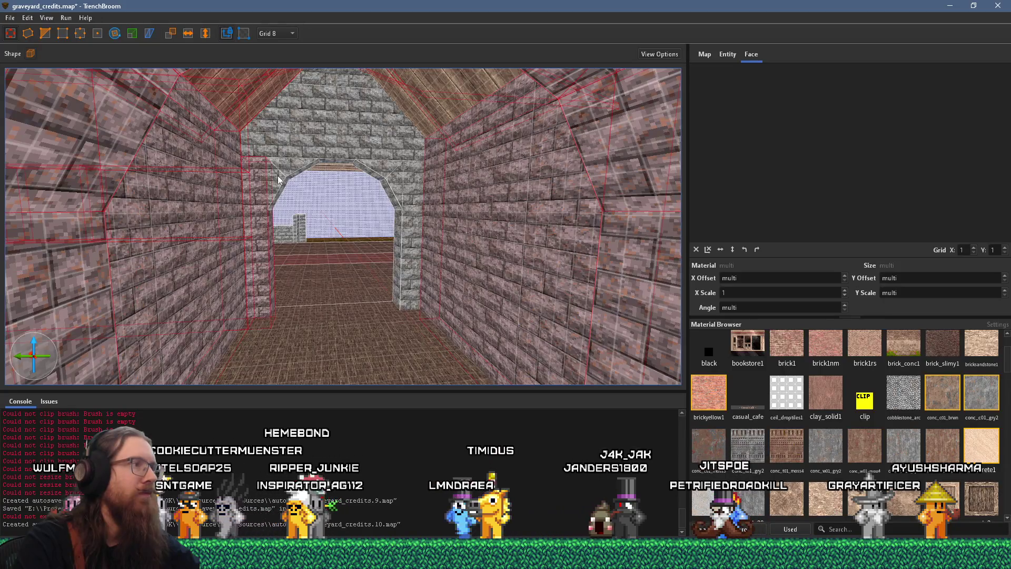
left_click(391, 180, "ctrl")
scroll(399, 185, "up", 10)
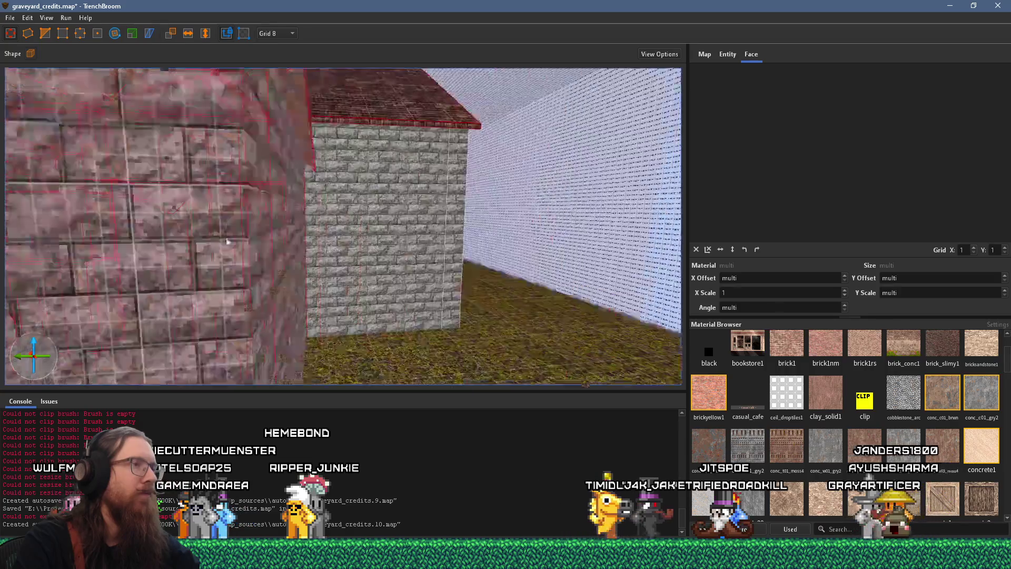
scroll(319, 206, "up", 3)
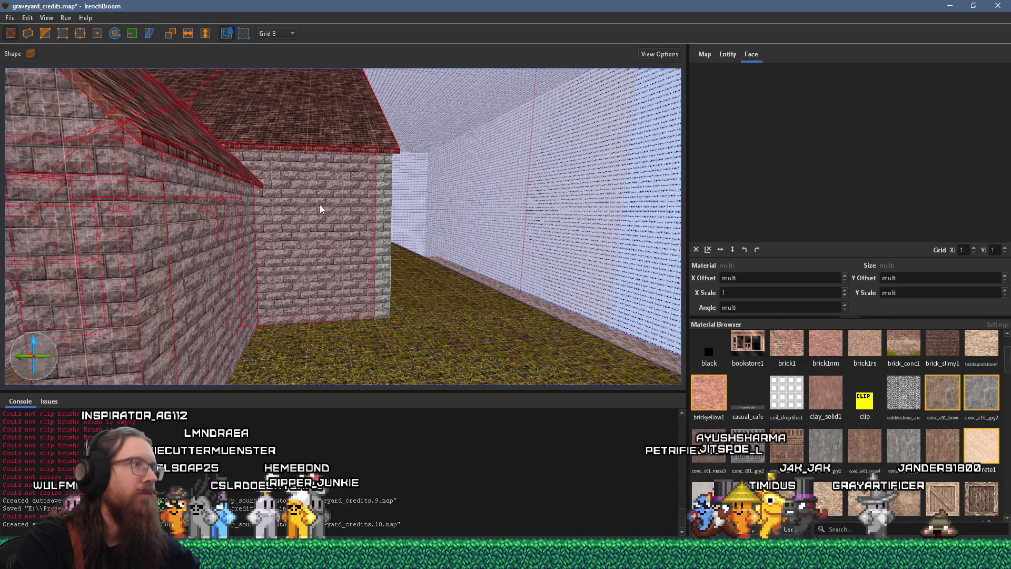
scroll(405, 280, "up", 4)
scroll(405, 280, "up", 5)
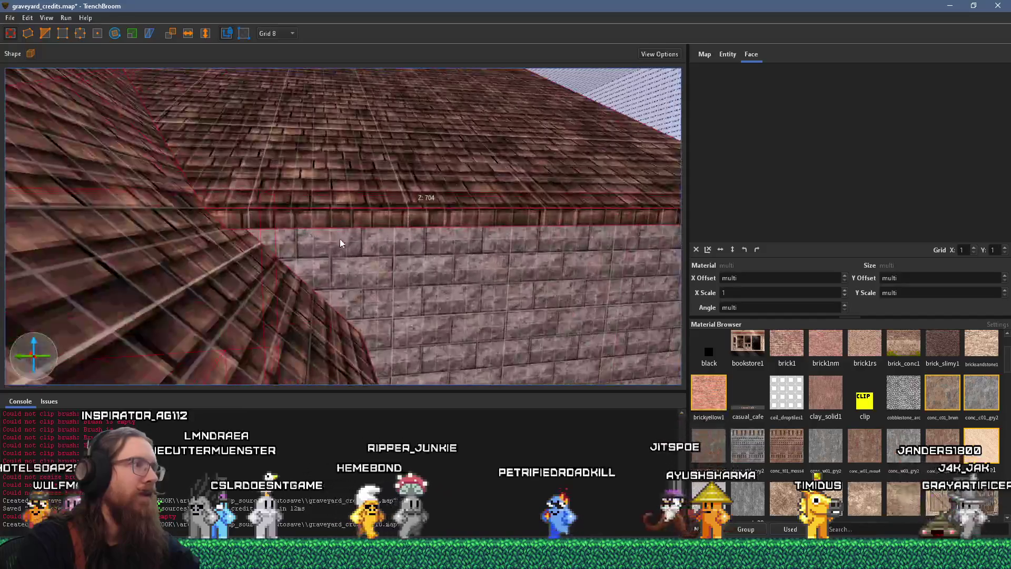
scroll(389, 258, "down", 3)
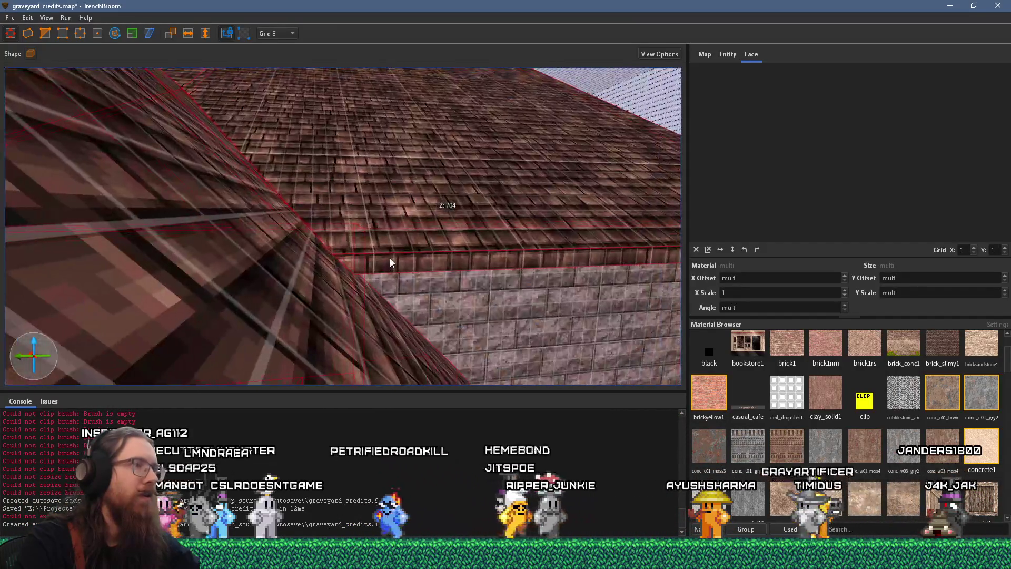
scroll(399, 241, "up", 3)
scroll(481, 218, "down", 2)
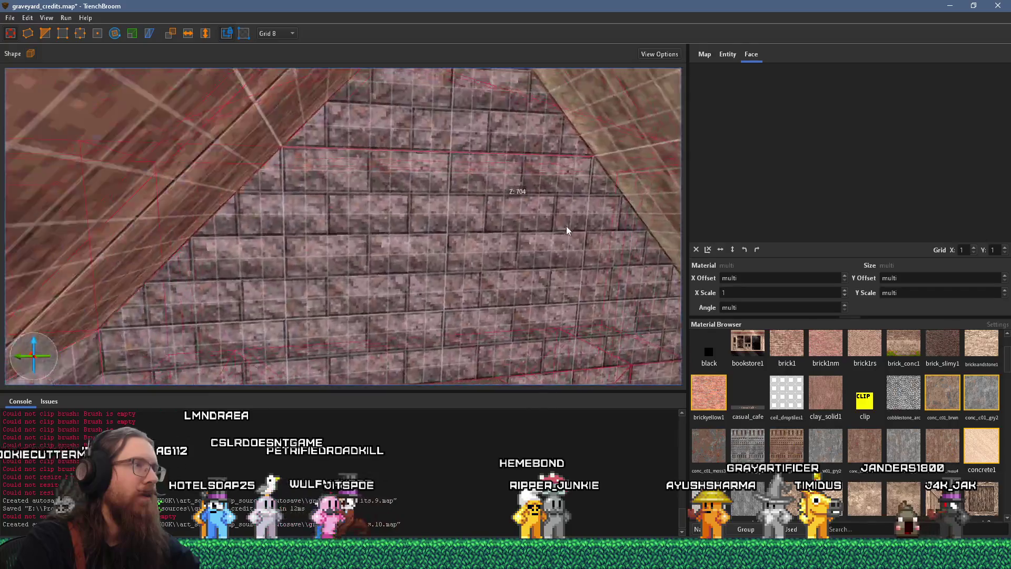
scroll(646, 200, "up", 3)
scroll(646, 203, "up", 5)
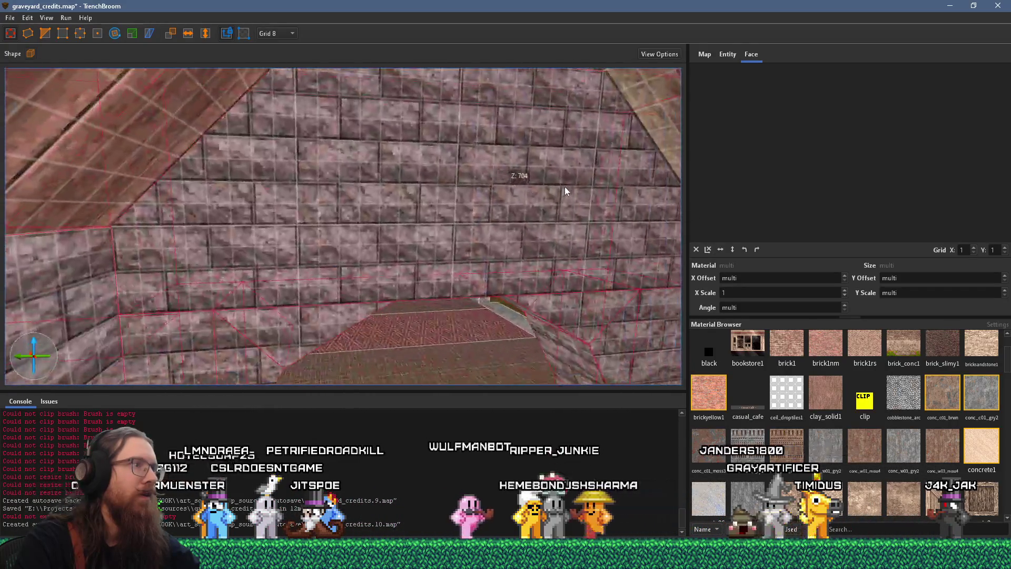
scroll(647, 220, "down", 5)
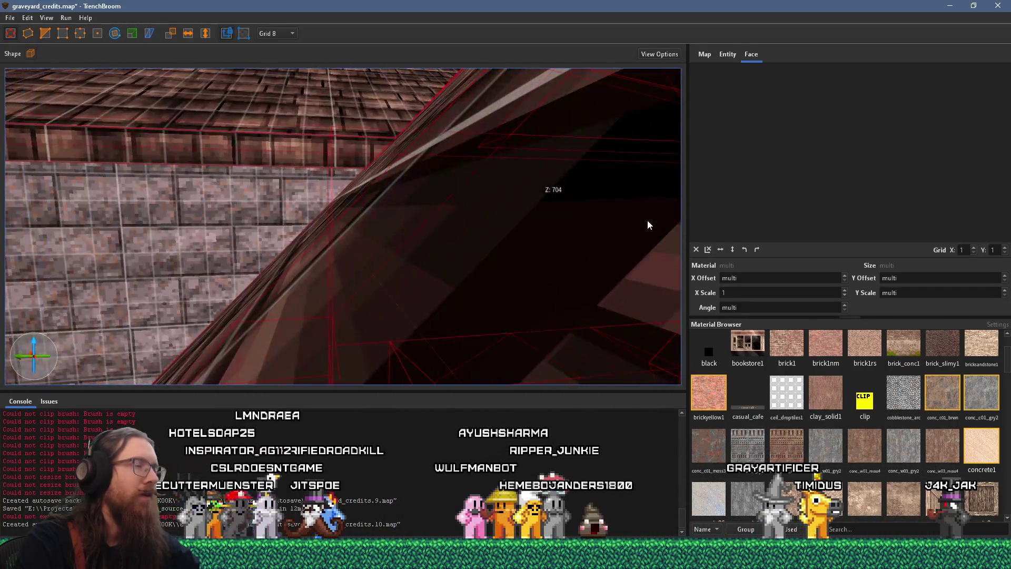
scroll(636, 248, "up", 4)
scroll(500, 239, "down", 5)
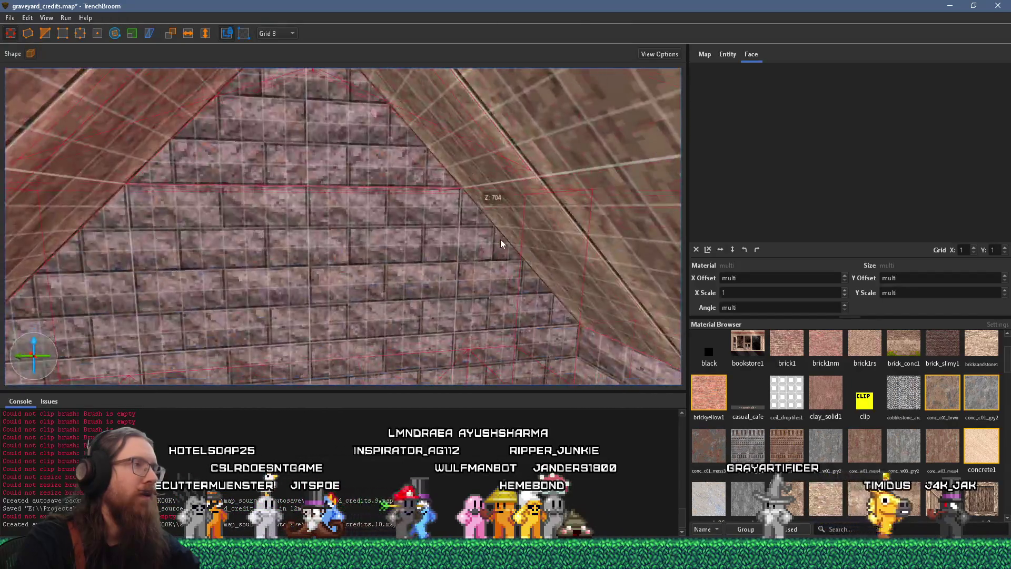
scroll(396, 260, "up", 3)
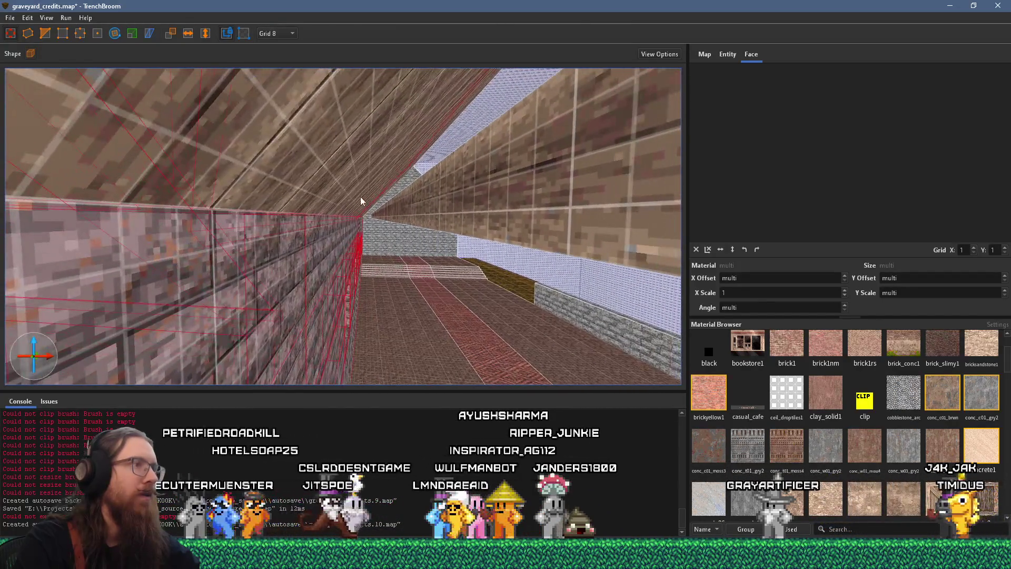
Step: Orbit around the porch to confirm its walls and sloped roof are selected
mouse_move(431, 205)
left_mouse_down()
mouse_move(154, 235)
mouse_move(143, 267)
mouse_move(511, 192)
mouse_move(342, 256)
mouse_move(312, 135)
mouse_move(184, 274)
mouse_move(289, 238)
mouse_move(385, 270)
mouse_move(219, 261)
mouse_move(198, 224)
mouse_move(235, 321)
mouse_move(213, 285)
mouse_move(266, 270)
mouse_move(339, 275)
mouse_move(267, 333)
mouse_move(226, 329)
mouse_move(211, 315)
mouse_move(216, 333)
mouse_move(198, 333)
mouse_move(219, 326)
mouse_move(175, 315)
mouse_move(196, 295)
left_mouse_up()
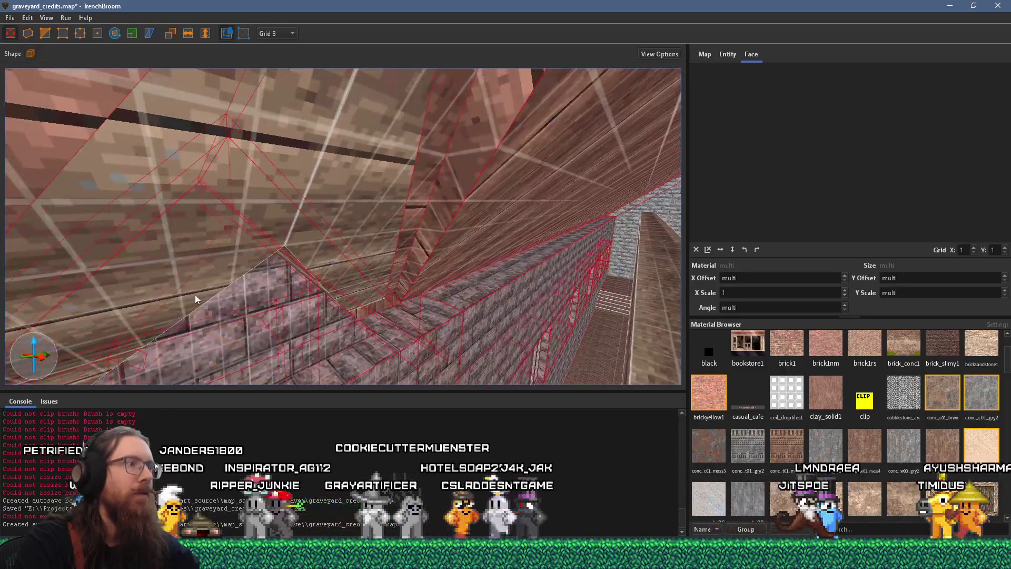
mouse_move(284, 238)
left_mouse_down()
mouse_move(318, 222)
mouse_move(284, 251)
mouse_move(390, 218)
left_mouse_up()
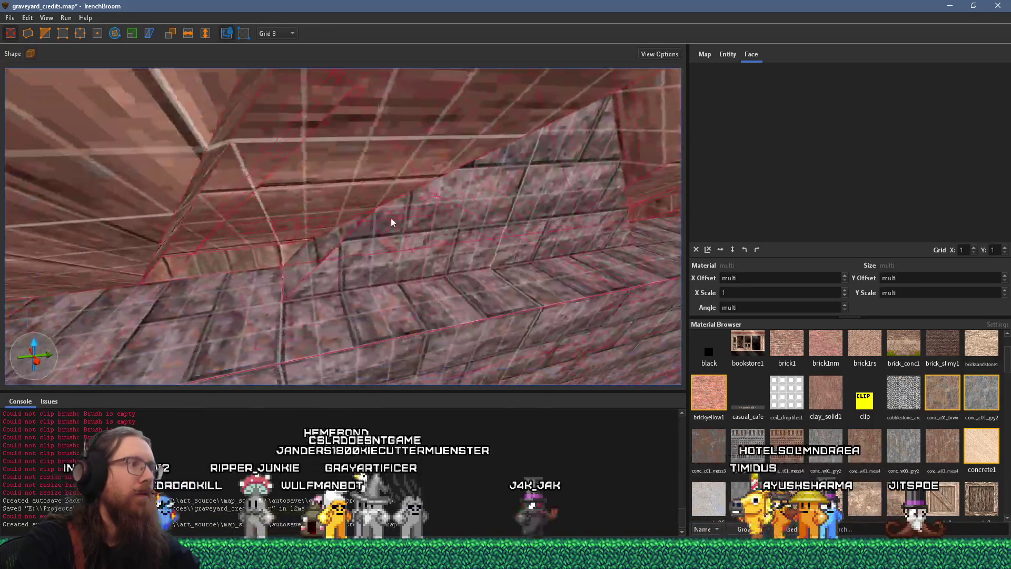
mouse_move(250, 262)
left_mouse_down()
mouse_move(302, 232)
mouse_move(292, 248)
mouse_move(171, 254)
mouse_move(207, 251)
mouse_move(248, 265)
left_mouse_up()
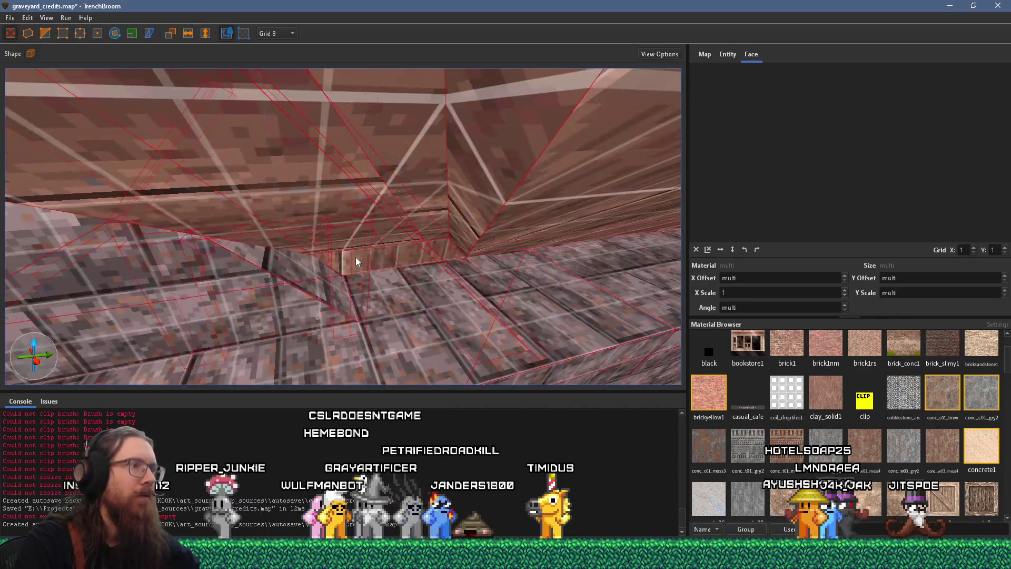
mouse_move(364, 256)
left_mouse_down()
mouse_move(342, 242)
mouse_move(381, 236)
mouse_move(284, 228)
mouse_move(276, 248)
mouse_move(314, 258)
mouse_move(134, 173)
mouse_move(393, 261)
mouse_move(315, 148)
mouse_move(343, 230)
mouse_move(338, 221)
mouse_move(457, 65)
mouse_move(275, 224)
mouse_move(487, 29)
mouse_move(560, 21)
mouse_move(291, 228)
mouse_move(418, 238)
mouse_move(135, 263)
mouse_move(225, 208)
mouse_move(94, 157)
mouse_move(363, 250)
mouse_move(311, 228)
left_mouse_up()
Step: Group the selected porch walls, pillars and roof under the name grave_church_side
right_click(310, 227)
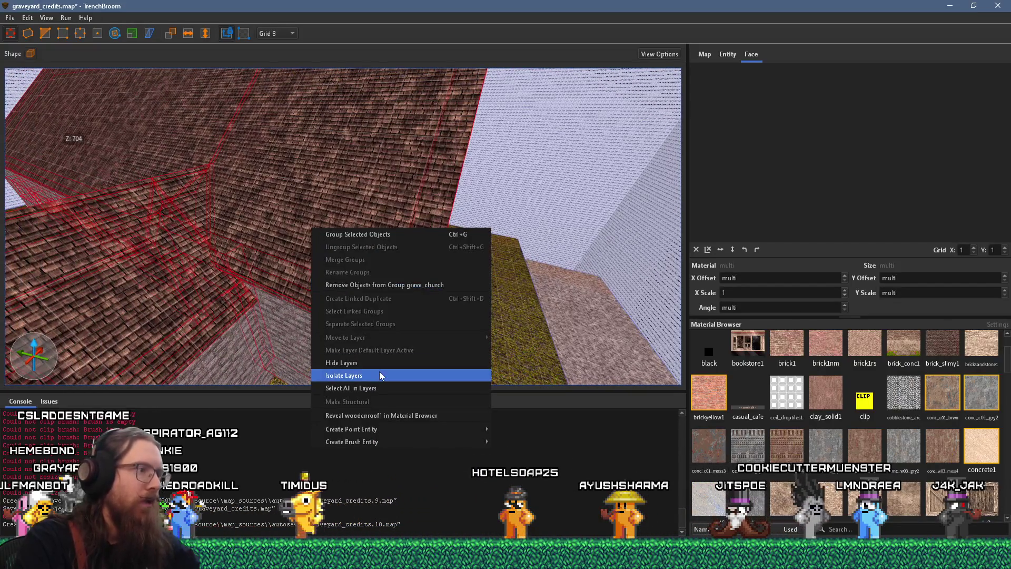
left_click(403, 238)
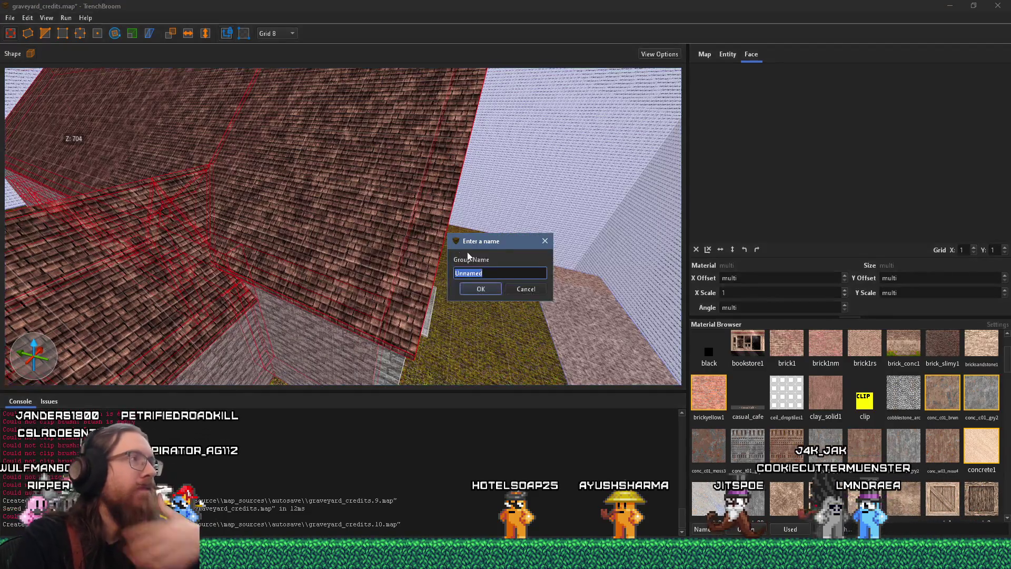
type("grave_church_side")
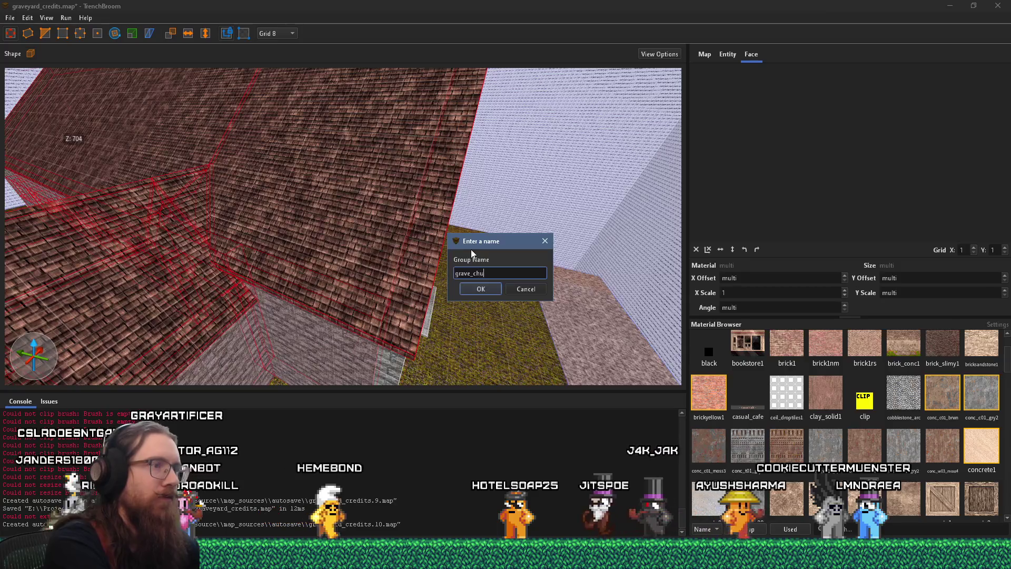
key("Return")
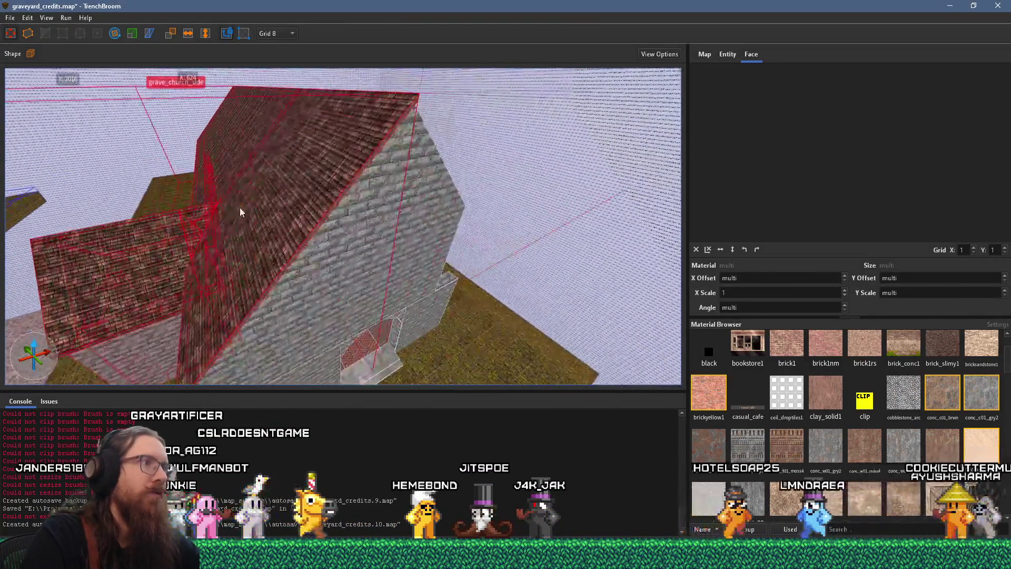
Step: Create a linked duplicate of the grave_church_side group and drag it into position
right_click(239, 207)
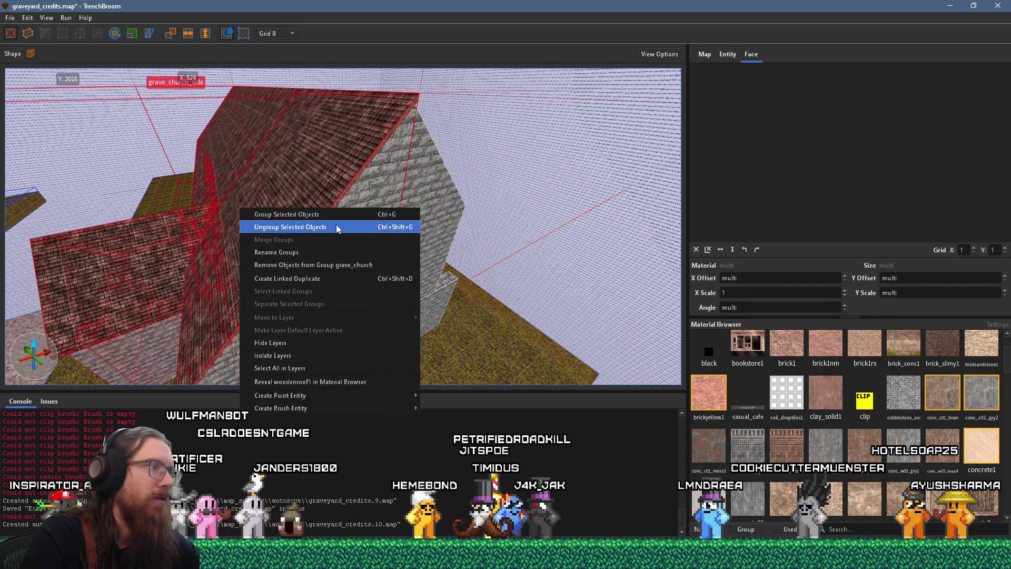
left_click(333, 279)
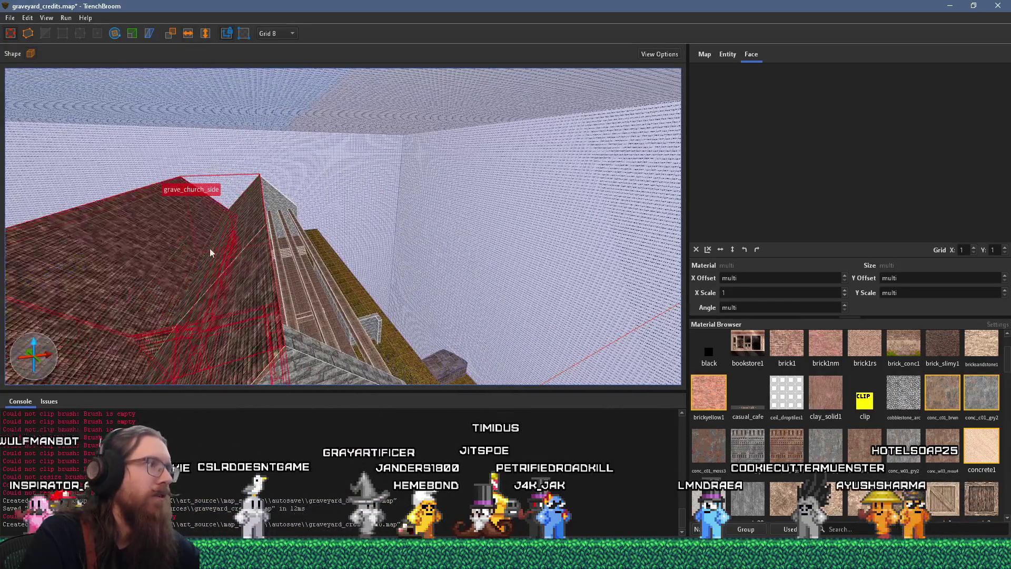
mouse_move(210, 248)
left_mouse_down()
mouse_move(343, 238)
mouse_move(319, 226)
mouse_move(295, 234)
mouse_move(371, 214)
mouse_move(278, 278)
mouse_move(202, 273)
mouse_move(265, 260)
left_mouse_up()
Step: Delete the stray low wall piece beside the church
key("Escape")
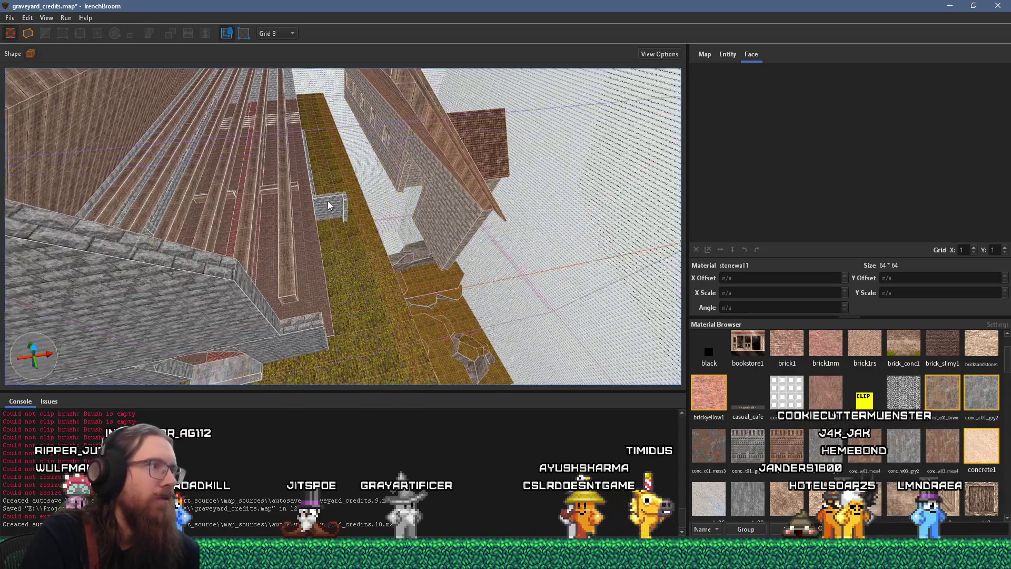
left_click(318, 199)
left_click(339, 205)
key("Delete")
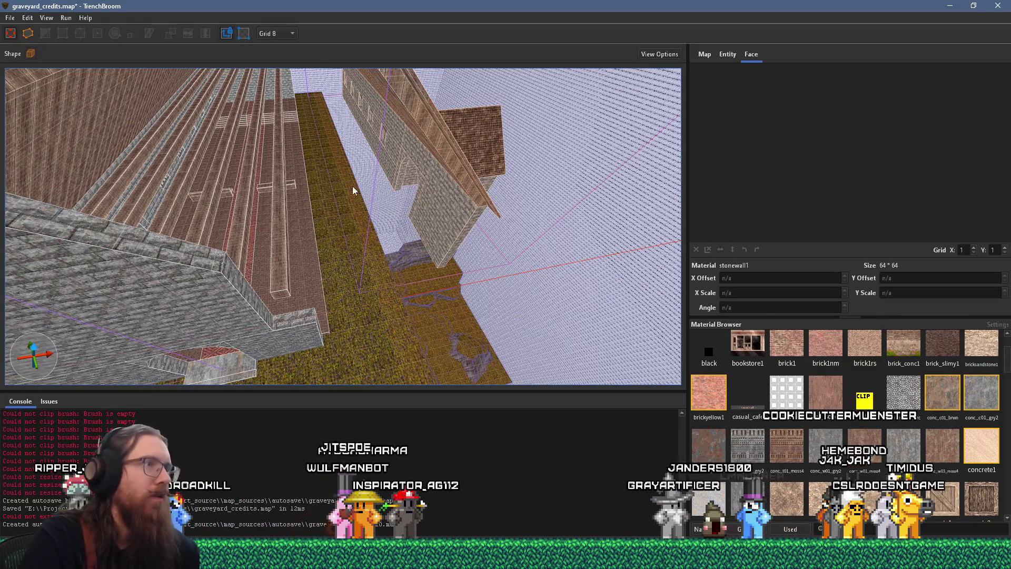
Step: Select the church wing brushes and shift them into place
left_click(424, 160)
scroll(425, 166, "down", 2)
scroll(411, 231, "up", 3)
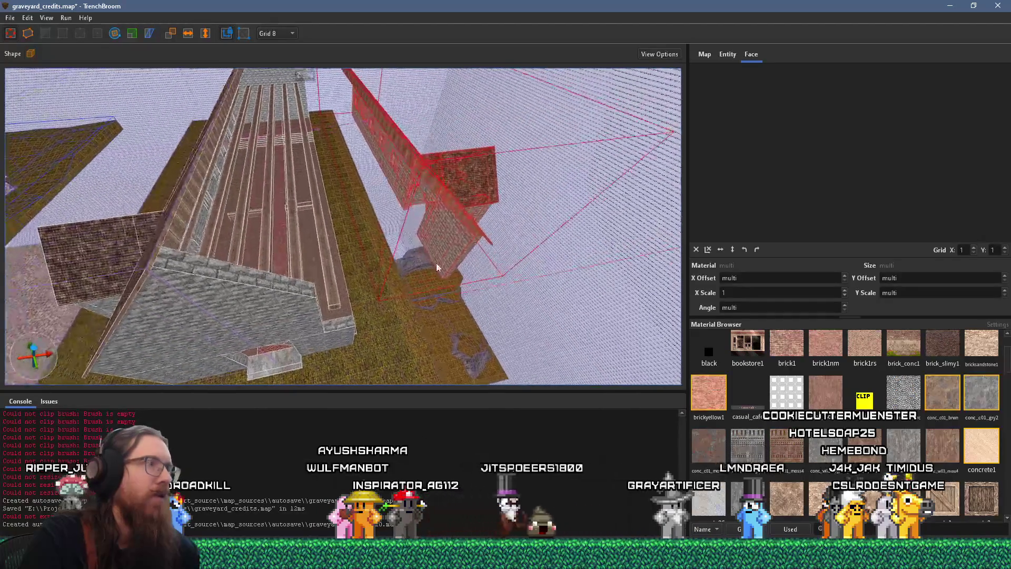
scroll(438, 189, "up", 4)
mouse_move(285, 285)
left_mouse_down()
mouse_move(257, 278)
mouse_move(296, 289)
left_mouse_up()
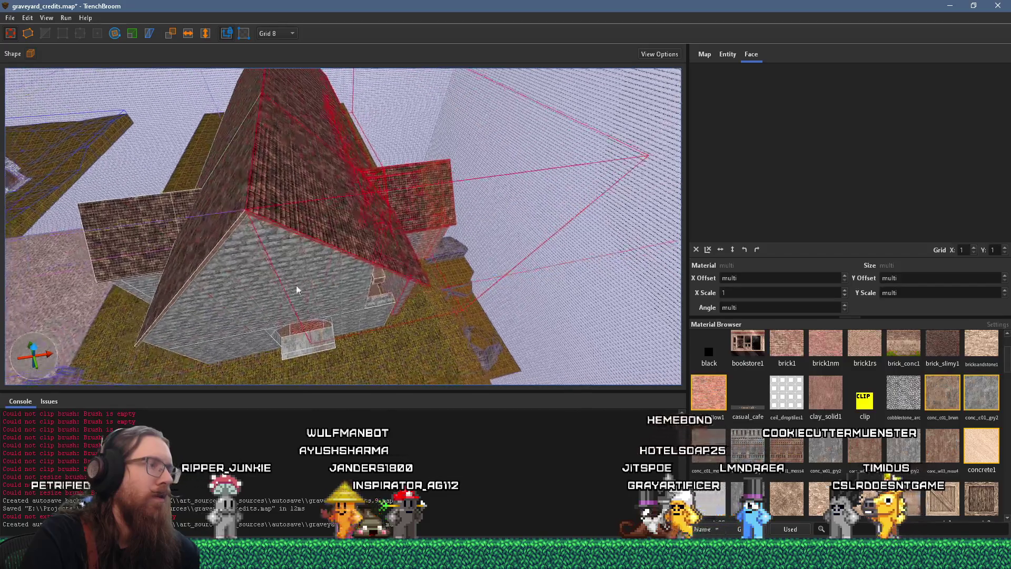
right_click(296, 286)
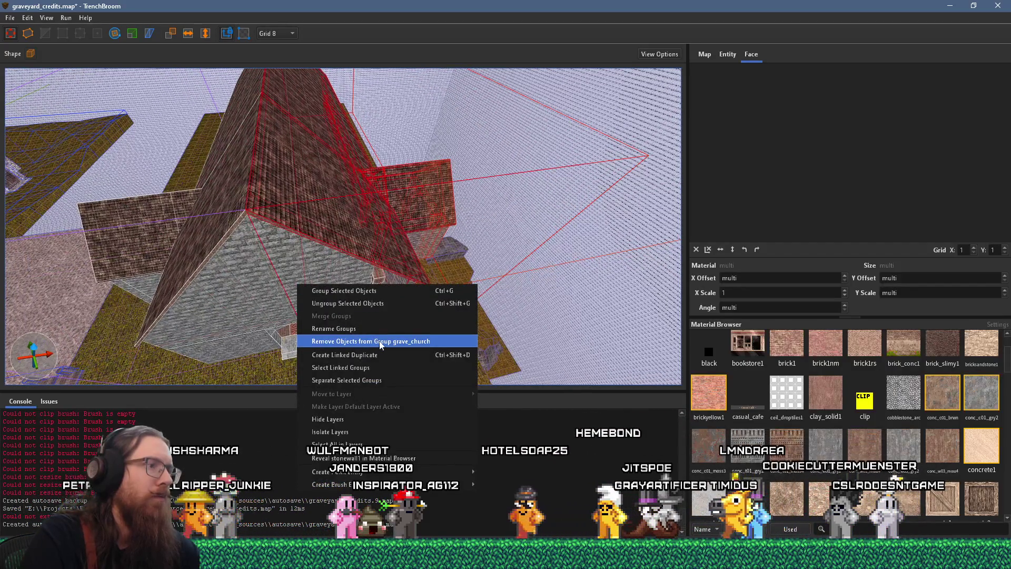
mouse_move(235, 283)
left_mouse_down()
mouse_move(323, 239)
mouse_move(350, 273)
mouse_move(388, 287)
mouse_move(308, 222)
left_mouse_up()
key("Escape")
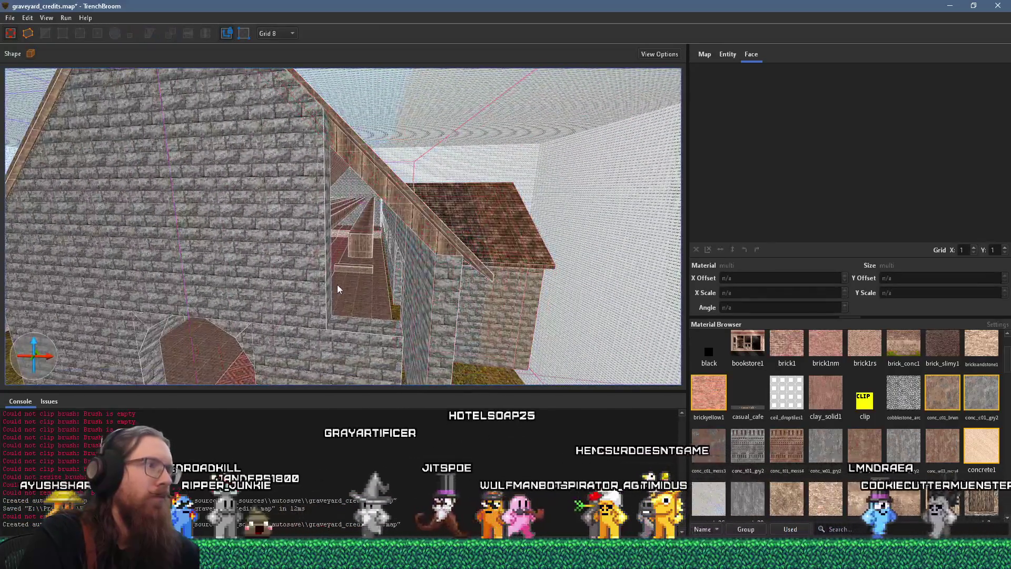
left_click(327, 288)
key("Escape")
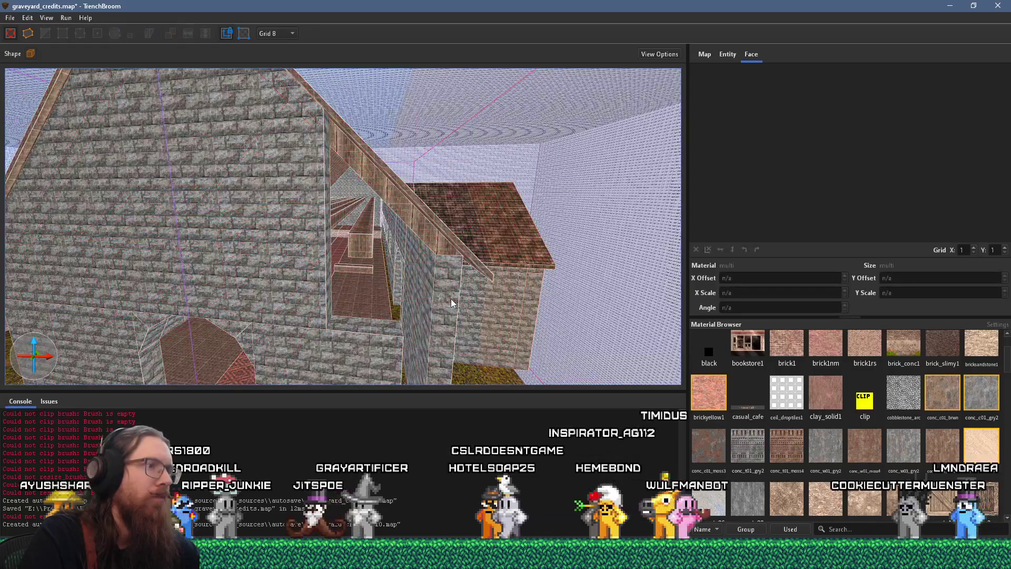
left_click(450, 298)
mouse_move(409, 308)
left_mouse_down()
mouse_move(220, 203)
mouse_move(226, 237)
left_mouse_up()
key("Escape")
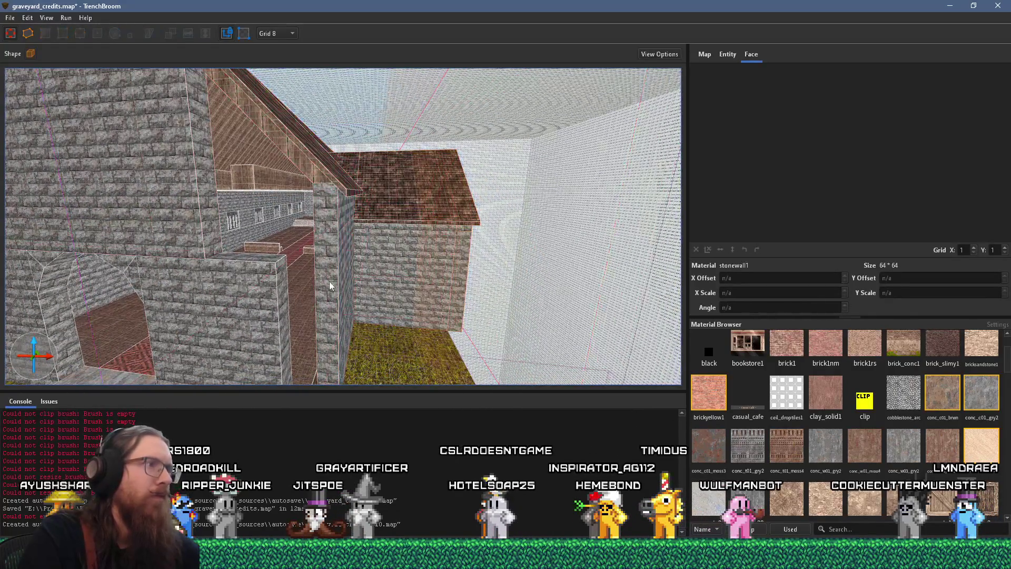
left_click(386, 271)
key("Escape")
mouse_move(377, 273)
left_mouse_down()
mouse_move(227, 270)
mouse_move(260, 272)
mouse_move(246, 244)
mouse_move(440, 311)
mouse_move(431, 337)
mouse_move(495, 415)
mouse_move(453, 334)
mouse_move(375, 324)
mouse_move(371, 311)
mouse_move(473, 343)
mouse_move(470, 321)
mouse_move(293, 210)
mouse_move(190, 113)
mouse_move(301, 5)
left_mouse_up()
scroll(304, 274, "up", 4)
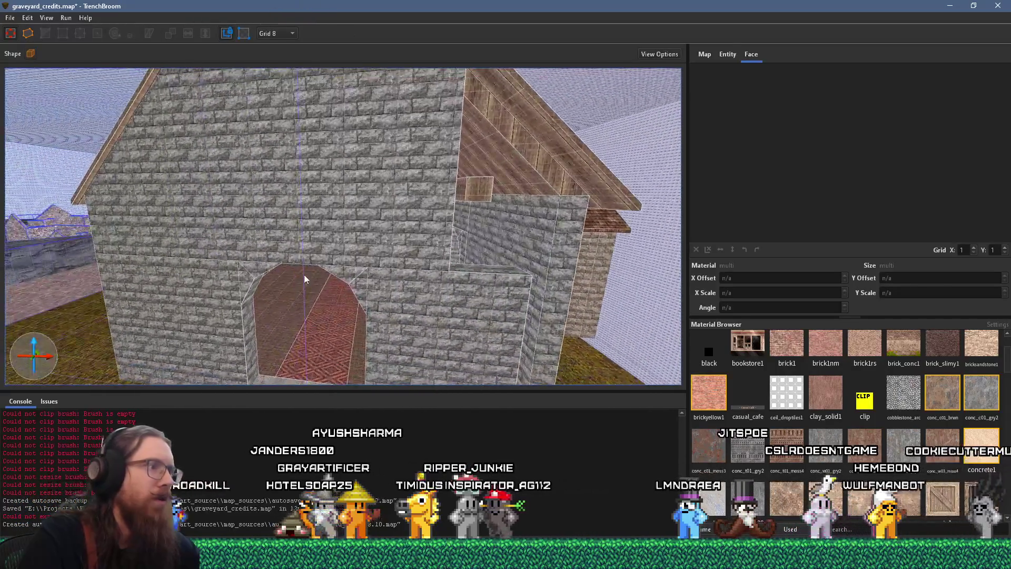
scroll(362, 207, "up", 3)
scroll(358, 234, "up", 3)
scroll(359, 236, "up", 3)
scroll(363, 357, "down", 6)
Step: Resize the main roof brush along its length to Y 2016
mouse_move(343, 198)
left_mouse_down()
mouse_move(331, 289)
mouse_move(325, 262)
mouse_move(347, 281)
left_mouse_up()
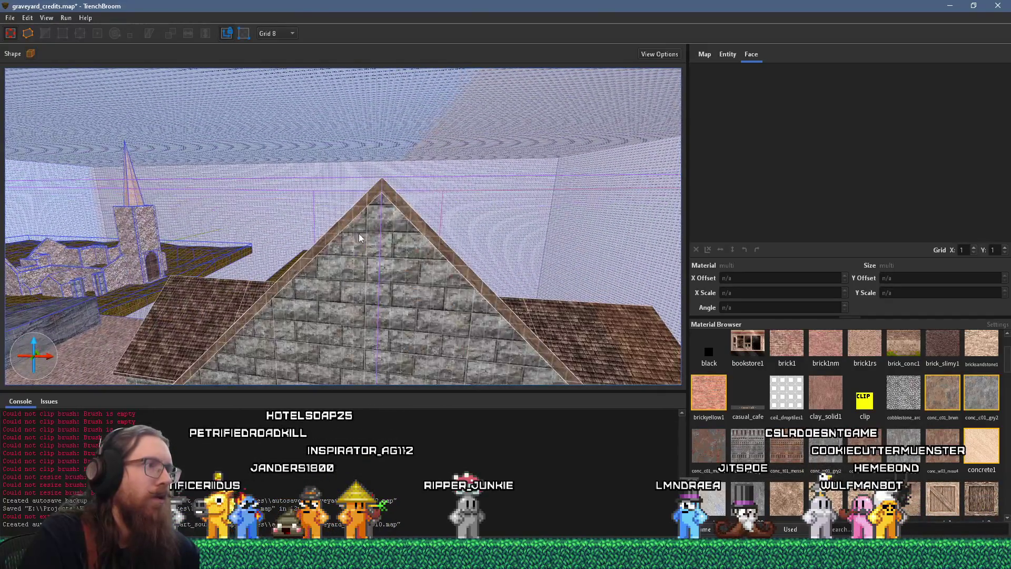
left_click(351, 214)
scroll(387, 280, "up", 2)
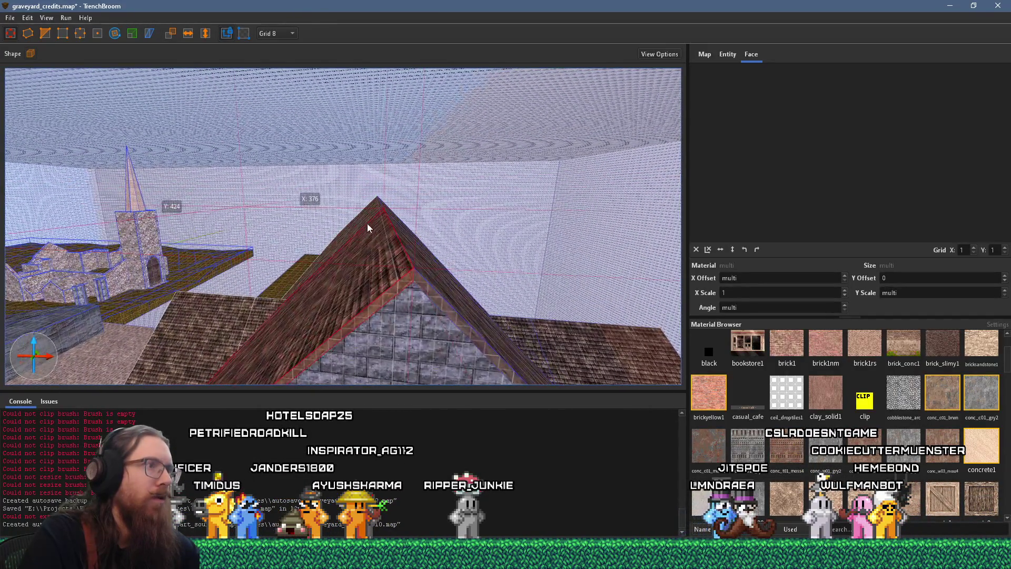
scroll(366, 218, "up", 5)
scroll(351, 222, "down", 6)
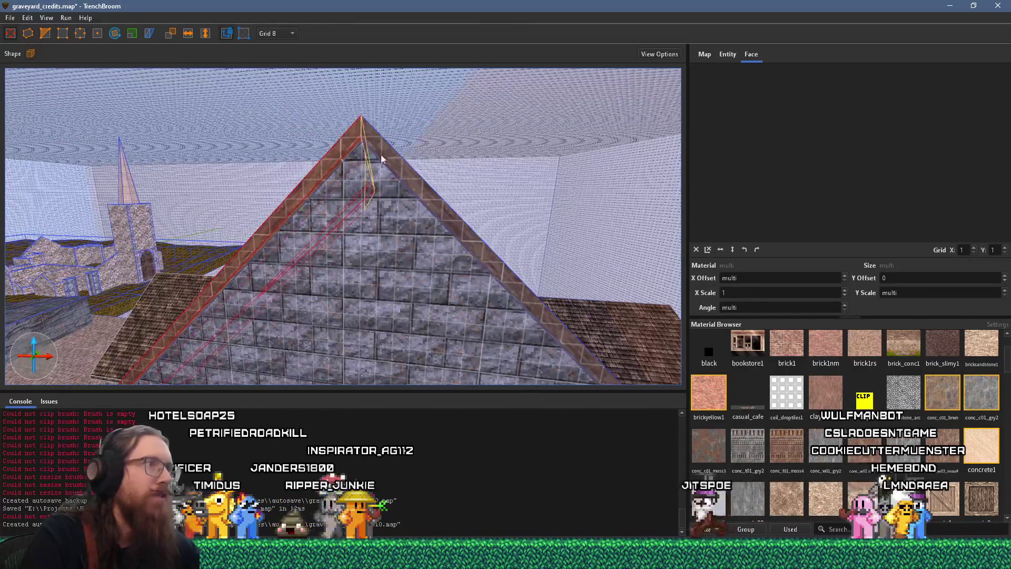
mouse_move(381, 159)
left_mouse_down()
mouse_move(364, 139)
mouse_move(356, 145)
left_mouse_up()
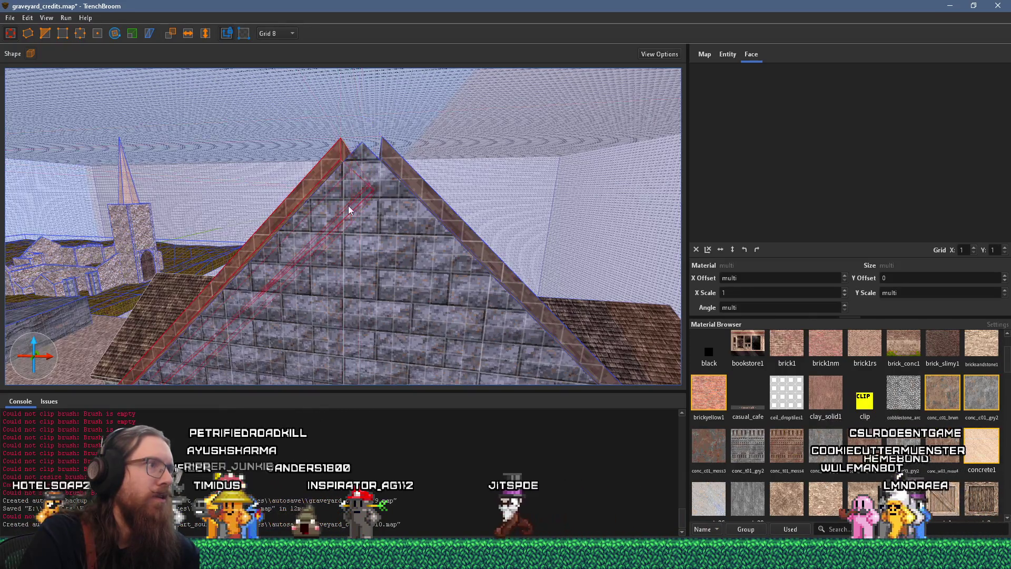
scroll(349, 203, "up", 4)
scroll(399, 223, "down", 4)
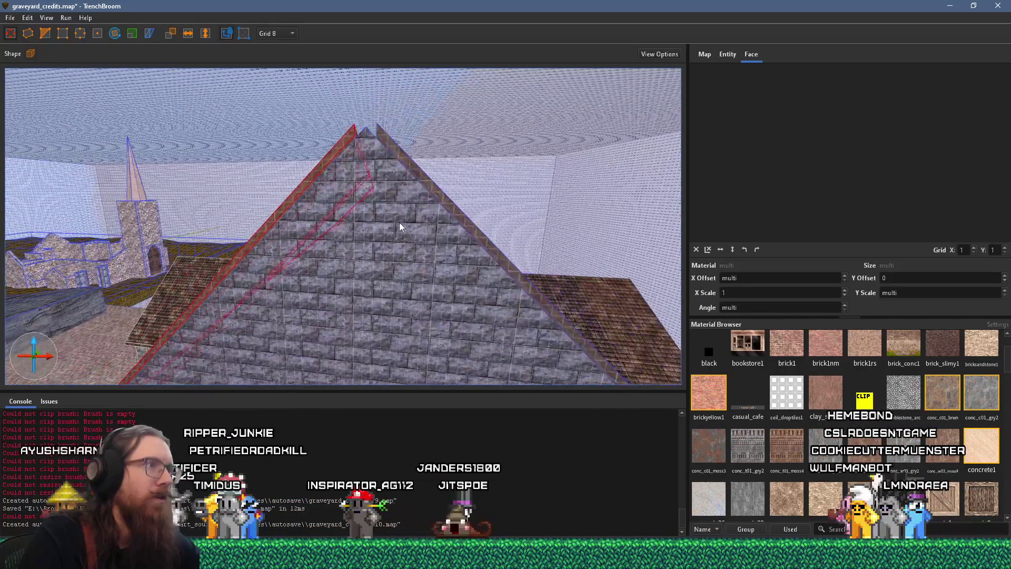
key("Escape")
Step: Shift the grave_church_side roof -16 on X so its peak meets the gable
left_click(403, 188)
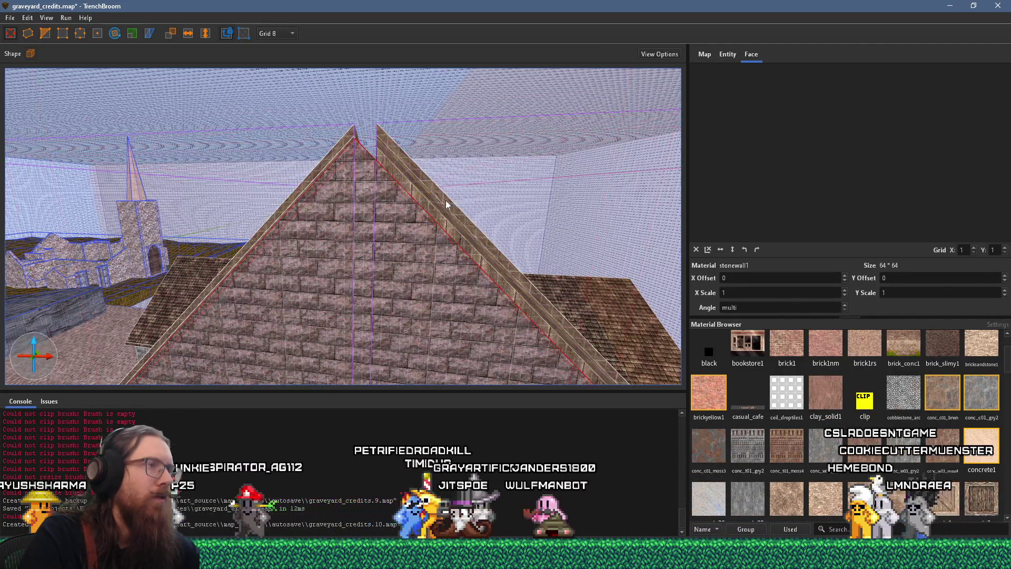
scroll(446, 200, "down", 3)
left_click(427, 258)
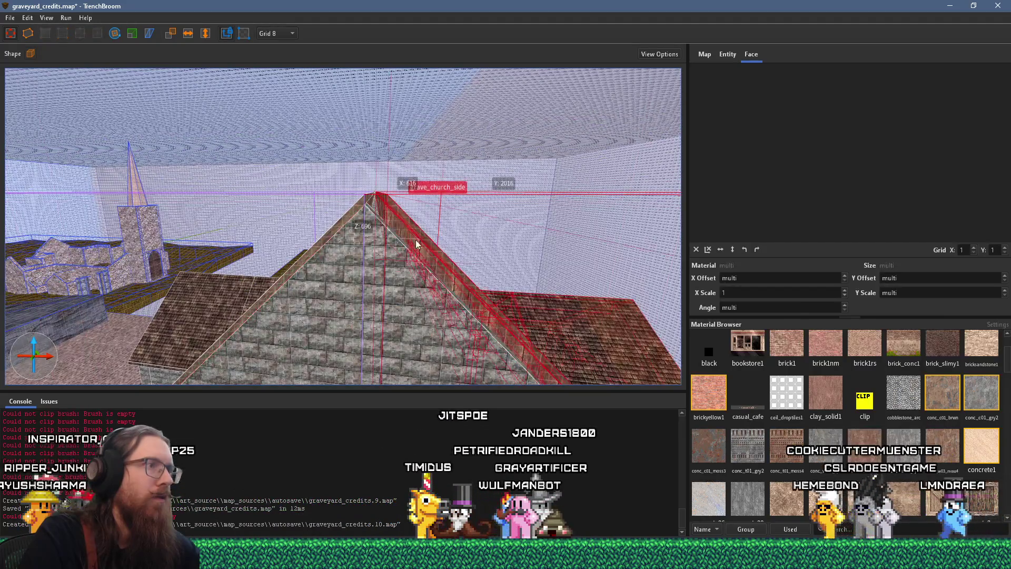
left_click_drag(396, 211, 373, 215)
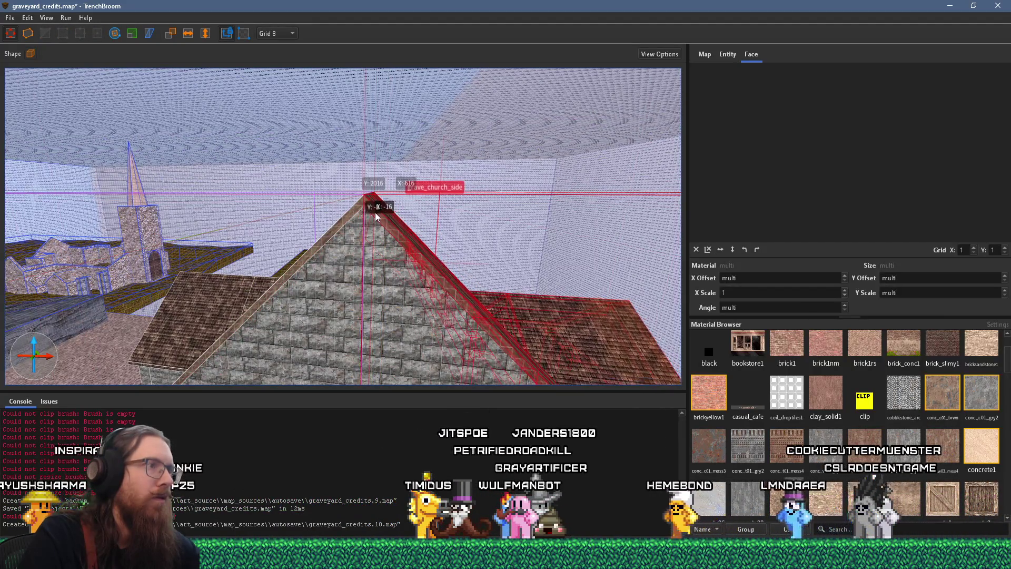
scroll(372, 240, "up", 4)
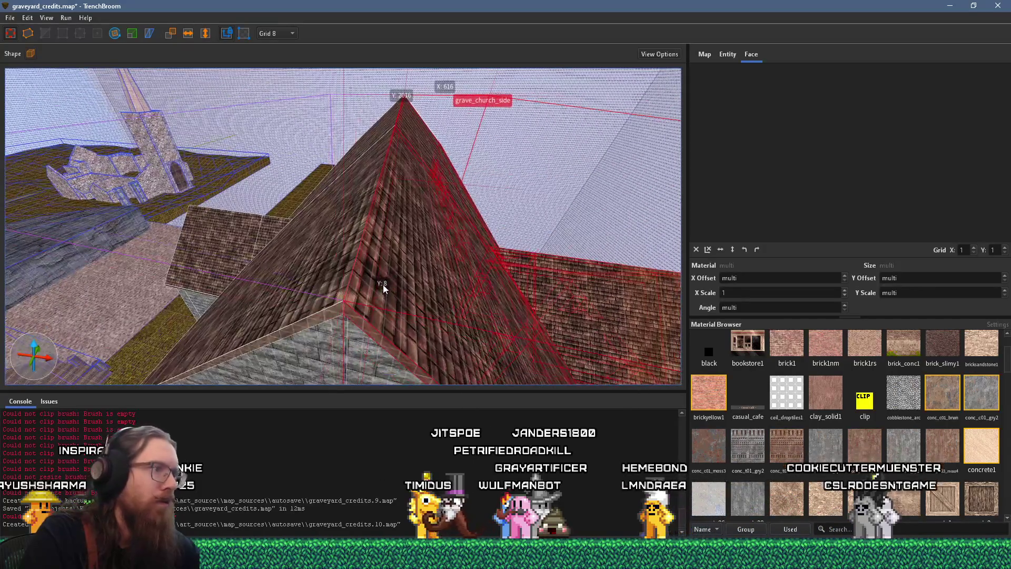
scroll(379, 300, "down", 2)
mouse_move(379, 300)
left_mouse_down()
mouse_move(377, 226)
mouse_move(296, 217)
mouse_move(337, 263)
mouse_move(319, 299)
left_mouse_up()
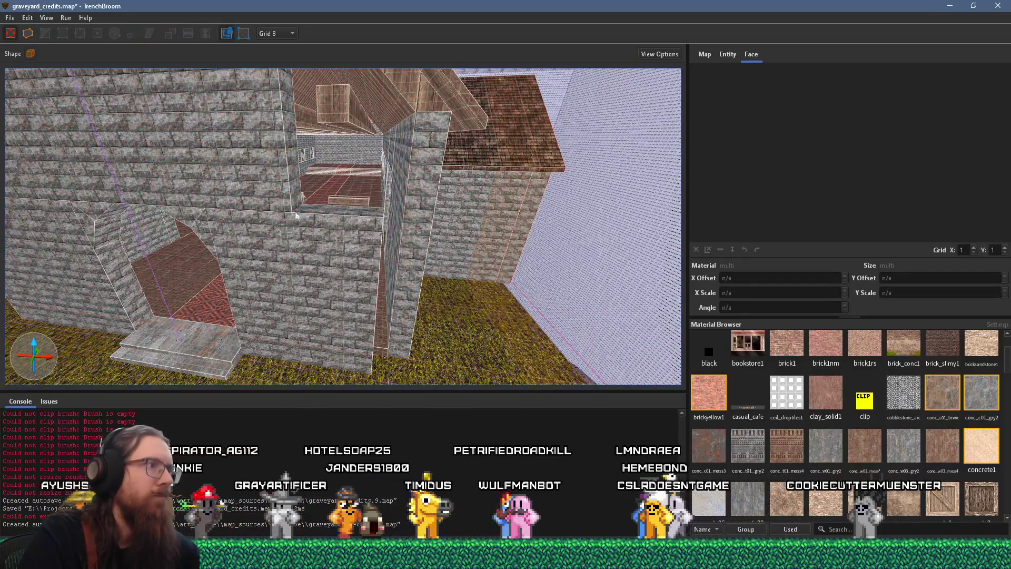
Step: Stretch the upper stonewall1 brush across the gap between church and side wing
left_click(308, 202)
left_click_drag(307, 203, 441, 204)
mouse_move(361, 264)
left_mouse_down()
mouse_move(396, 321)
mouse_move(434, 330)
mouse_move(397, 286)
mouse_move(205, 254)
mouse_move(207, 287)
mouse_move(234, 270)
mouse_move(331, 286)
mouse_move(473, 270)
mouse_move(424, 320)
mouse_move(268, 297)
mouse_move(264, 193)
mouse_move(274, 200)
mouse_move(243, 196)
mouse_move(285, 216)
mouse_move(324, 208)
mouse_move(382, 219)
mouse_move(270, 200)
left_mouse_up()
Step: Select the left stone wall and switch to vertex editing to inspect its corners
left_click(242, 195)
left_click(270, 200, "shift")
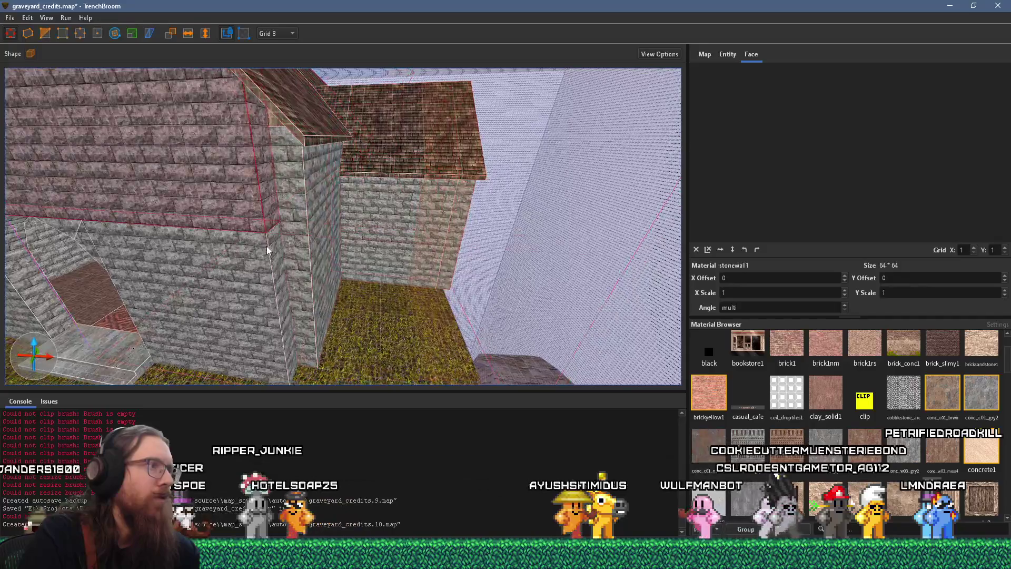
mouse_move(301, 258)
left_mouse_down()
mouse_move(454, 269)
mouse_move(332, 240)
mouse_move(349, 228)
mouse_move(275, 229)
mouse_move(403, 160)
mouse_move(135, 295)
mouse_move(539, 251)
mouse_move(538, 267)
mouse_move(503, 286)
mouse_move(350, 304)
mouse_move(440, 299)
mouse_move(396, 315)
mouse_move(325, 293)
mouse_move(358, 295)
left_mouse_up()
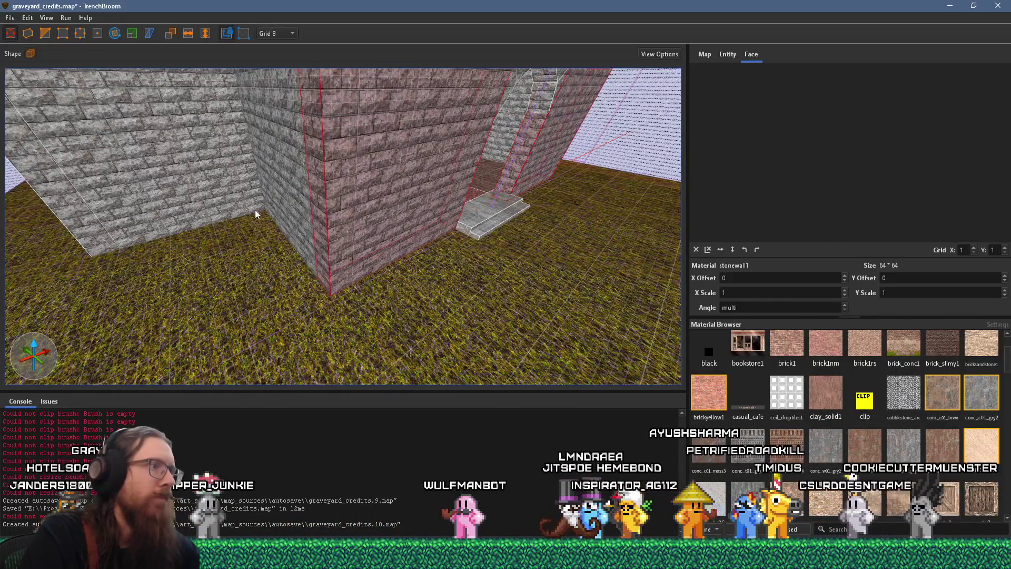
left_click_drag(230, 238, 339, 341)
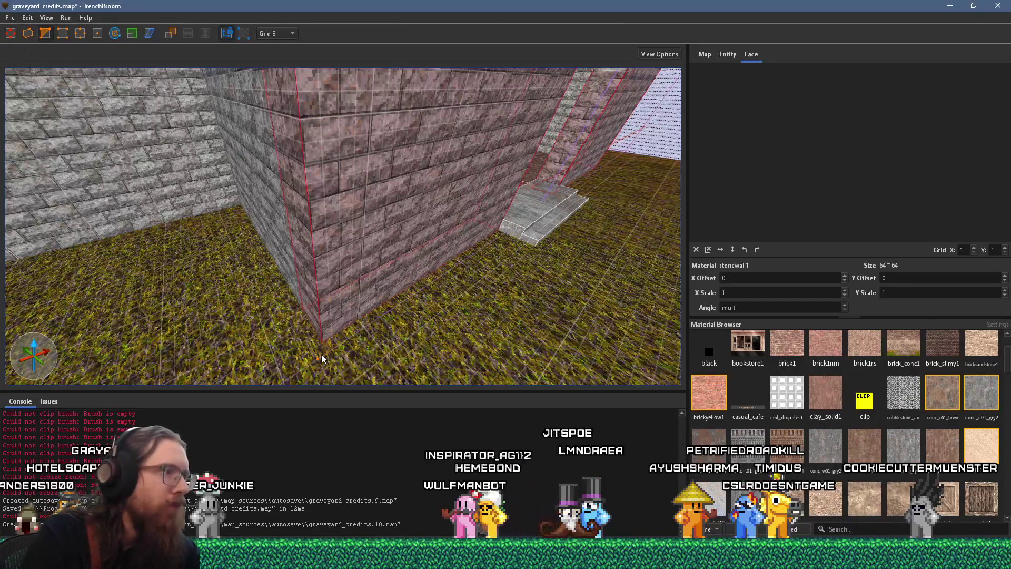
key("v")
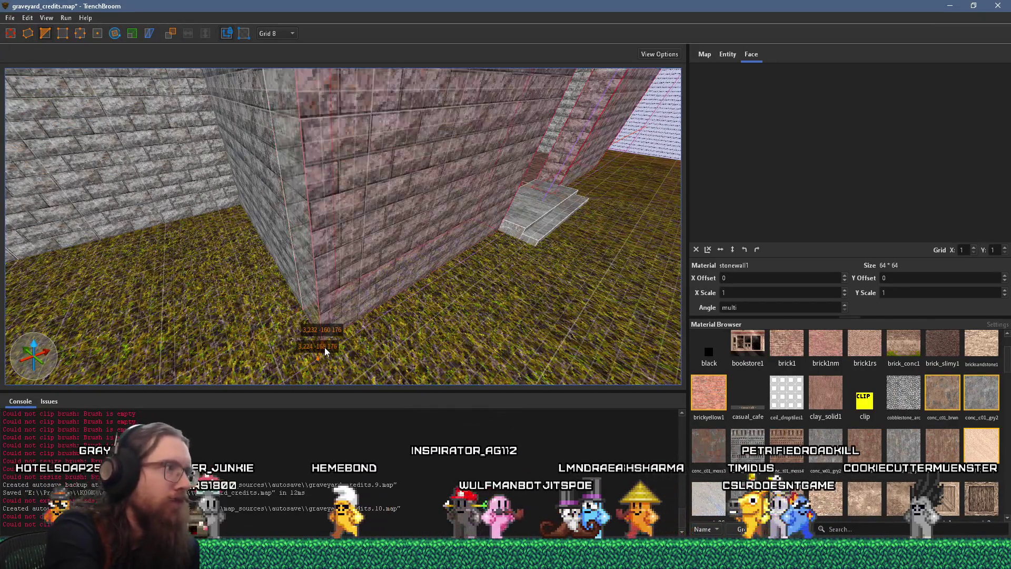
left_click_drag(353, 331, 368, 337)
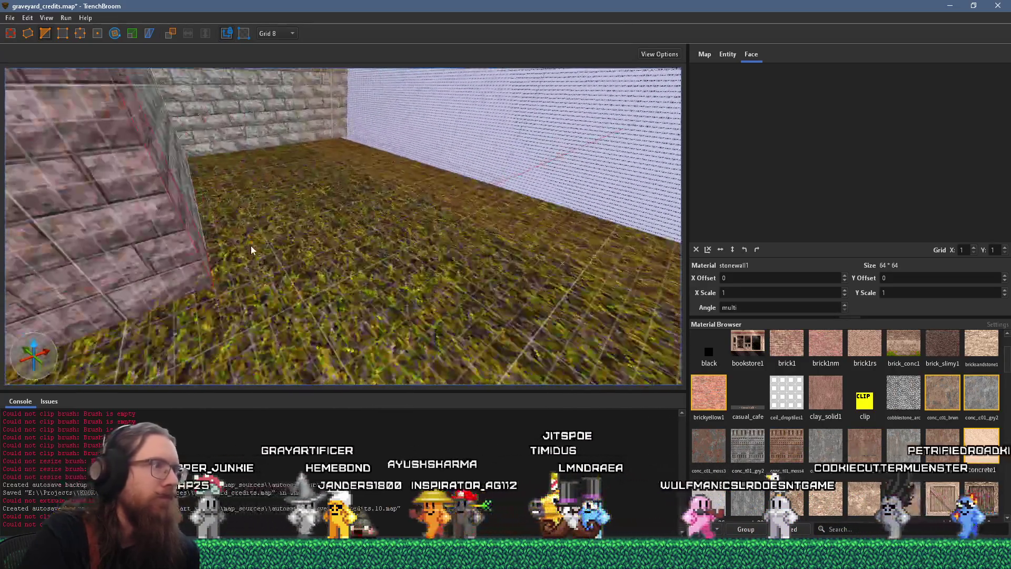
mouse_move(251, 245)
left_mouse_down()
mouse_move(229, 296)
mouse_move(210, 307)
mouse_move(197, 262)
mouse_move(222, 314)
left_mouse_up()
key("v")
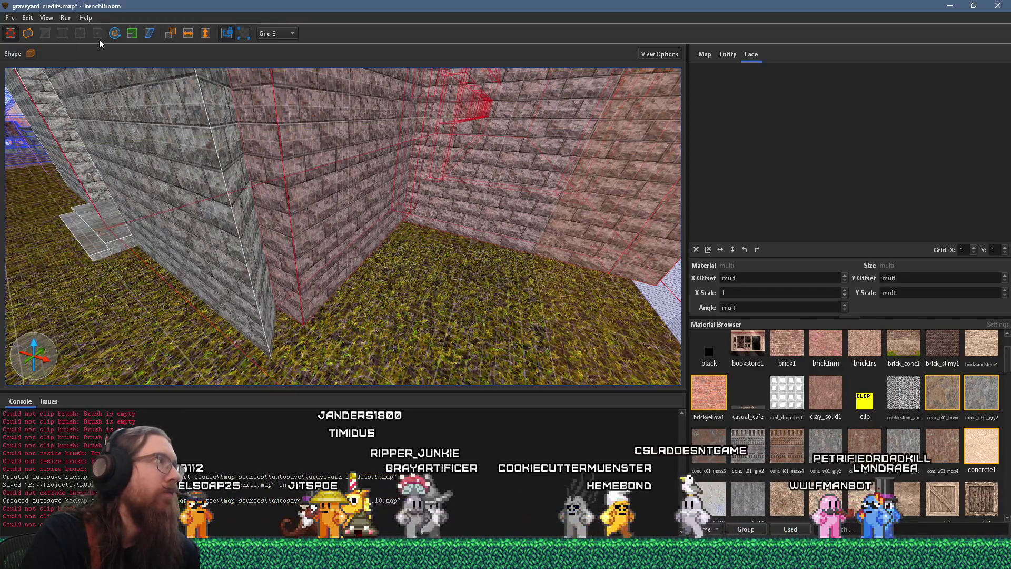
Step: Drag the stone wall's vertical corner edge to Y -24, trimming the corner back
mouse_move(299, 185)
left_mouse_down()
mouse_move(293, 174)
mouse_move(302, 181)
mouse_move(279, 301)
left_mouse_up()
mouse_move(216, 147)
left_mouse_down()
mouse_move(285, 188)
mouse_move(328, 164)
left_mouse_up()
key("w")
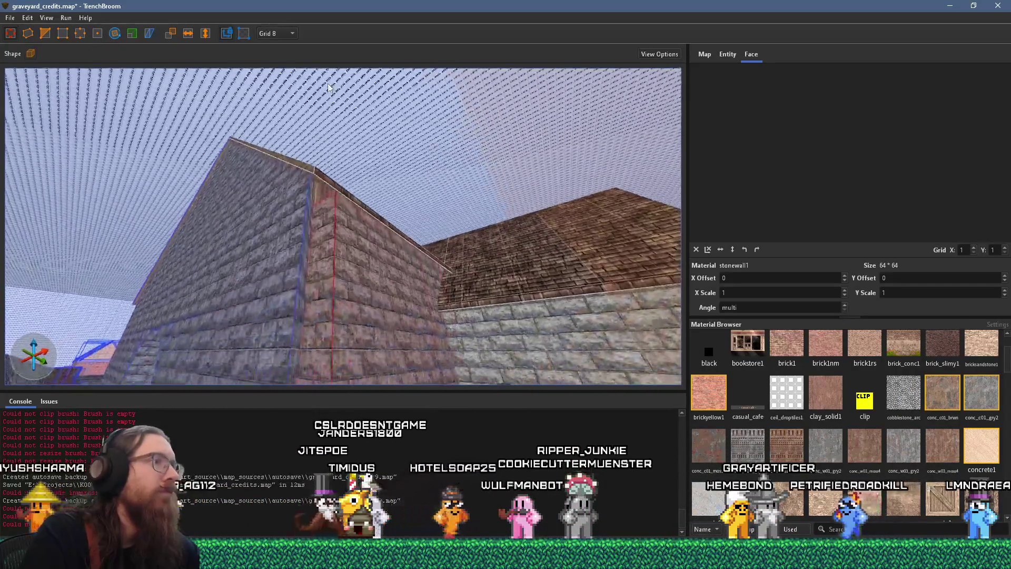
key("w")
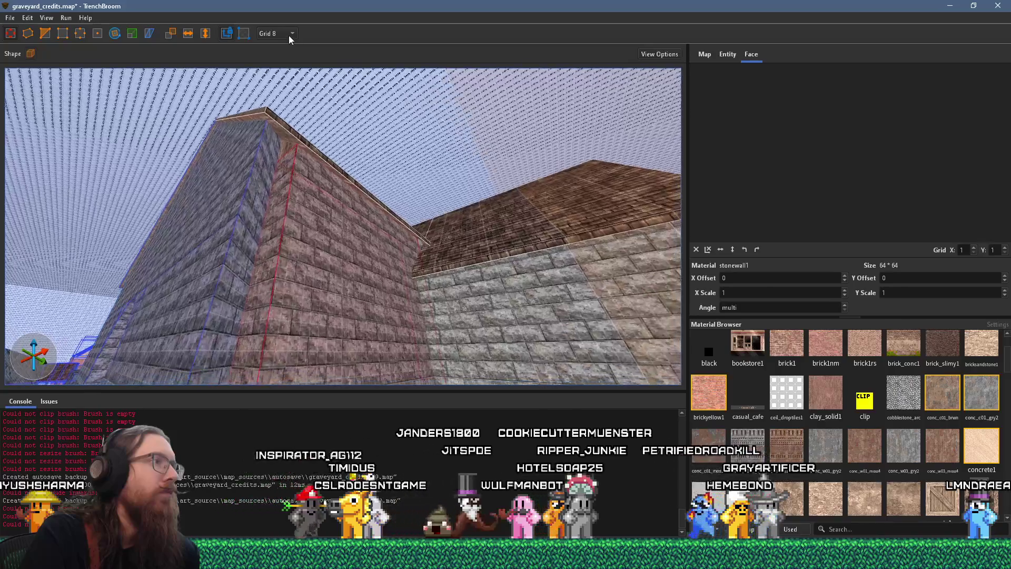
key("w")
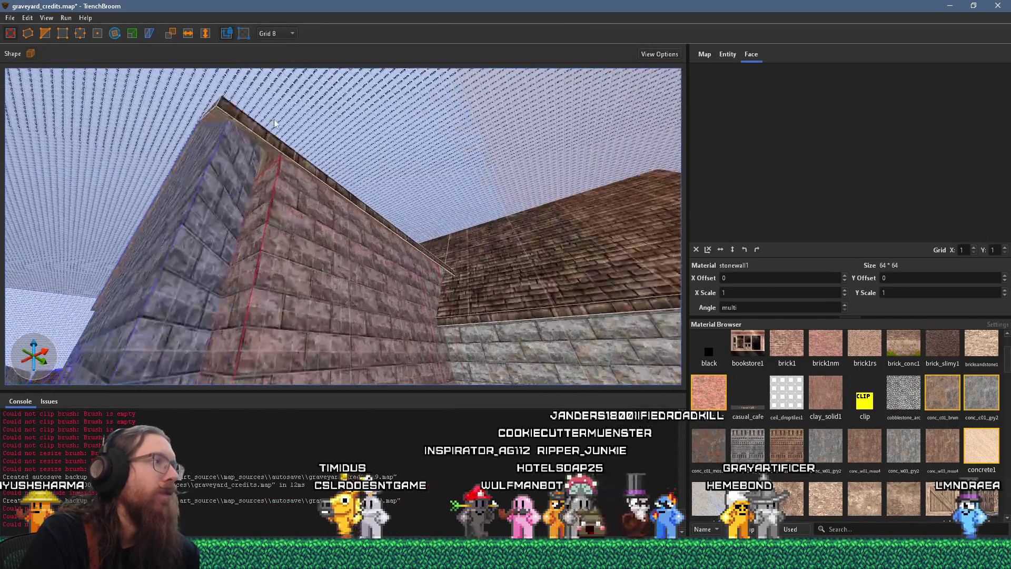
key("w")
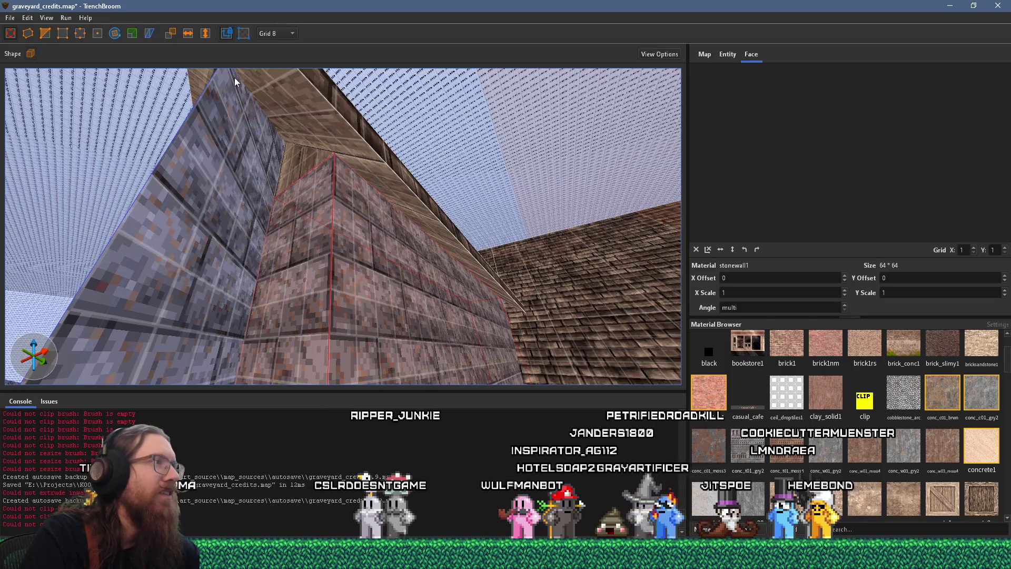
key("s")
left_click_drag(237, 83, 291, 270)
mouse_move(350, 219)
left_mouse_down()
mouse_move(311, 243)
mouse_move(288, 157)
mouse_move(276, 149)
mouse_move(323, 185)
mouse_move(296, 211)
mouse_move(323, 214)
mouse_move(386, 264)
mouse_move(524, 225)
mouse_move(427, 243)
mouse_move(488, 203)
mouse_move(417, 180)
mouse_move(403, 134)
mouse_move(484, 218)
mouse_move(407, 191)
mouse_move(343, 183)
mouse_move(254, 192)
mouse_move(168, 160)
mouse_move(203, 170)
left_mouse_up()
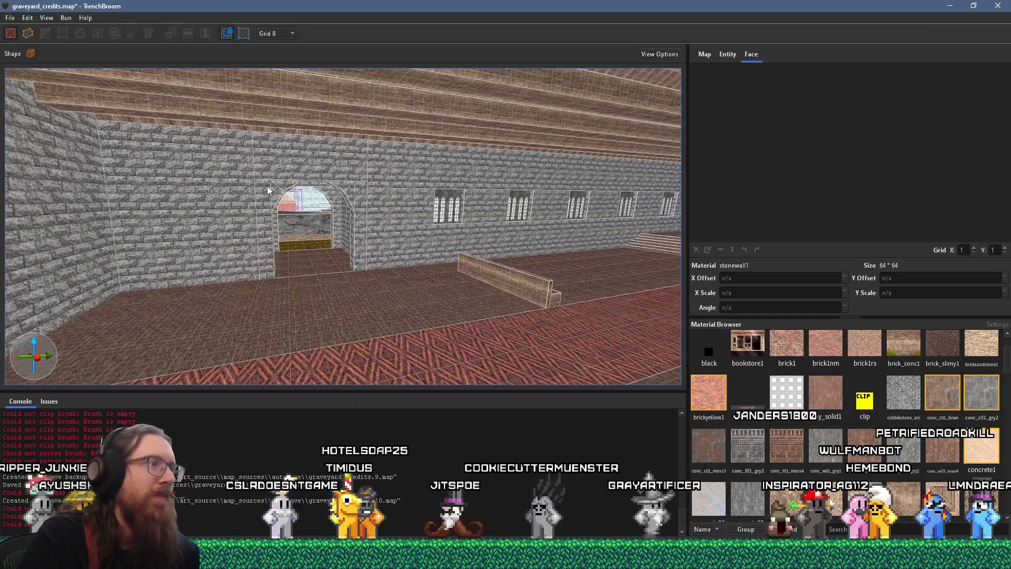
Step: Move the wood_plank1 floor slab by X 40, Y -16 to expose the grass strip
mouse_move(267, 185)
left_mouse_down()
mouse_move(174, 216)
mouse_move(400, 261)
mouse_move(295, 261)
mouse_move(402, 250)
mouse_move(179, 299)
mouse_move(153, 320)
left_mouse_up()
key("ctrl+a")
key("Escape")
left_click(132, 215)
mouse_move(662, 172)
left_mouse_down()
mouse_move(122, 270)
mouse_move(229, 289)
mouse_move(243, 311)
left_mouse_up()
scroll(244, 311, "up", 3)
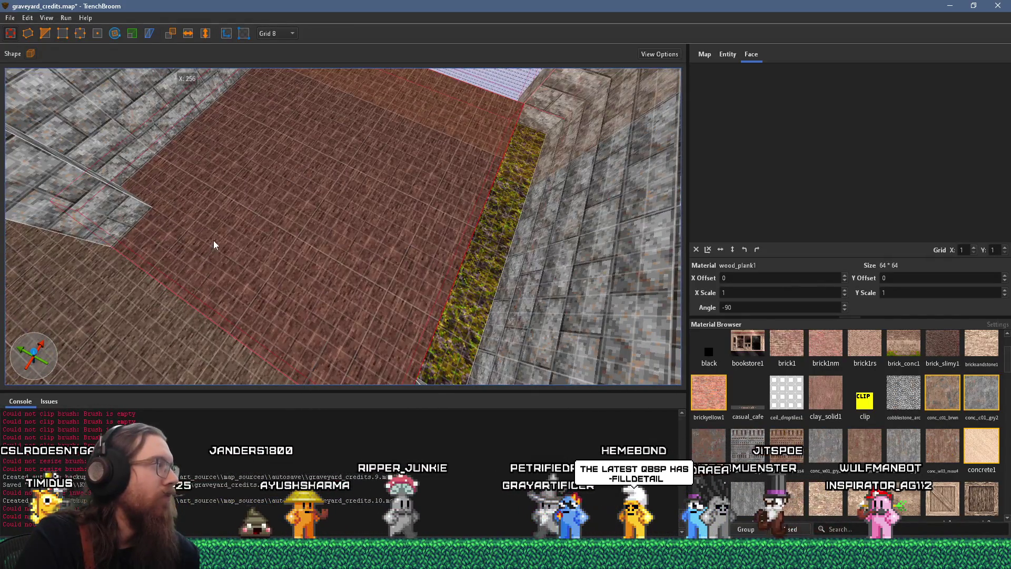
mouse_move(239, 238)
left_mouse_down()
mouse_move(296, 207)
mouse_move(253, 306)
mouse_move(273, 277)
mouse_move(274, 302)
mouse_move(164, 273)
mouse_move(127, 292)
mouse_move(290, 193)
left_mouse_up()
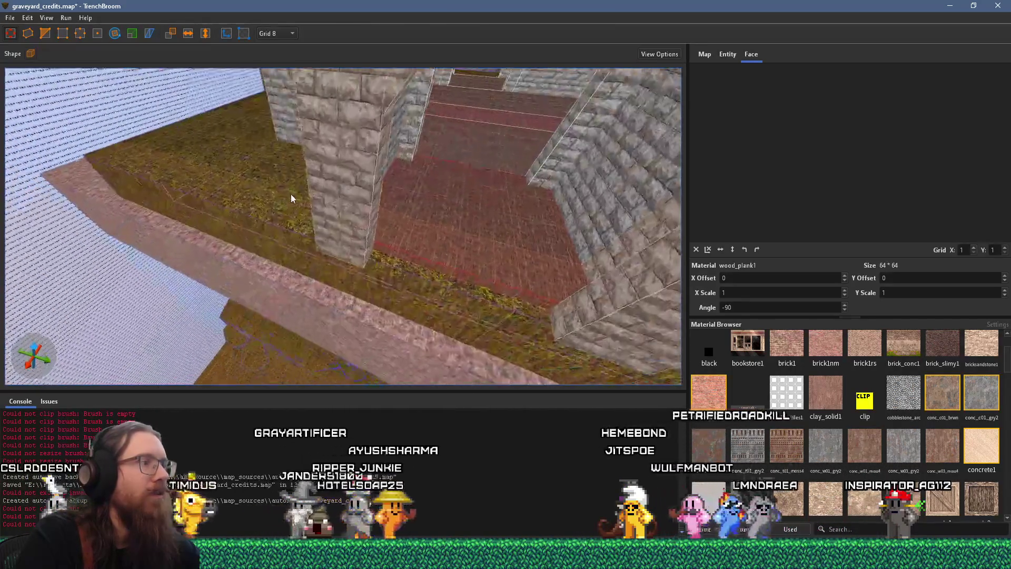
Step: Select the grass ledge brush, then select all the wall and window brushes
left_click_drag(391, 275, 400, 296)
left_click(400, 296)
scroll(396, 296, "up", 5)
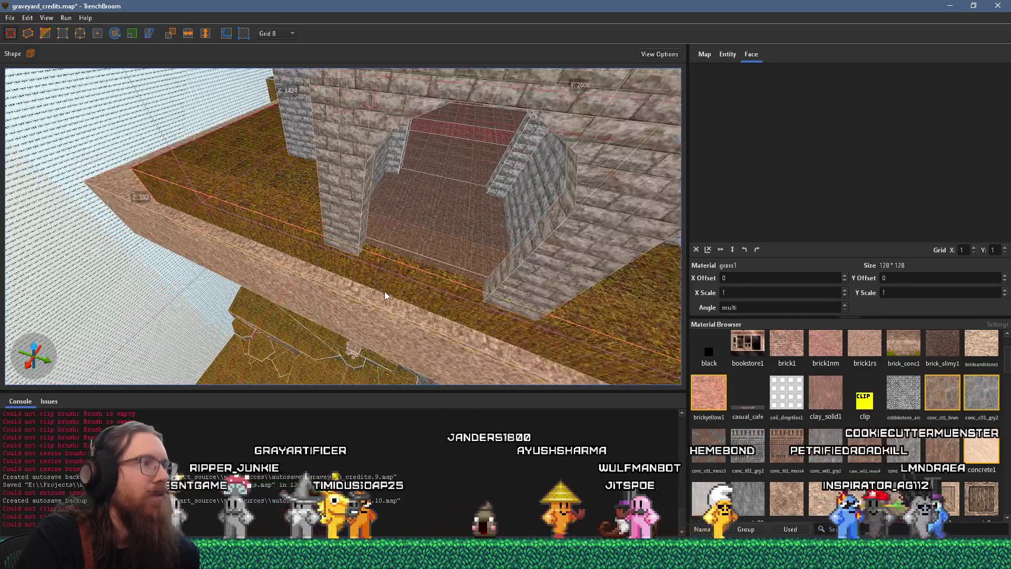
scroll(338, 316, "up", 5)
mouse_move(204, 295)
left_mouse_down()
mouse_move(188, 266)
mouse_move(300, 271)
mouse_move(314, 257)
mouse_move(273, 251)
mouse_move(194, 297)
left_mouse_up()
key("Escape")
key("ctrl+a")
key("Escape")
key("ctrl+a")
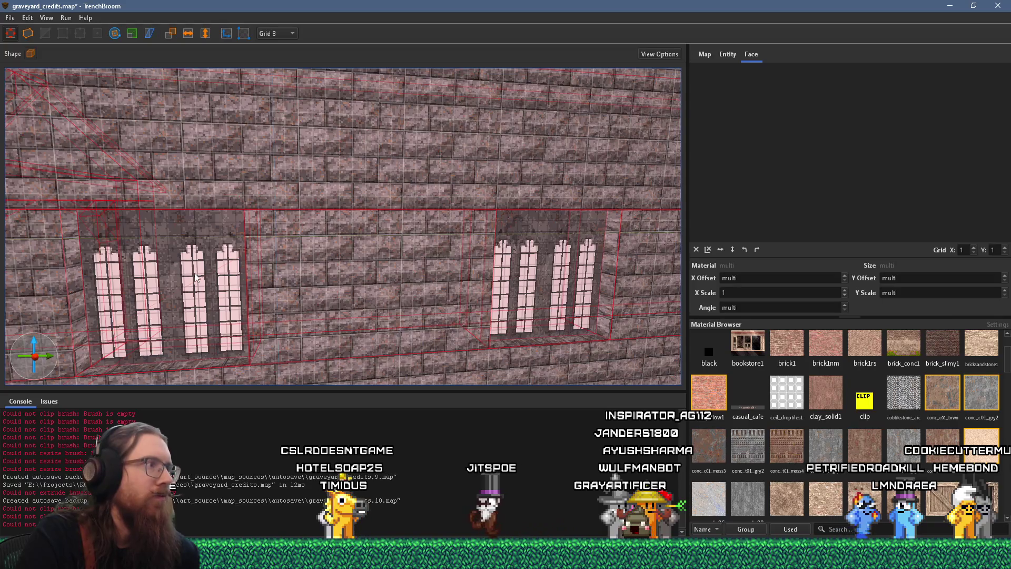
Step: Select the left window brush, read its dimensions while orbiting it, then deselect
key("Escape")
key("ctrl+a")
key("Escape")
left_click(180, 273)
scroll(180, 272, "down", 3)
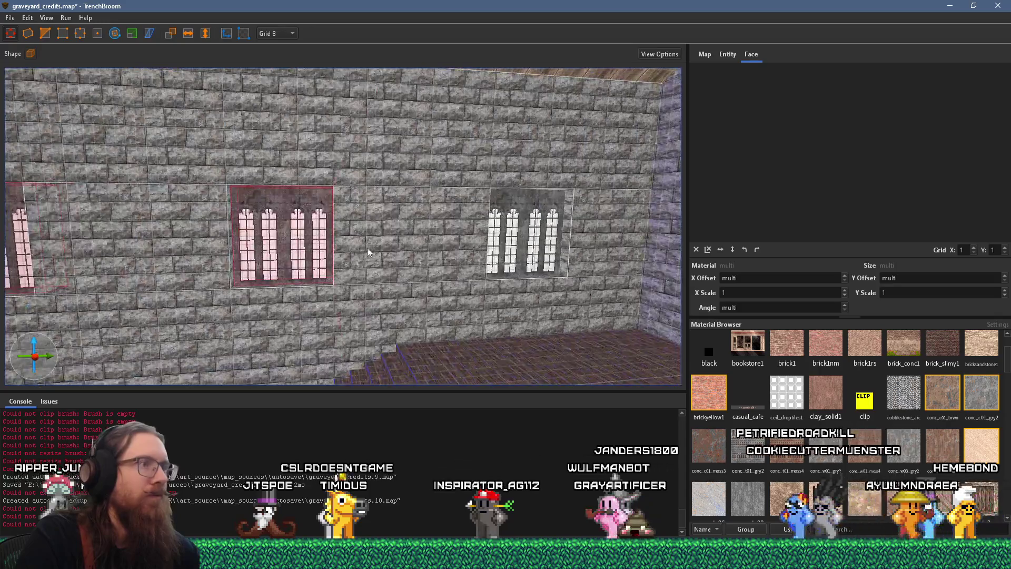
mouse_move(130, 254)
left_mouse_down()
mouse_move(273, 283)
mouse_move(149, 316)
mouse_move(225, 309)
mouse_move(191, 317)
left_mouse_up()
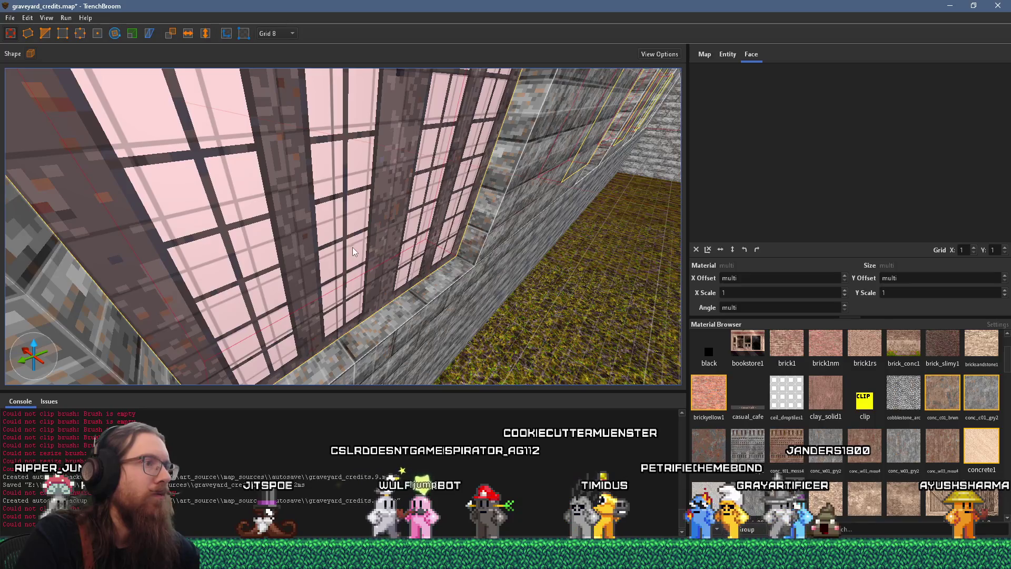
scroll(363, 262, "up", 2)
scroll(359, 262, "down", 5)
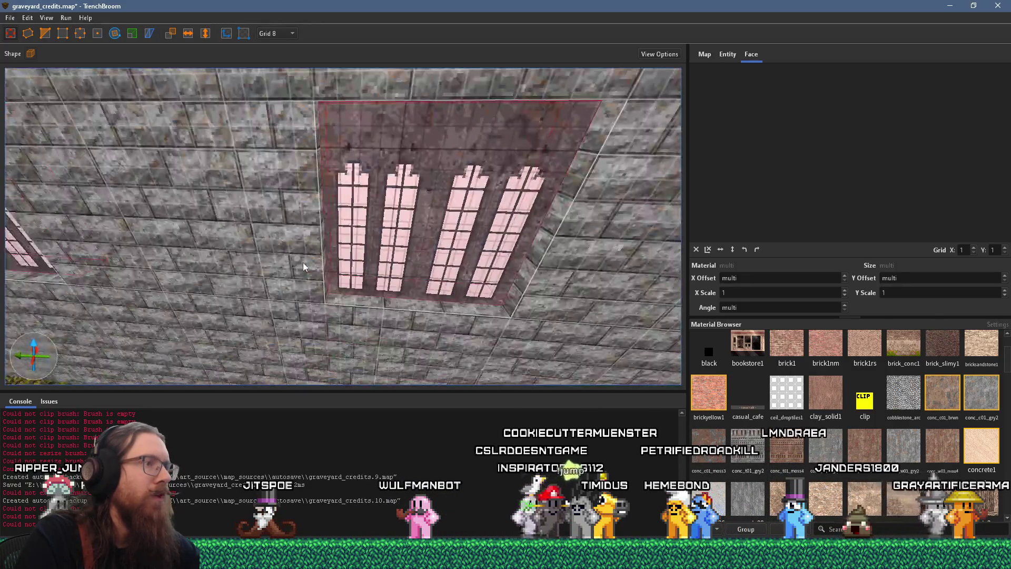
scroll(473, 282, "up", 2)
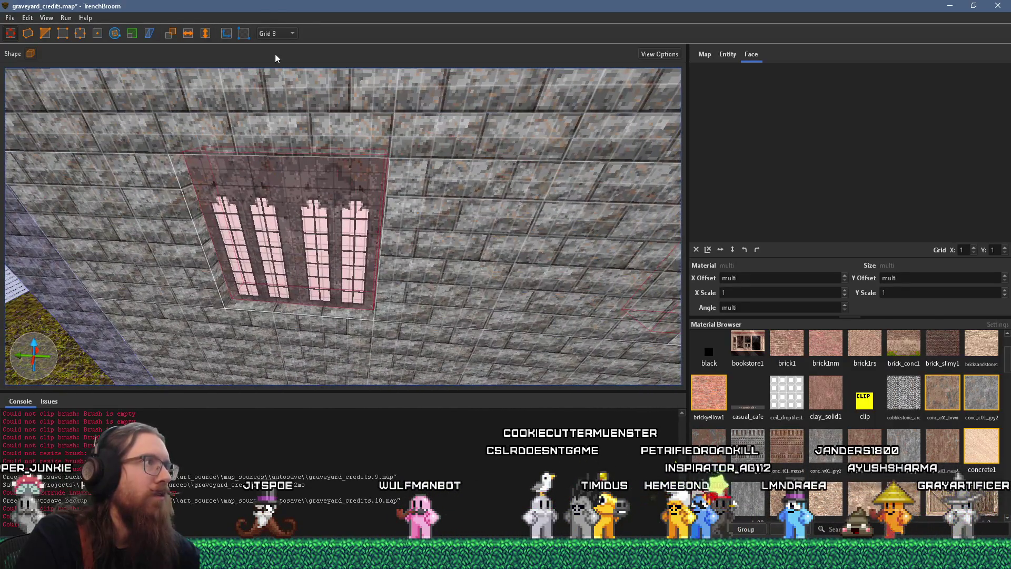
scroll(287, 174, "up", 1)
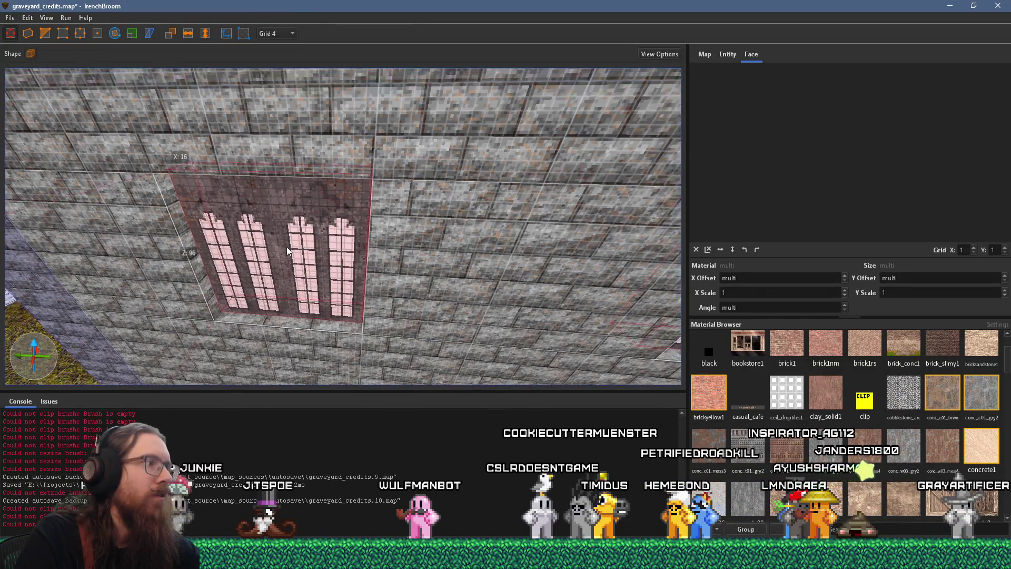
left_click(290, 263)
scroll(376, 262, "up", 3)
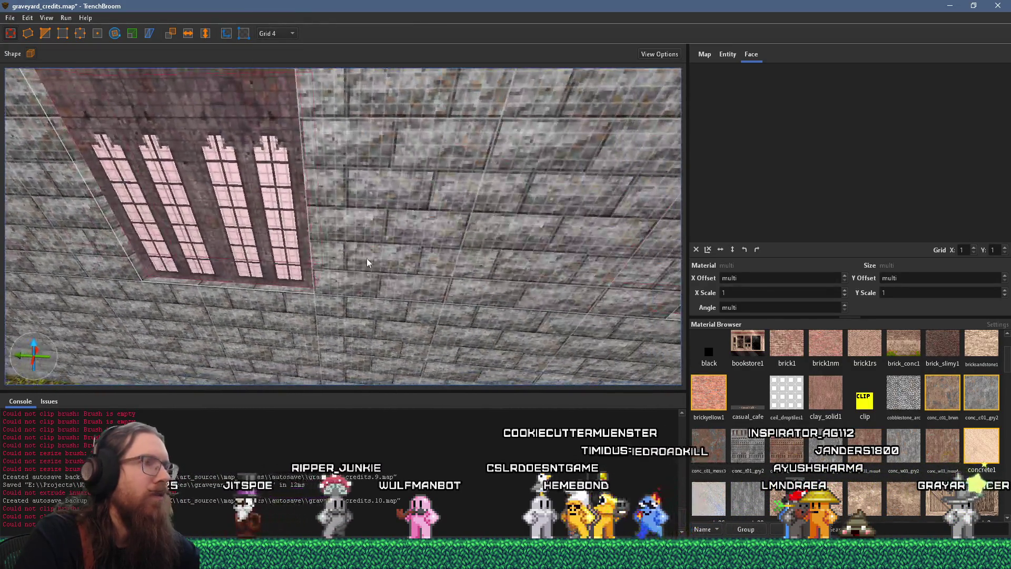
mouse_move(293, 245)
left_mouse_down()
mouse_move(59, 193)
mouse_move(84, 226)
mouse_move(28, 263)
left_mouse_up()
key("Escape")
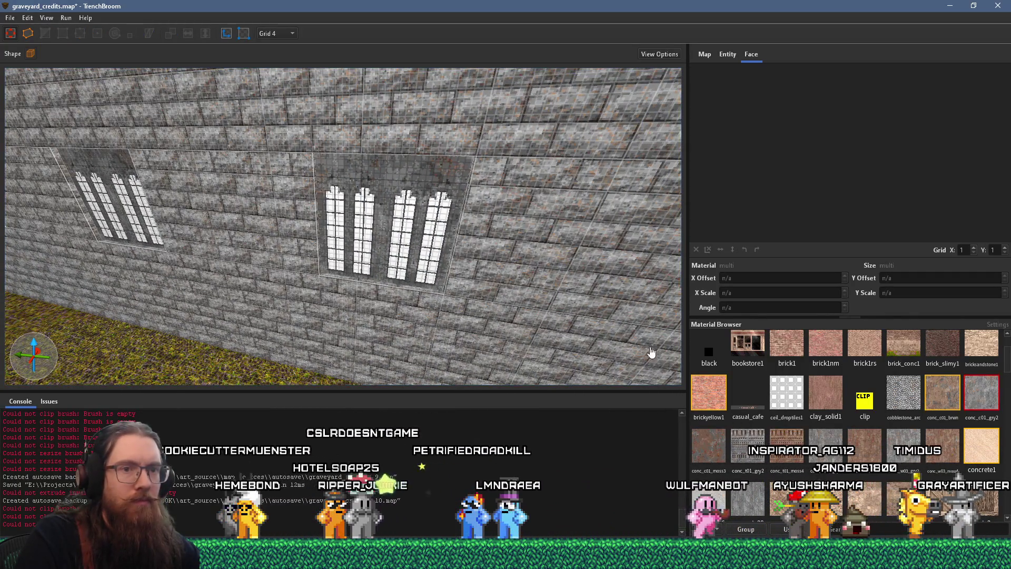
Step: Thicken the concrete sill's front face from 4 to 8 units
scroll(386, 308, "up", 5)
scroll(316, 316, "up", 3)
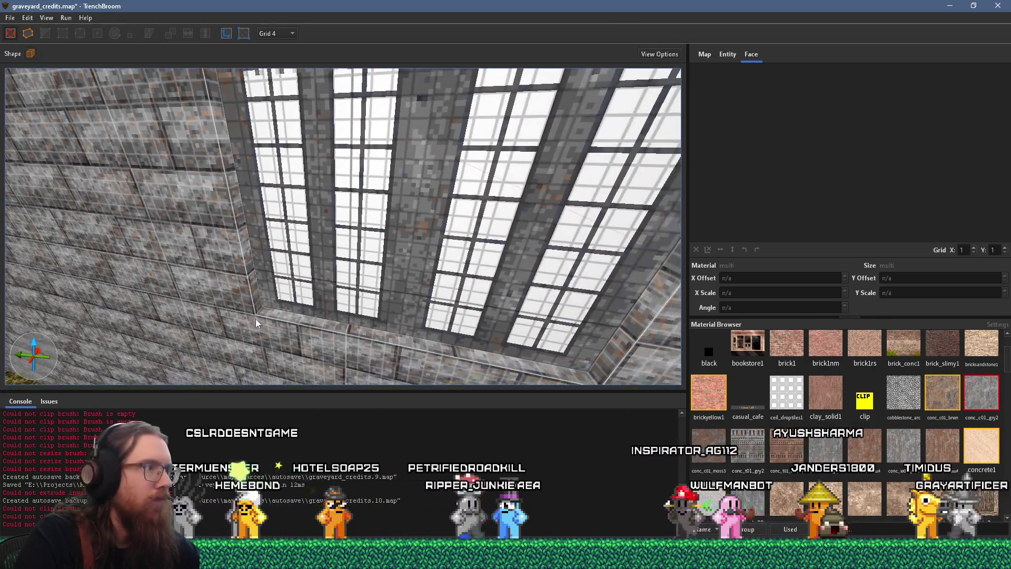
left_click(241, 324)
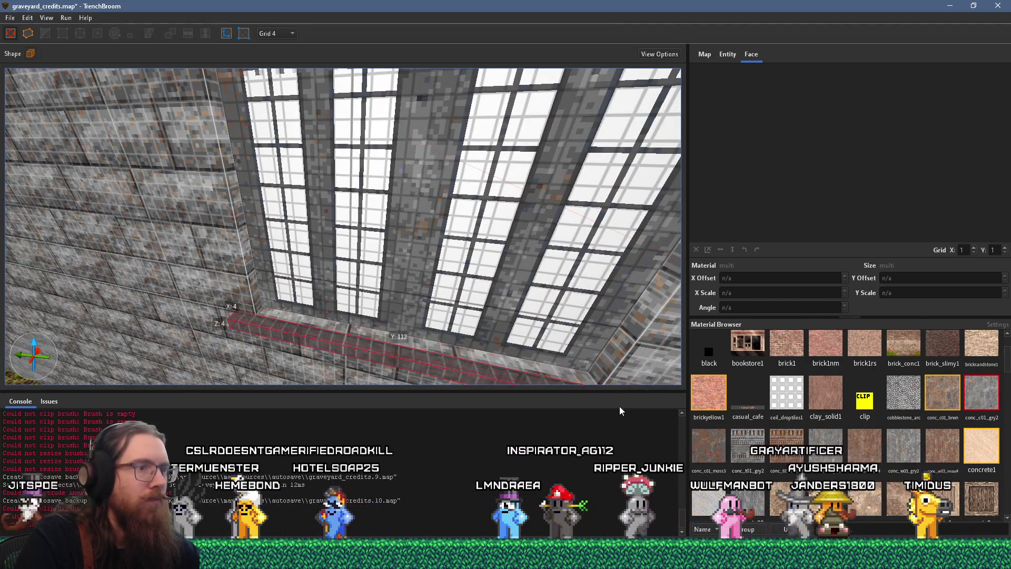
scroll(525, 350, "up", 1)
key("ctrl+u")
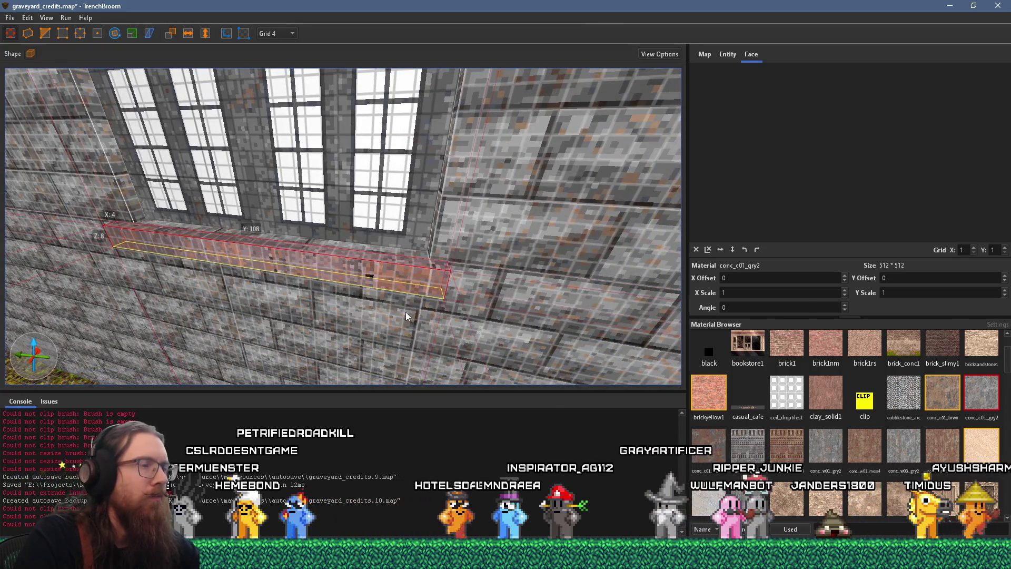
left_click_drag(410, 293, 401, 293)
scroll(382, 287, "up", 1)
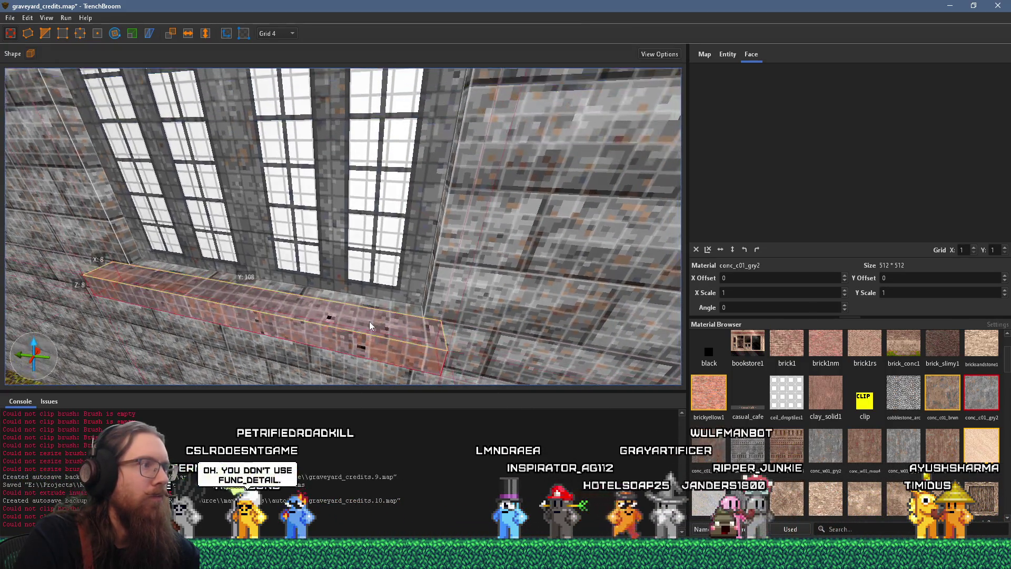
left_click(369, 304, "shift")
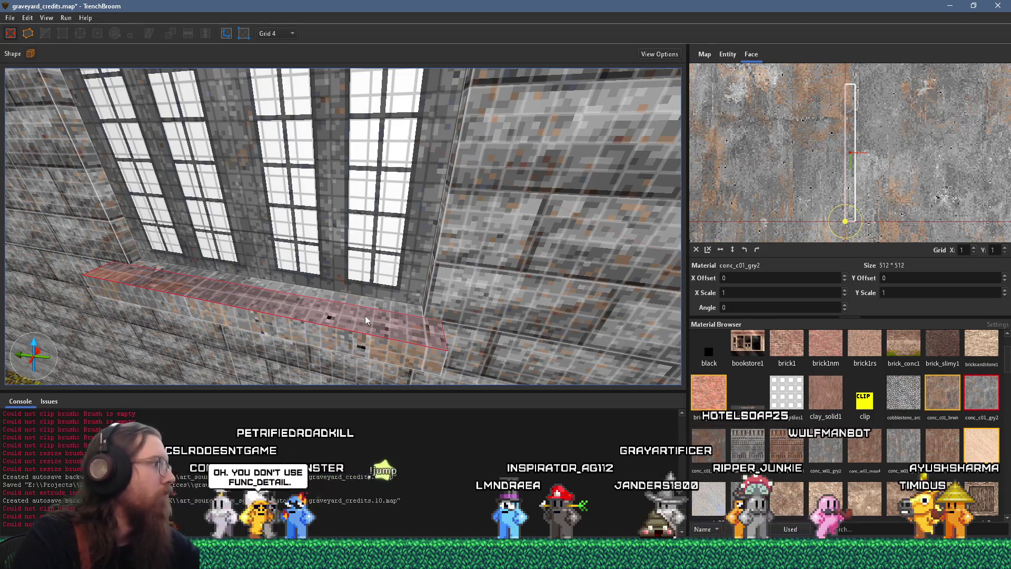
left_click_drag(389, 325, 342, 300)
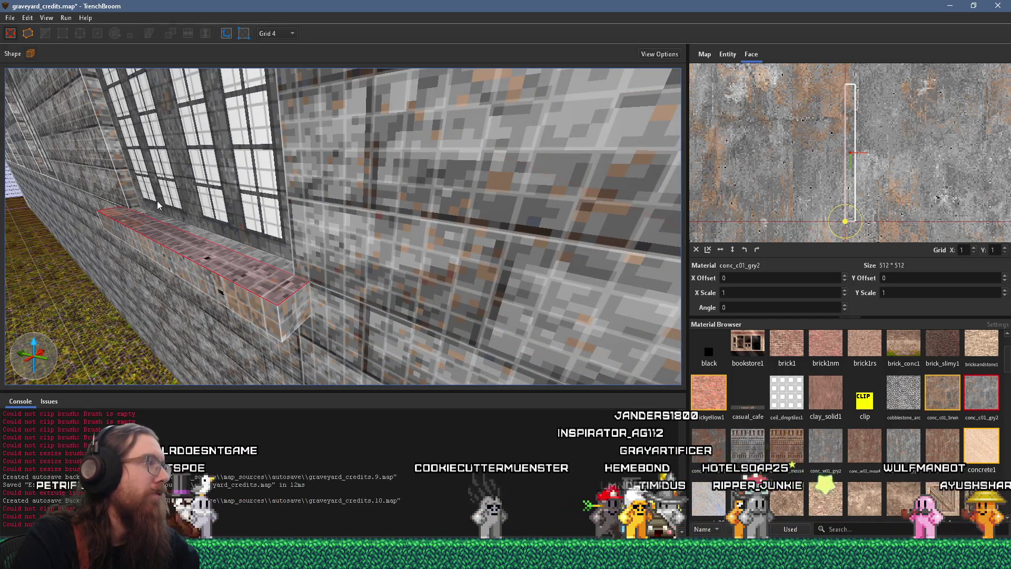
left_click(223, 286)
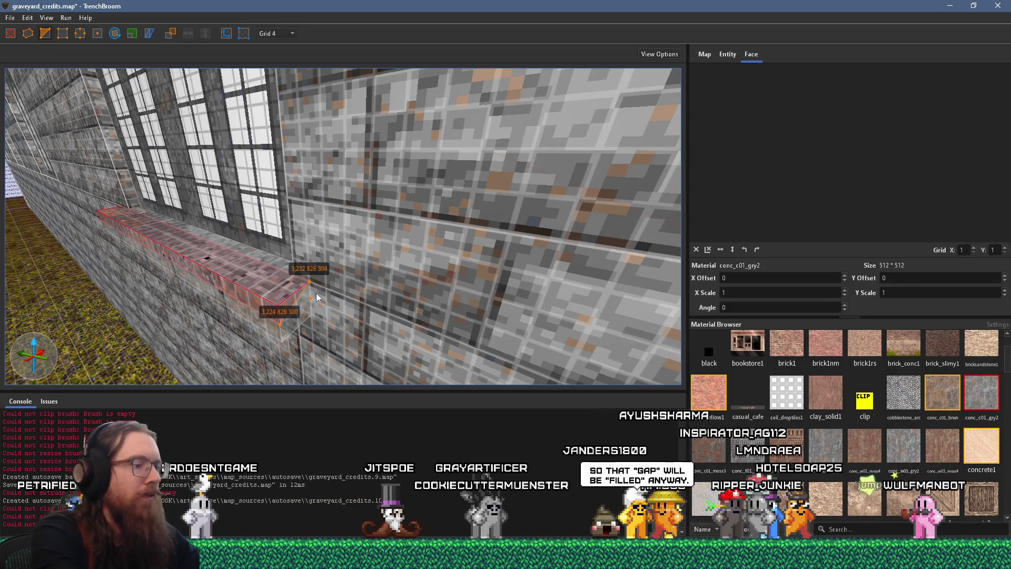
key("ctrl+z")
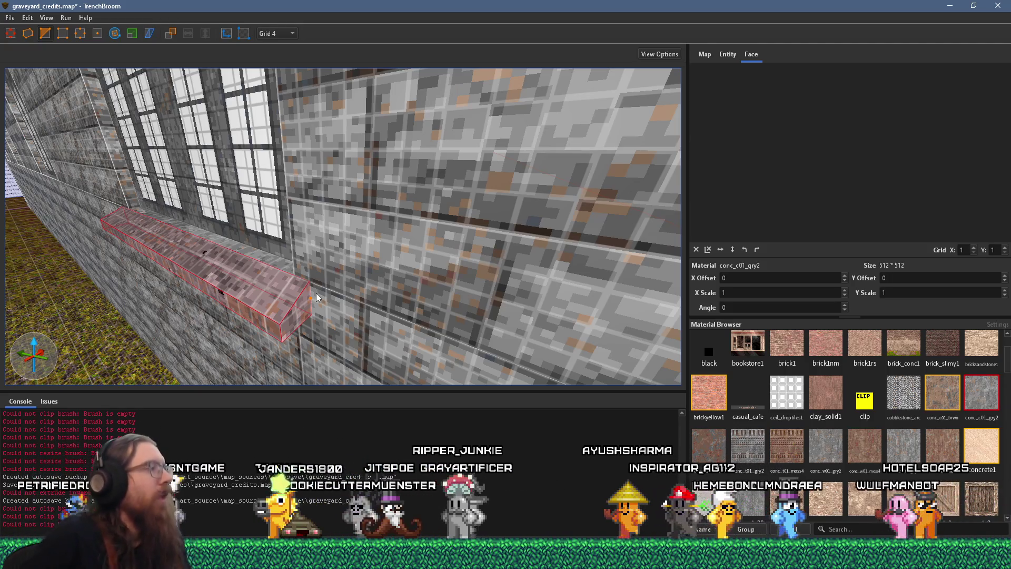
Step: Stretch the sill to Y 256 so it spans the window row
scroll(276, 287, "down", 3)
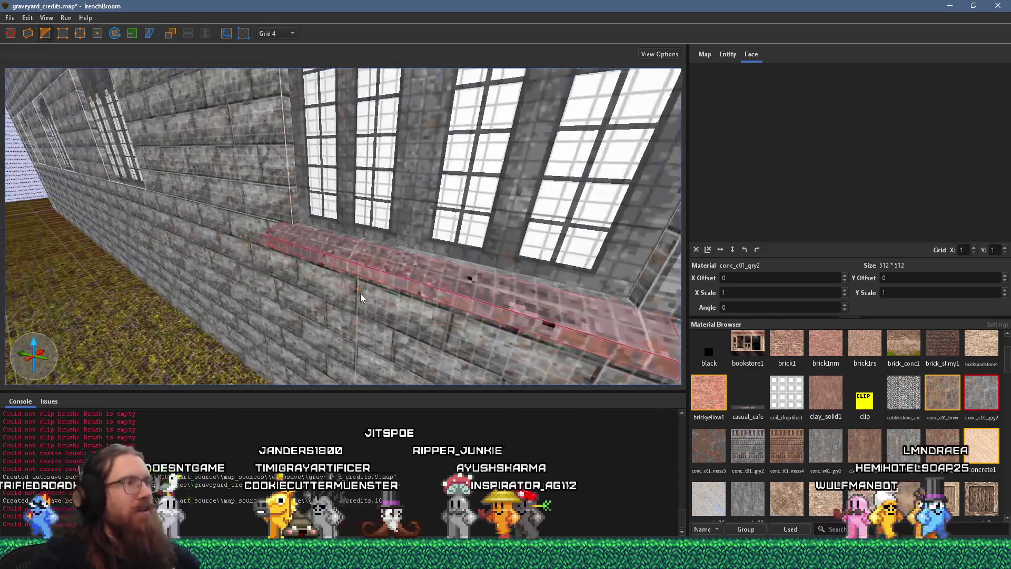
scroll(423, 272, "up", 2)
scroll(424, 271, "down", 4)
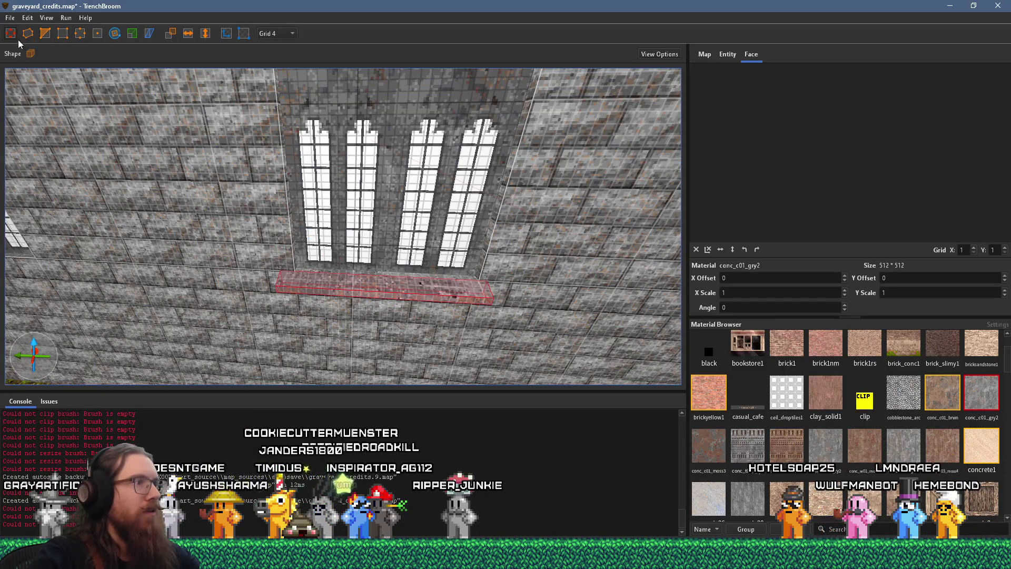
scroll(191, 313, "up", 5)
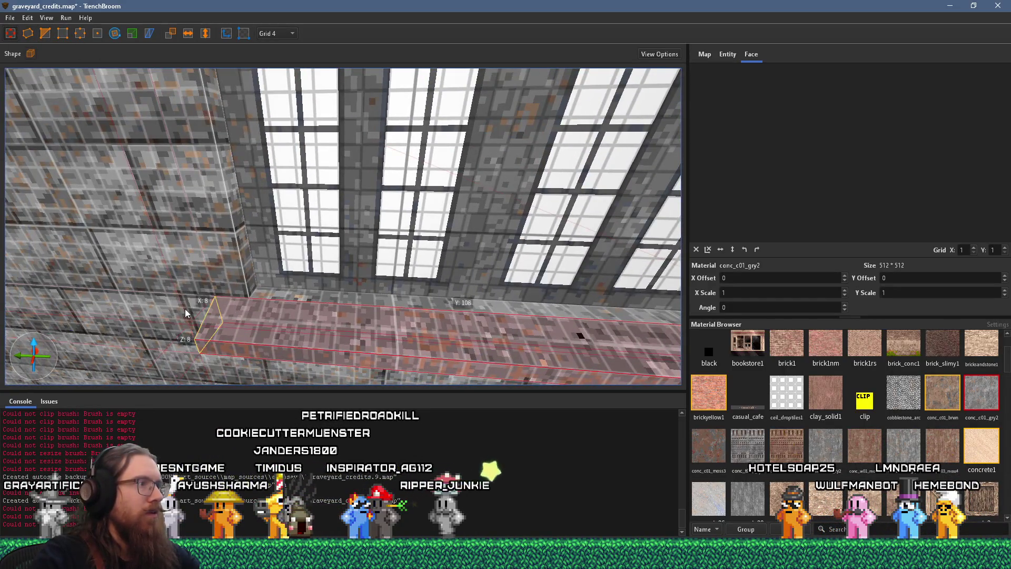
scroll(198, 322, "down", 4)
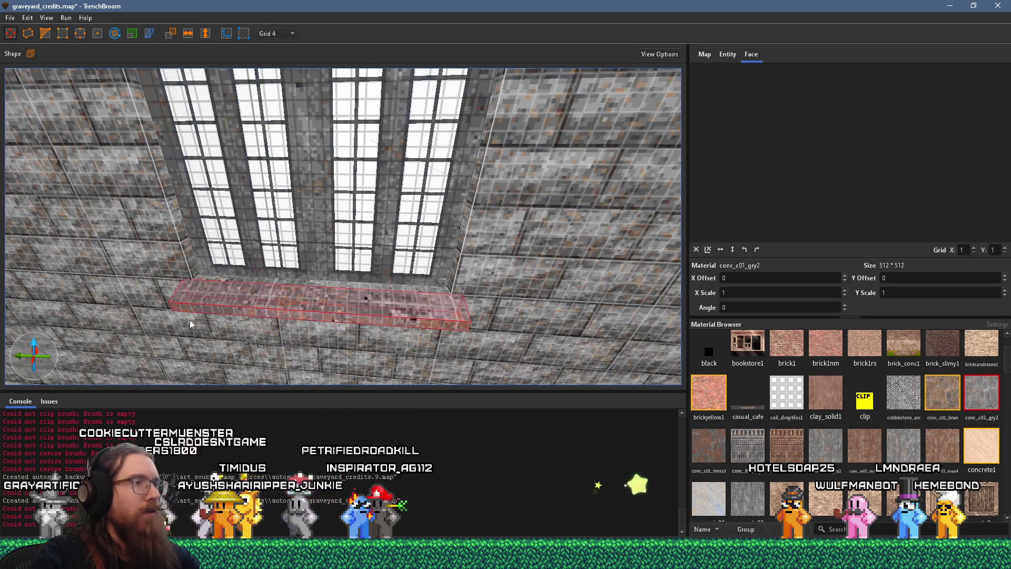
scroll(191, 323, "down", 4)
key("a")
left_click_drag(511, 329, 166, 319)
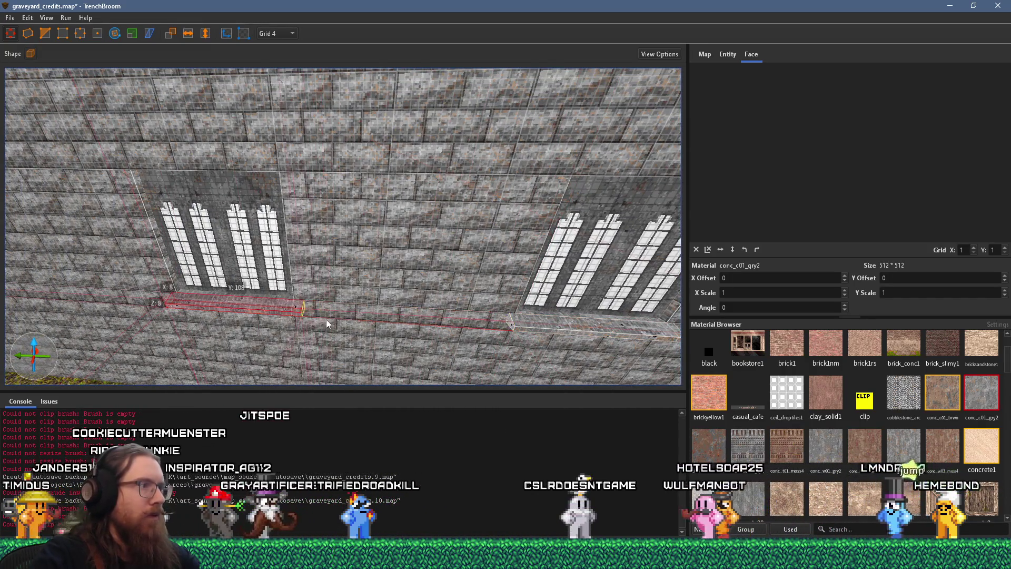
scroll(317, 322, "up", 4)
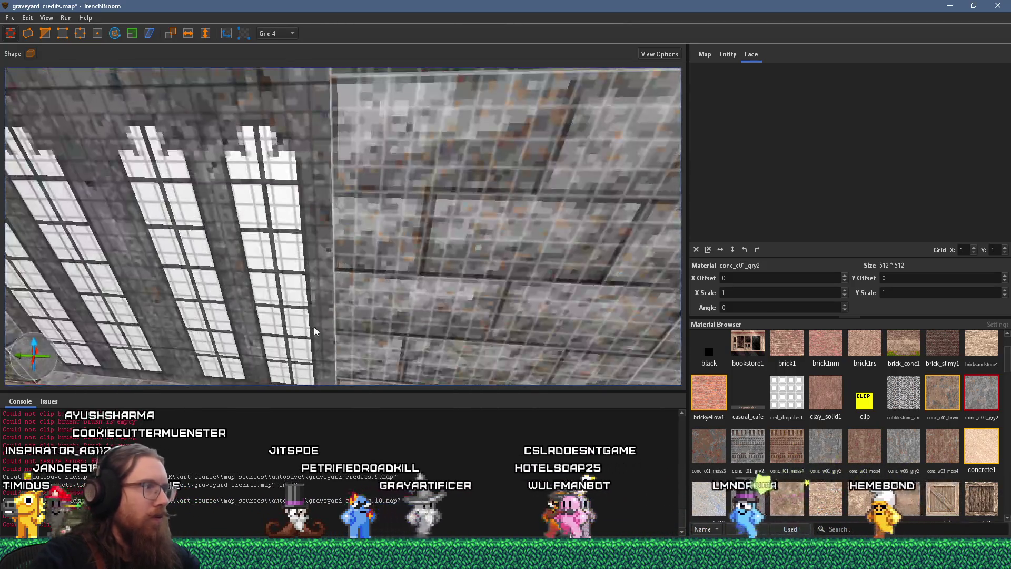
scroll(347, 299, "up", 4)
left_click(346, 299, "shift")
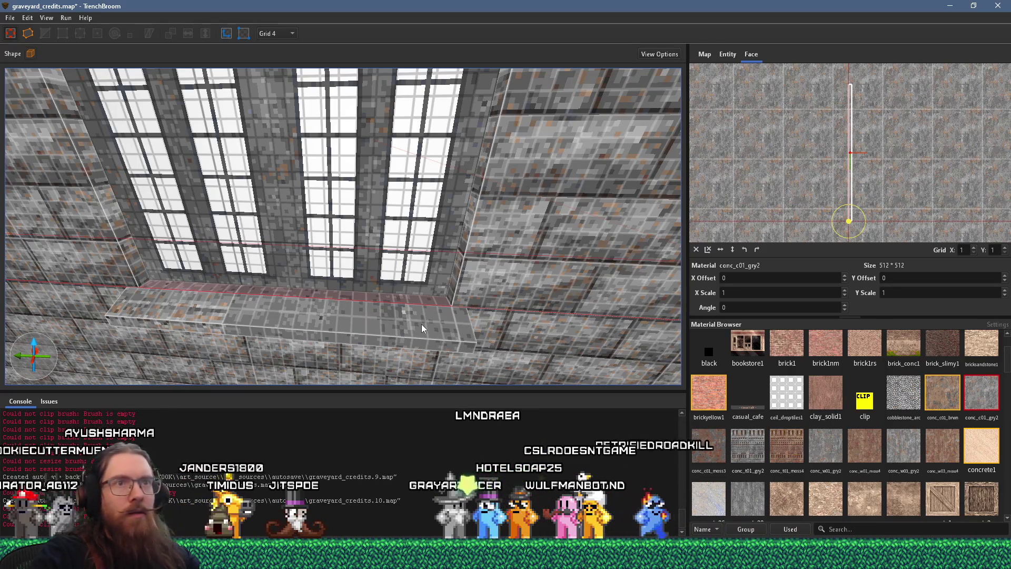
Step: Try conc_w03_gry2, conc_w01_gry2 and conc_c01_moss3 on the ledge, then apply conc_c01_gry2
scroll(822, 158, "up", 5)
mouse_move(858, 106)
left_mouse_down()
mouse_move(935, 179)
mouse_move(919, 115)
left_mouse_up()
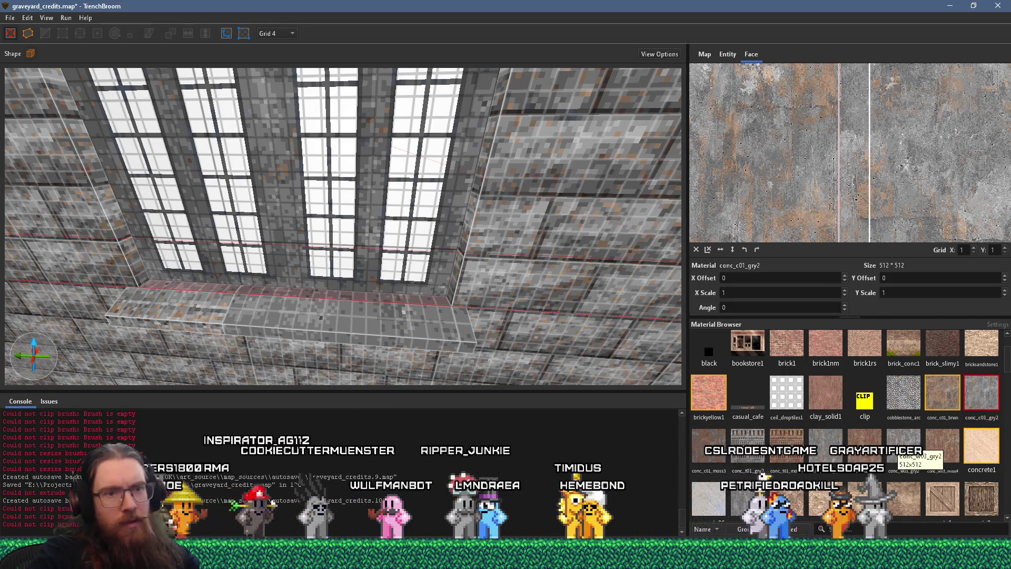
left_click(905, 452)
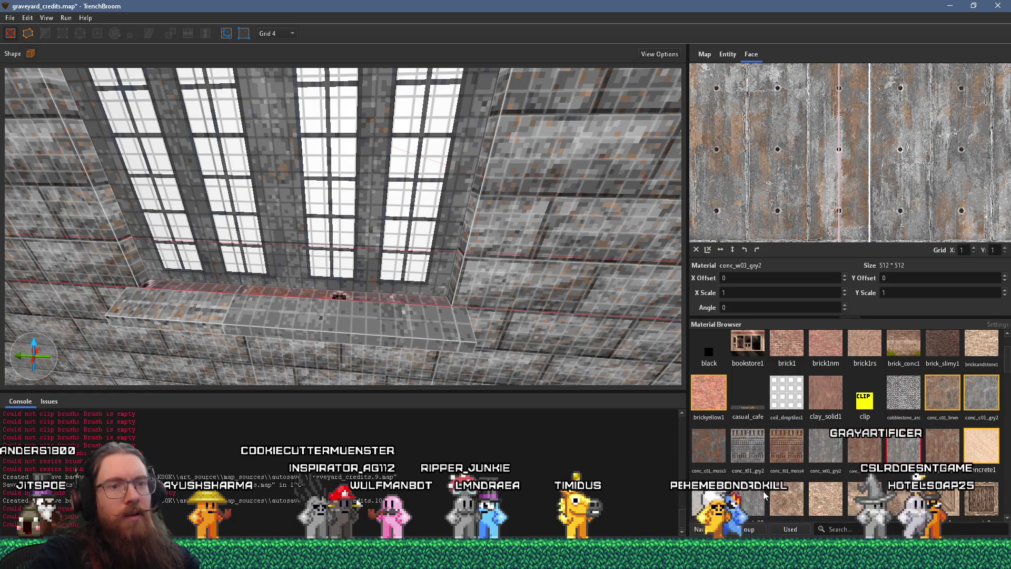
left_click(820, 456)
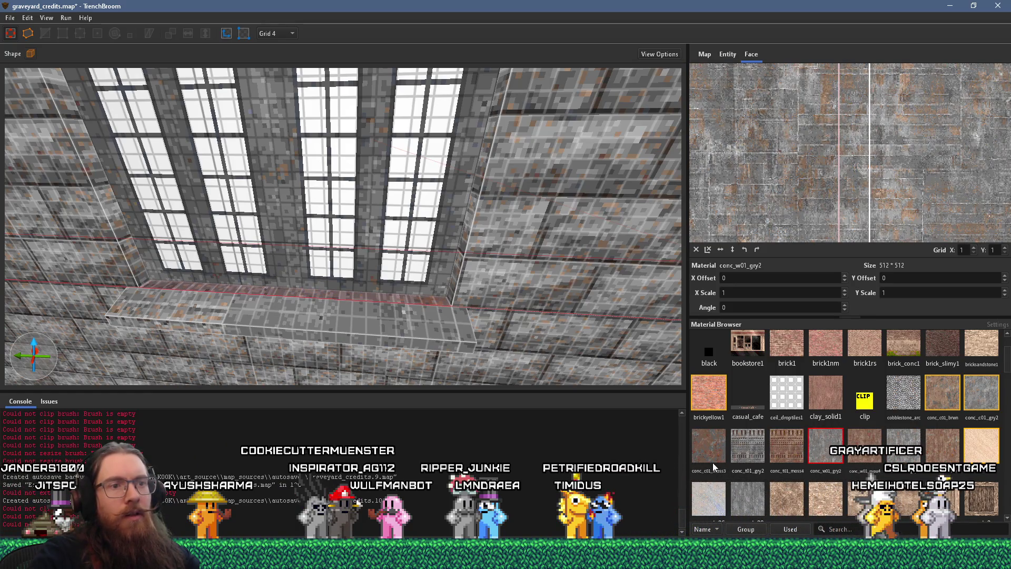
left_click(714, 467)
scroll(827, 449, "down", 3)
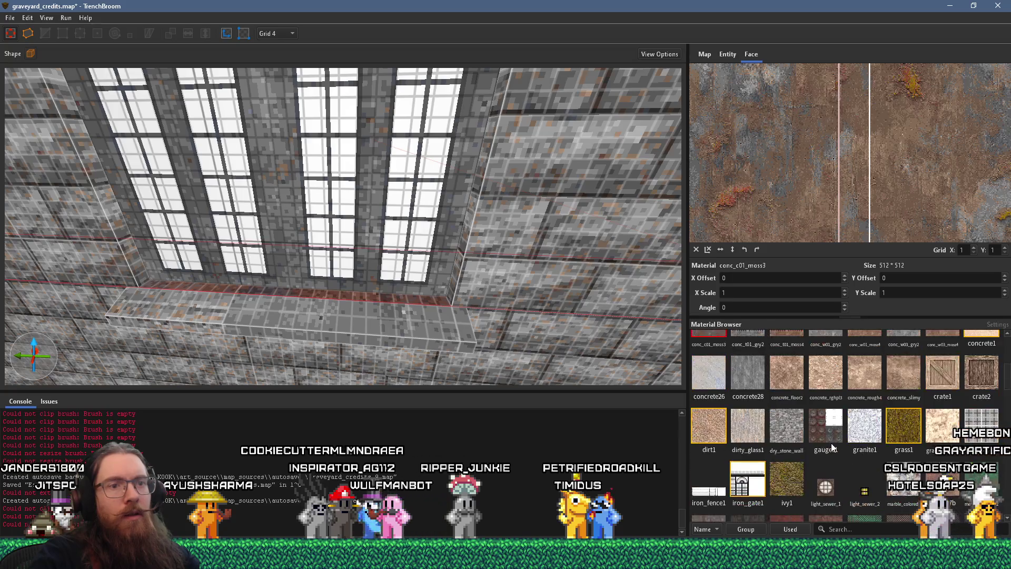
scroll(831, 447, "up", 3)
left_click(981, 454)
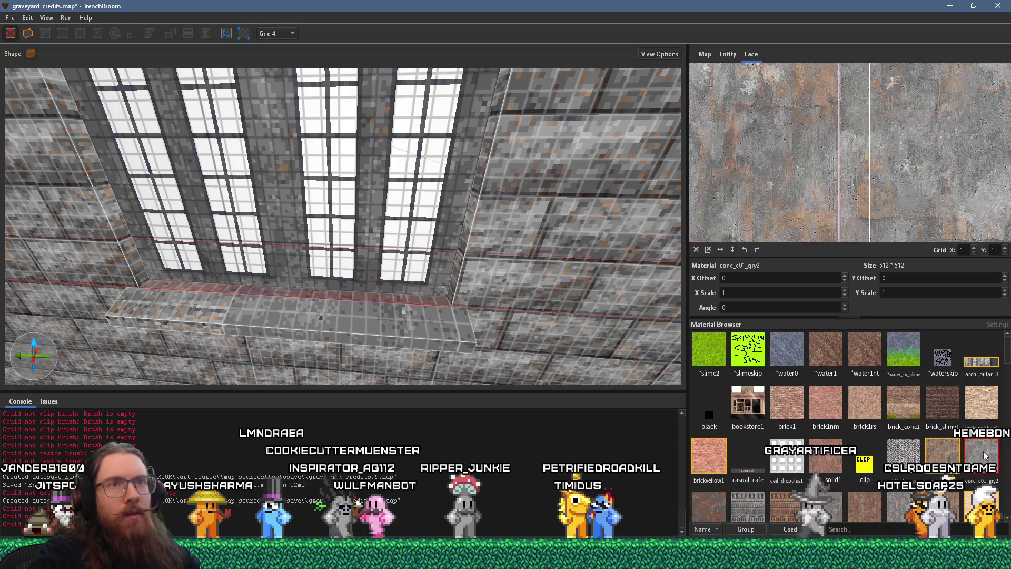
scroll(566, 254, "down", 2)
scroll(565, 250, "up", 3)
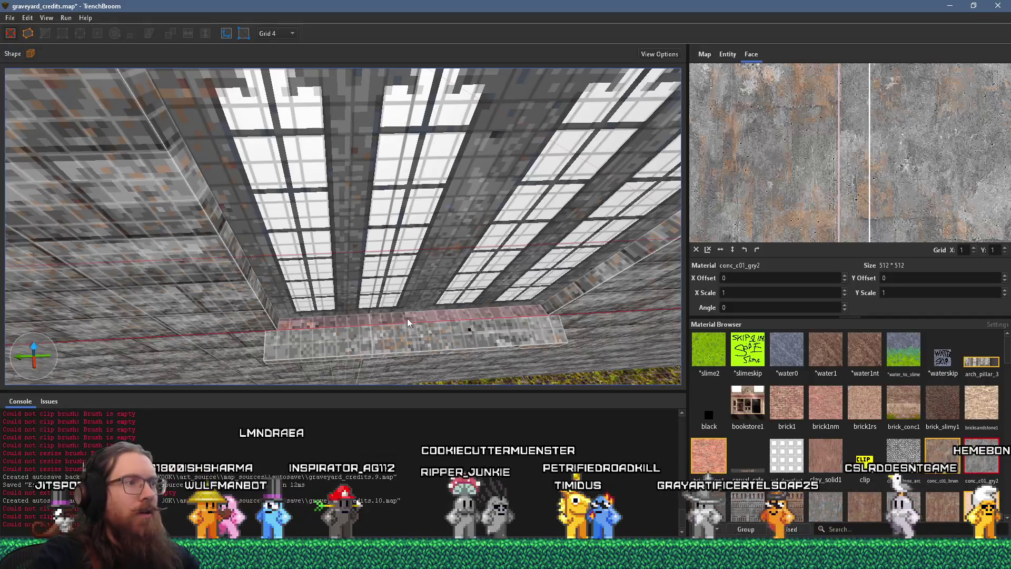
Step: Rotate the conc_c01_gry2 texture to -90° on the ledge's front and top faces
left_click(413, 324)
left_click(419, 337)
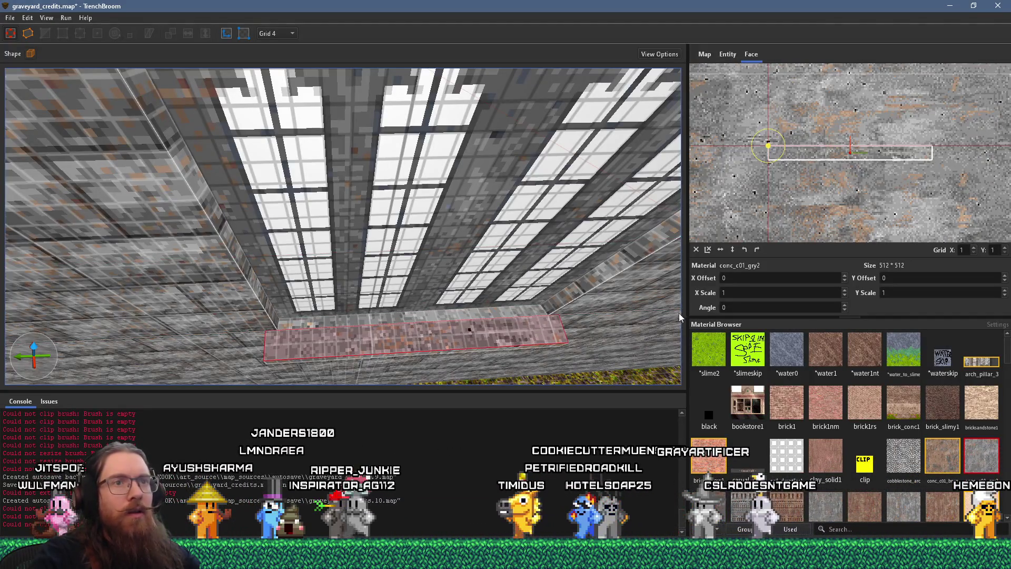
left_click(756, 249)
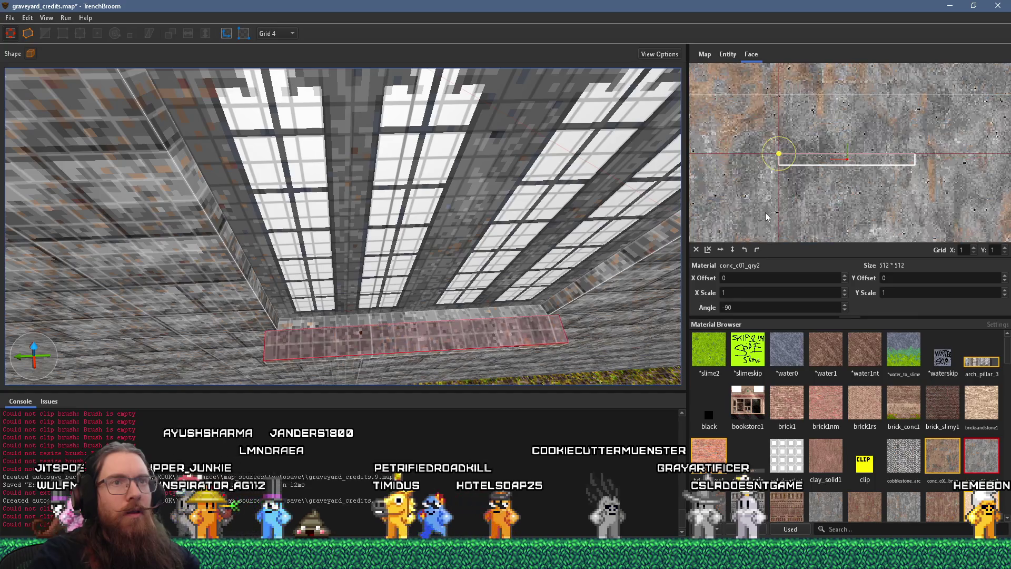
mouse_move(801, 159)
left_mouse_down()
mouse_move(791, 216)
mouse_move(794, 197)
left_mouse_up()
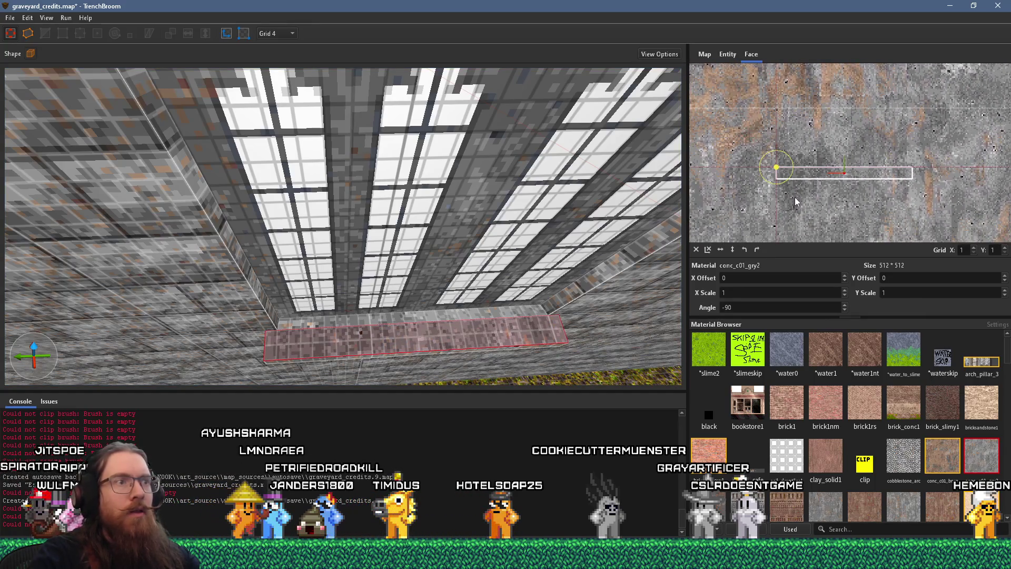
left_click_drag(506, 295, 441, 280)
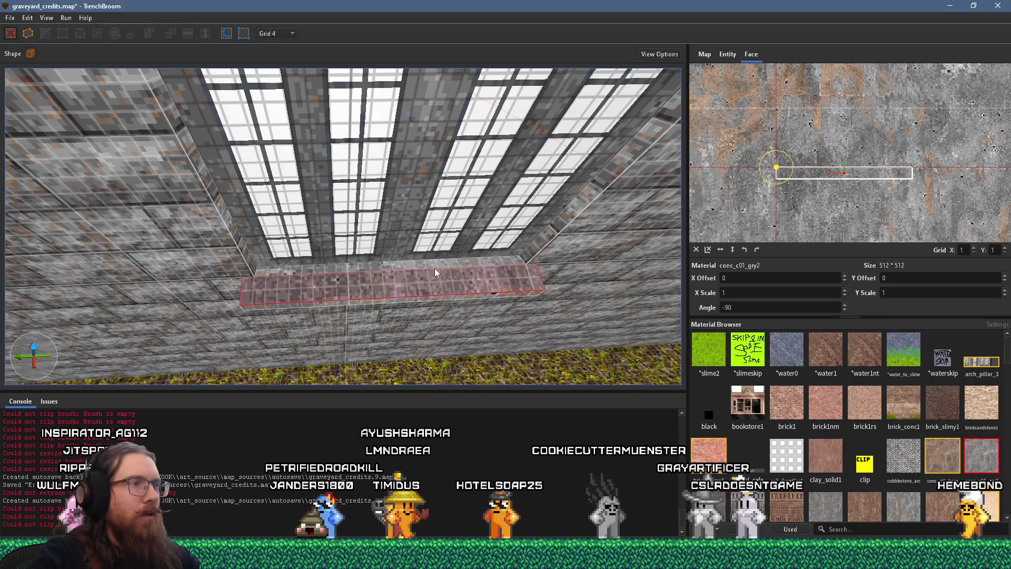
left_click(469, 258)
left_click(757, 249)
scroll(852, 179, "up", 5)
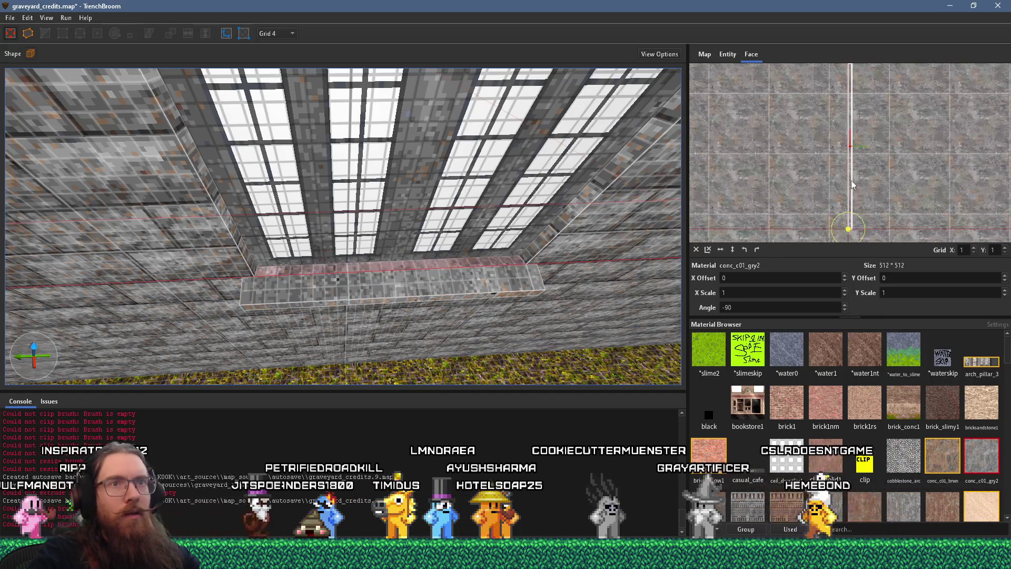
mouse_move(466, 276)
left_mouse_down()
mouse_move(421, 240)
mouse_move(261, 242)
mouse_move(523, 237)
mouse_move(444, 239)
left_mouse_up()
Step: Remove the sill ledge from grave_church and add it to the grave_church_side group
left_click(425, 235)
mouse_move(396, 288)
left_mouse_down()
mouse_move(432, 182)
mouse_move(420, 212)
mouse_move(383, 221)
mouse_move(148, 187)
mouse_move(337, 171)
mouse_move(302, 163)
mouse_move(429, 319)
mouse_move(341, 296)
mouse_move(450, 311)
mouse_move(596, 310)
mouse_move(227, 310)
left_mouse_up()
left_click(383, 221)
left_click(574, 306, "ctrl+shift")
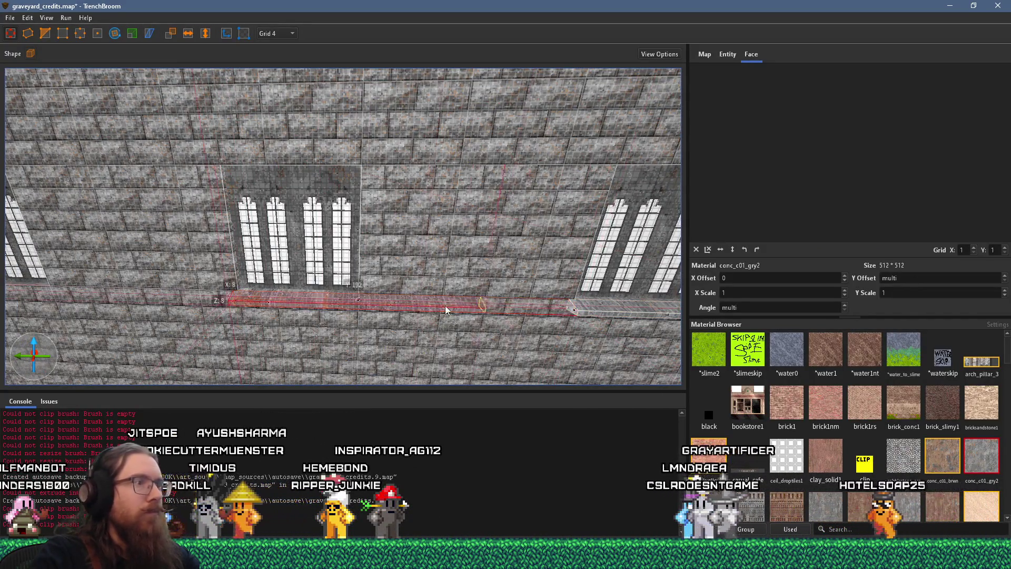
left_click(362, 268)
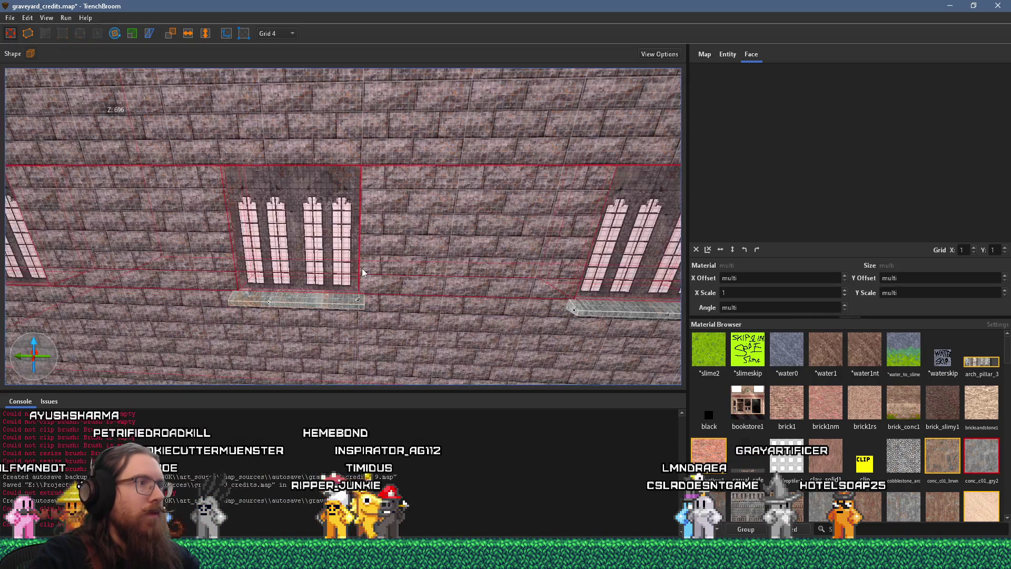
left_click(326, 303)
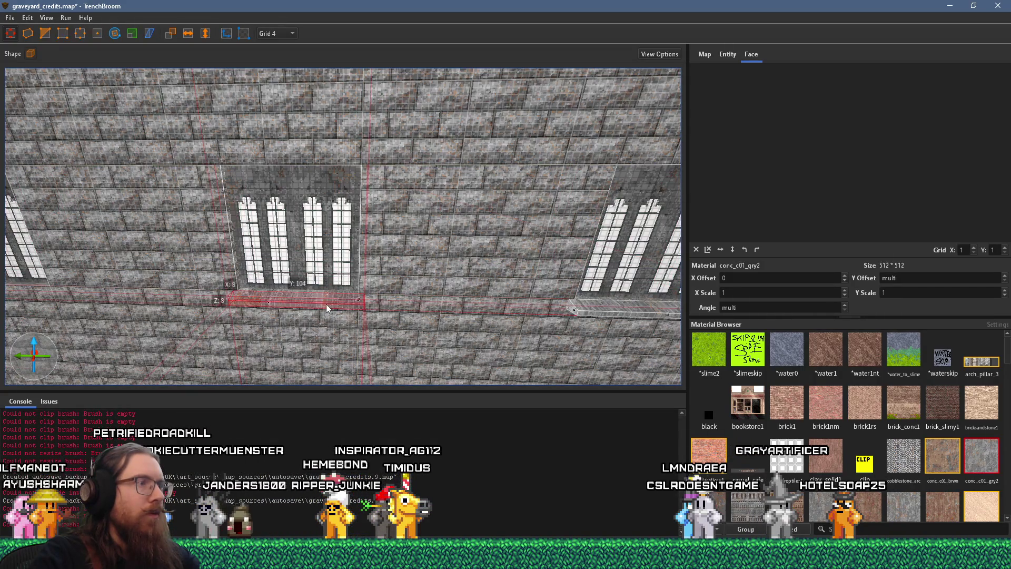
right_click(384, 264)
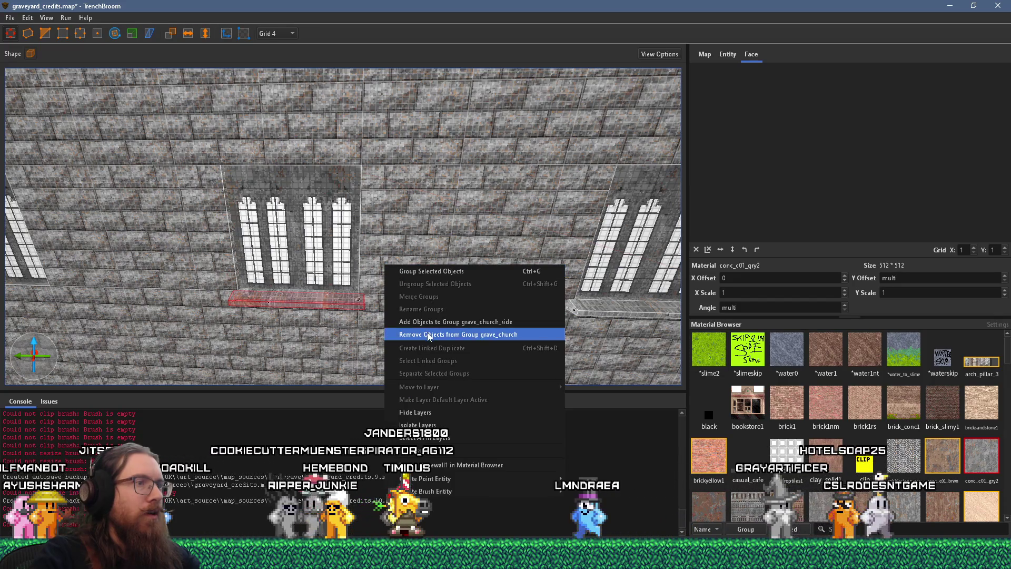
left_click(438, 322)
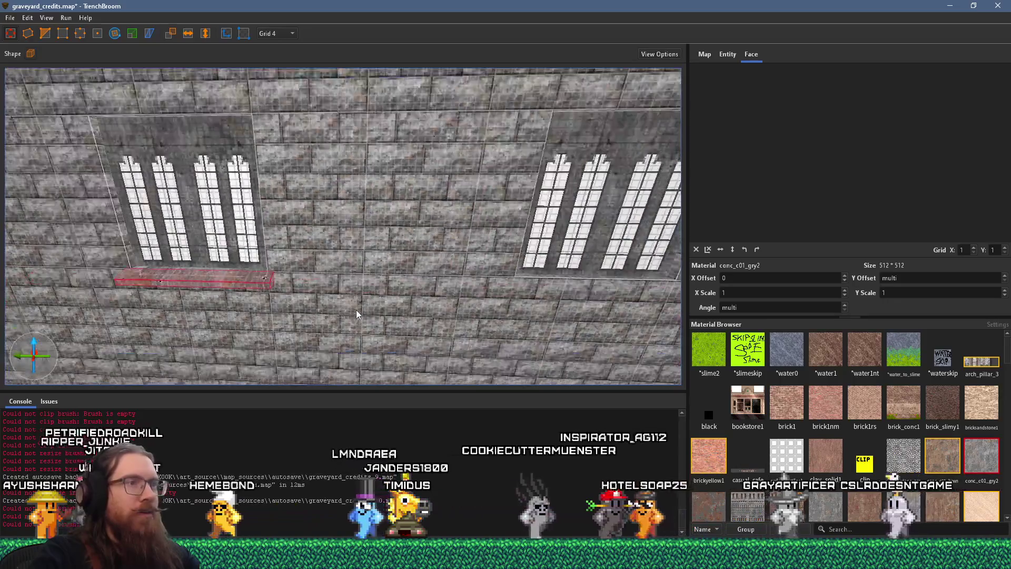
right_click(387, 255)
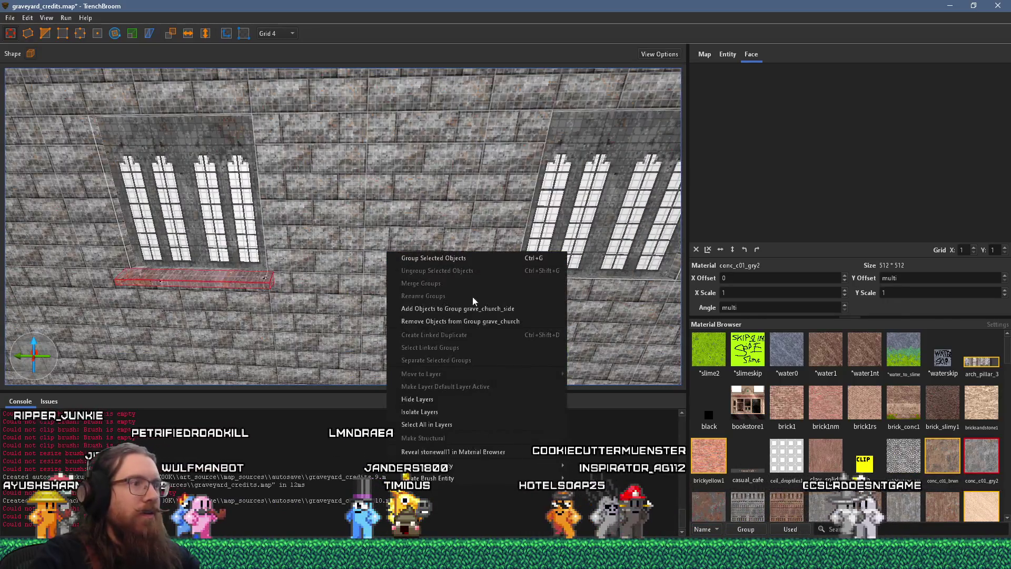
left_click(489, 314)
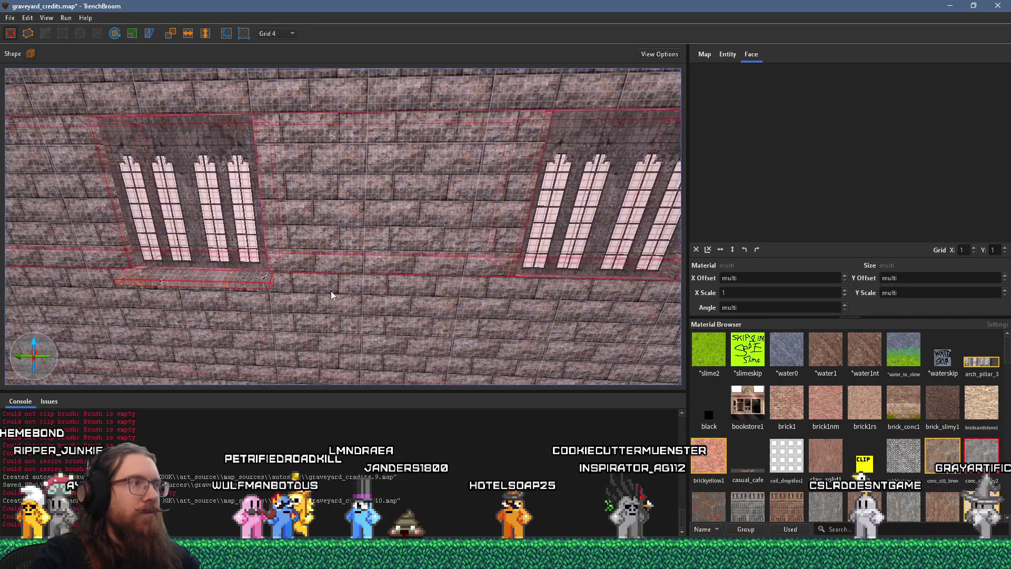
Step: Inside grave_church_side, copy the sill rightward and shorten it to fit under the next window
double_click(227, 289)
left_click_drag(226, 292, 674, 335)
mouse_move(224, 291)
left_mouse_down()
mouse_move(181, 280)
mouse_move(366, 305)
left_mouse_up()
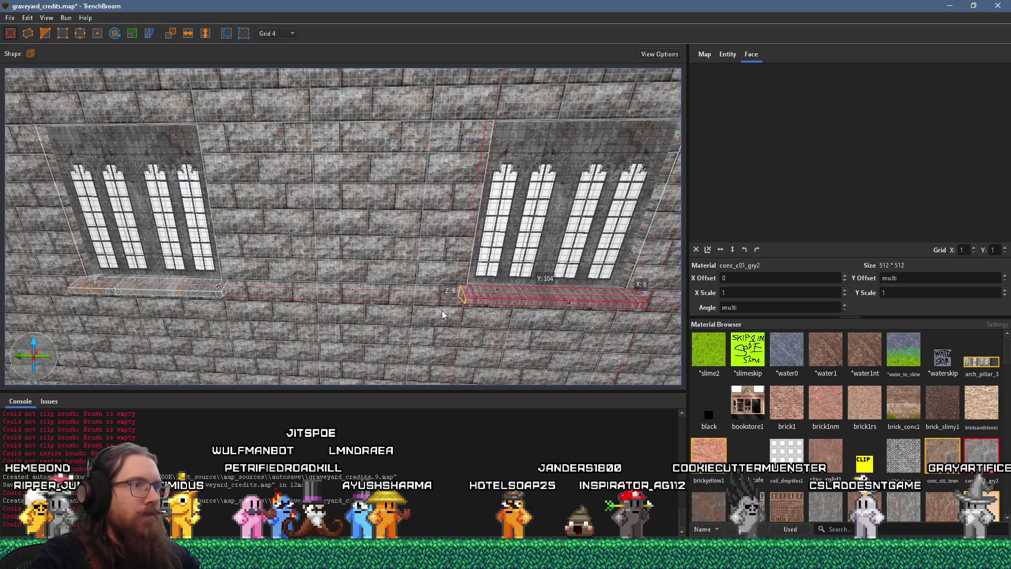
mouse_move(441, 311)
left_mouse_down()
mouse_move(279, 297)
mouse_move(523, 302)
mouse_move(274, 291)
mouse_move(652, 334)
mouse_move(285, 322)
mouse_move(561, 324)
left_mouse_up()
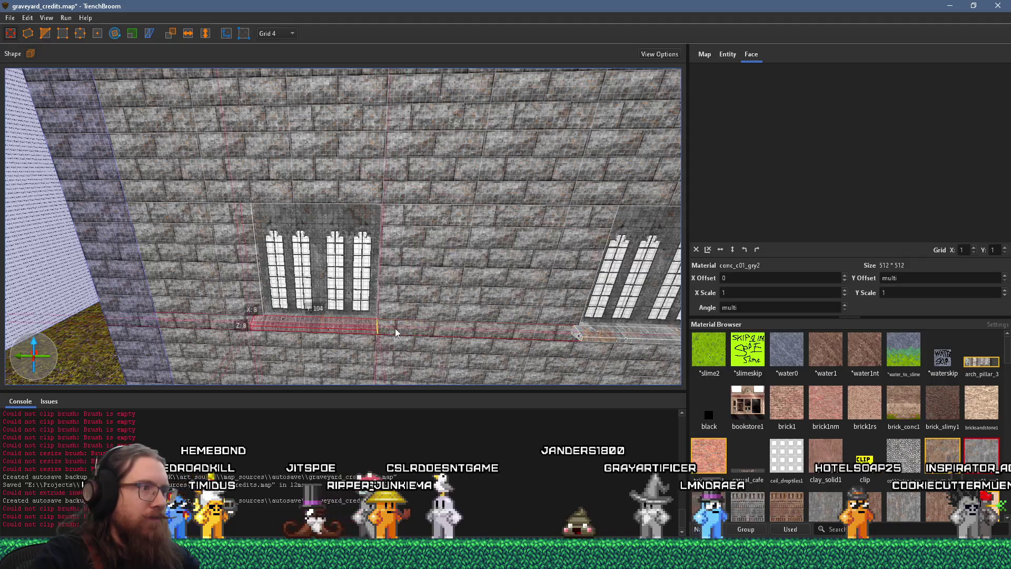
mouse_move(409, 319)
left_mouse_down()
mouse_move(352, 330)
mouse_move(171, 298)
mouse_move(233, 287)
mouse_move(235, 260)
mouse_move(351, 175)
mouse_move(294, 220)
mouse_move(258, 182)
mouse_move(271, 238)
mouse_move(262, 305)
mouse_move(330, 308)
left_mouse_up()
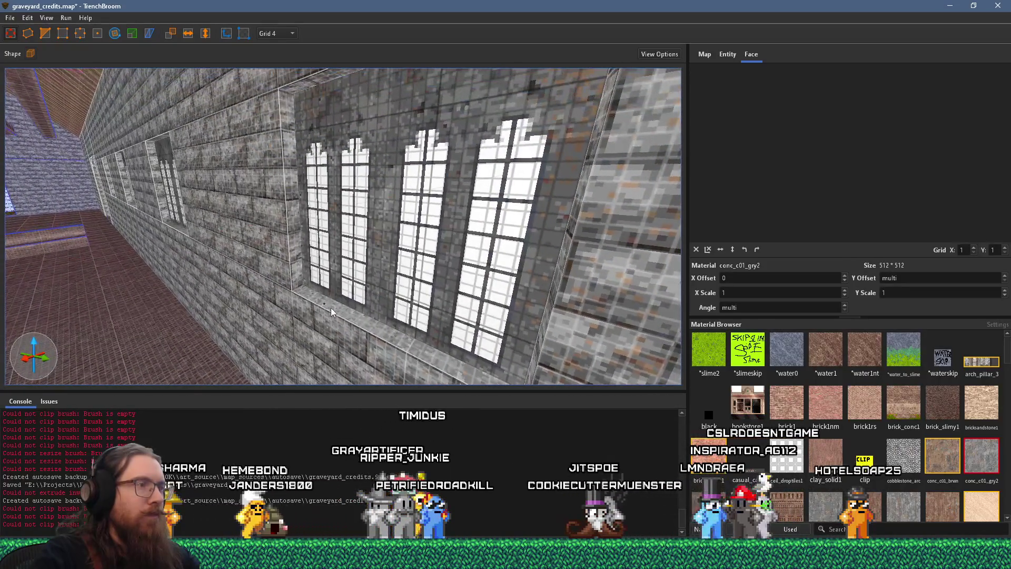
left_click(330, 308)
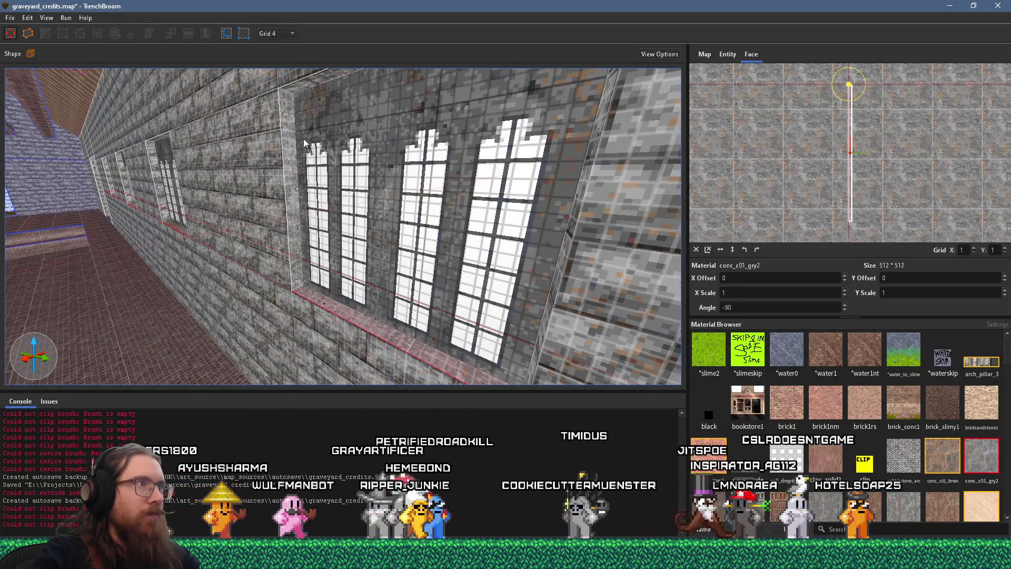
mouse_move(315, 81)
left_mouse_down()
mouse_move(297, 165)
mouse_move(630, 221)
left_mouse_up()
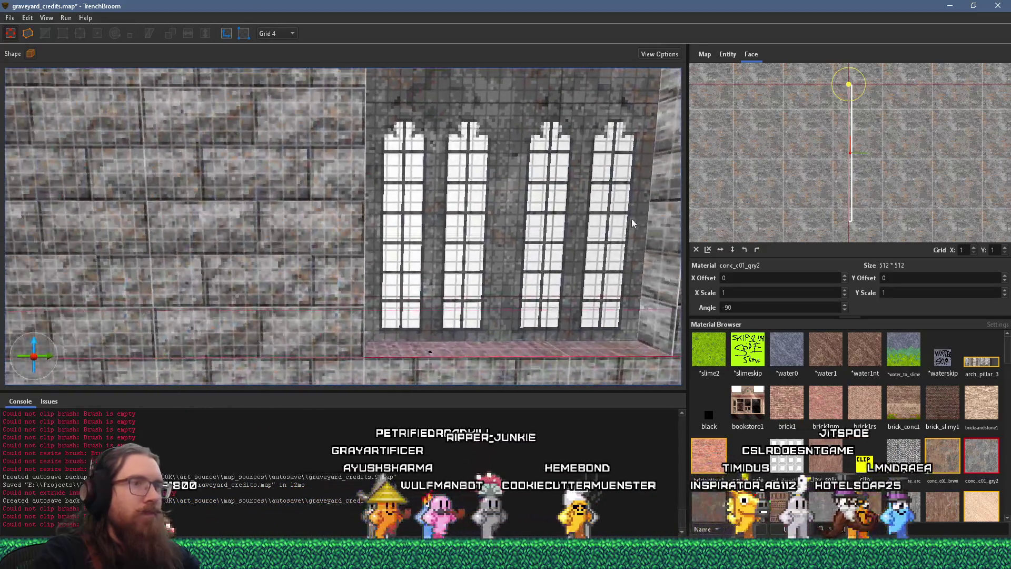
scroll(650, 236, "down", 5)
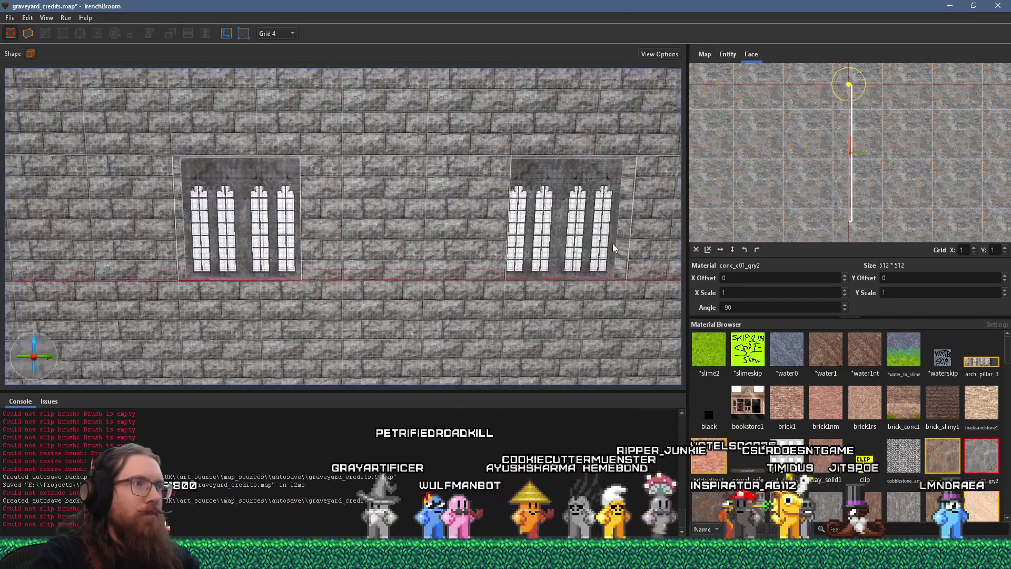
mouse_move(625, 241)
left_mouse_down()
mouse_move(556, 262)
mouse_move(434, 272)
mouse_move(330, 266)
mouse_move(340, 248)
mouse_move(245, 257)
mouse_move(503, 305)
mouse_move(289, 272)
mouse_move(364, 296)
mouse_move(492, 268)
mouse_move(510, 255)
mouse_move(417, 251)
mouse_move(264, 220)
mouse_move(416, 220)
mouse_move(662, 287)
mouse_move(437, 249)
mouse_move(273, 266)
left_mouse_up()
scroll(413, 272, "up", 3)
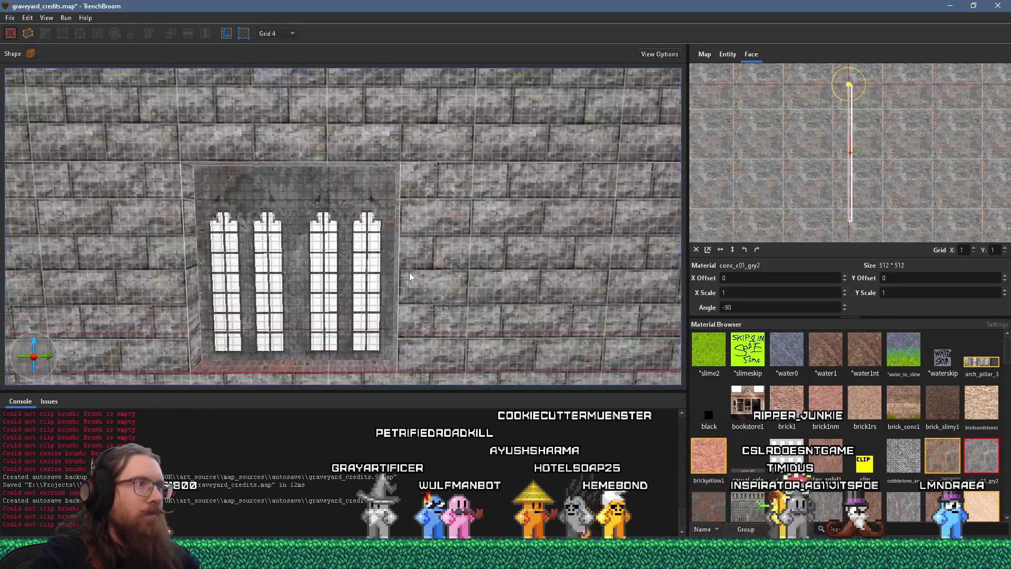
left_click_drag(559, 245, 435, 248)
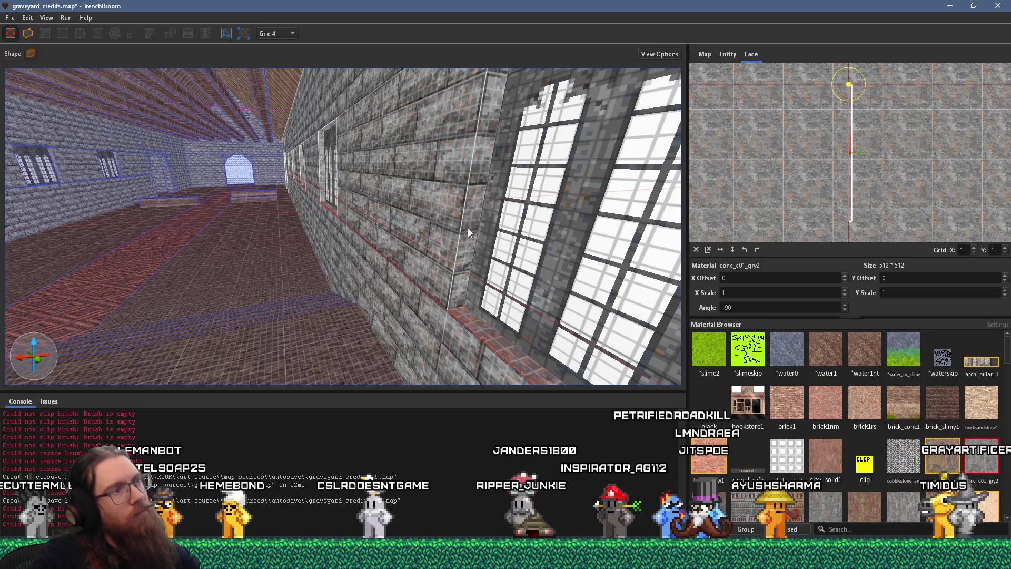
left_click_drag(468, 228, 509, 236)
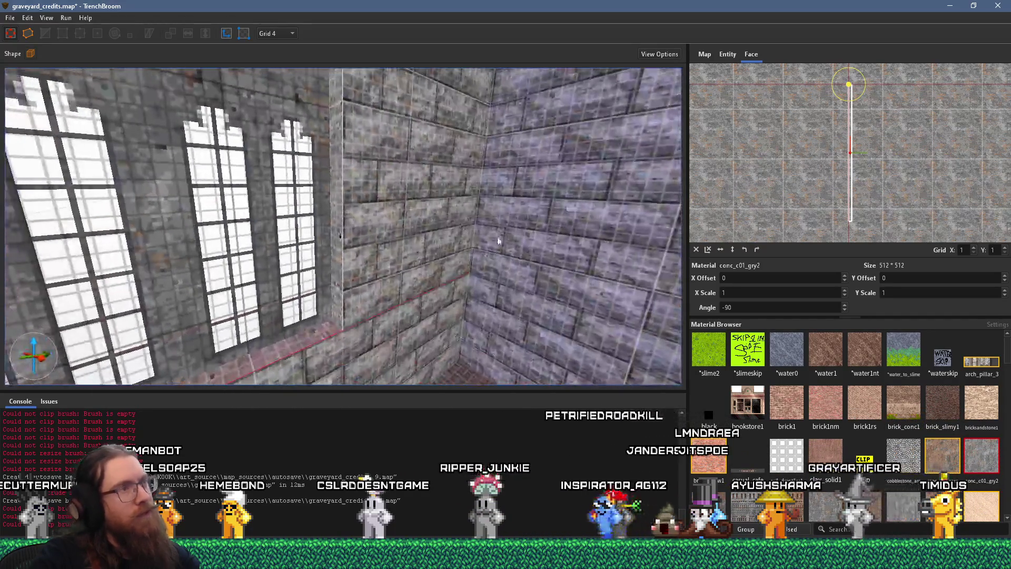
left_click_drag(364, 235, 433, 238)
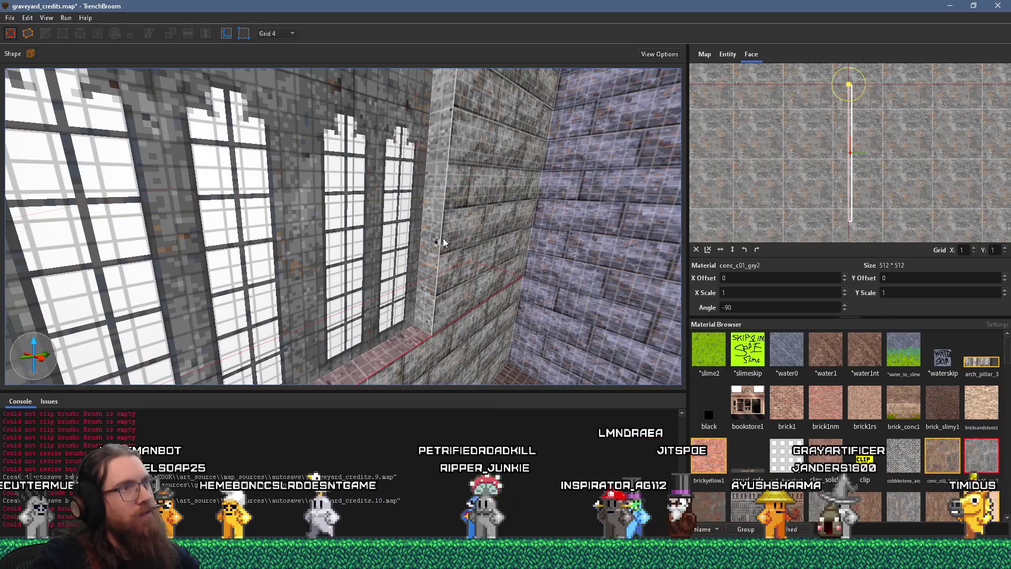
left_click_drag(293, 230, 329, 239)
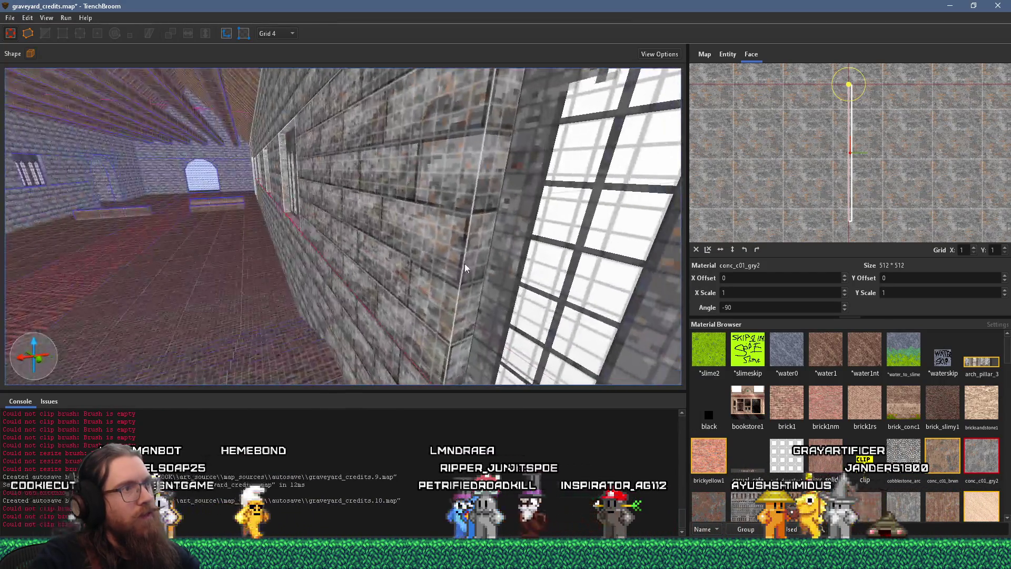
mouse_move(383, 267)
left_mouse_down()
mouse_move(362, 256)
mouse_move(93, 277)
left_mouse_up()
key("Escape")
mouse_move(170, 291)
left_mouse_down()
mouse_move(206, 282)
mouse_move(316, 297)
mouse_move(401, 264)
mouse_move(135, 261)
mouse_move(270, 284)
mouse_move(70, 318)
mouse_move(146, 305)
left_mouse_up()
mouse_move(253, 316)
left_mouse_down()
mouse_move(192, 314)
mouse_move(210, 273)
mouse_move(291, 270)
mouse_move(257, 402)
mouse_move(272, 445)
mouse_move(332, 428)
mouse_move(311, 343)
left_mouse_up()
scroll(276, 368, "up", 5)
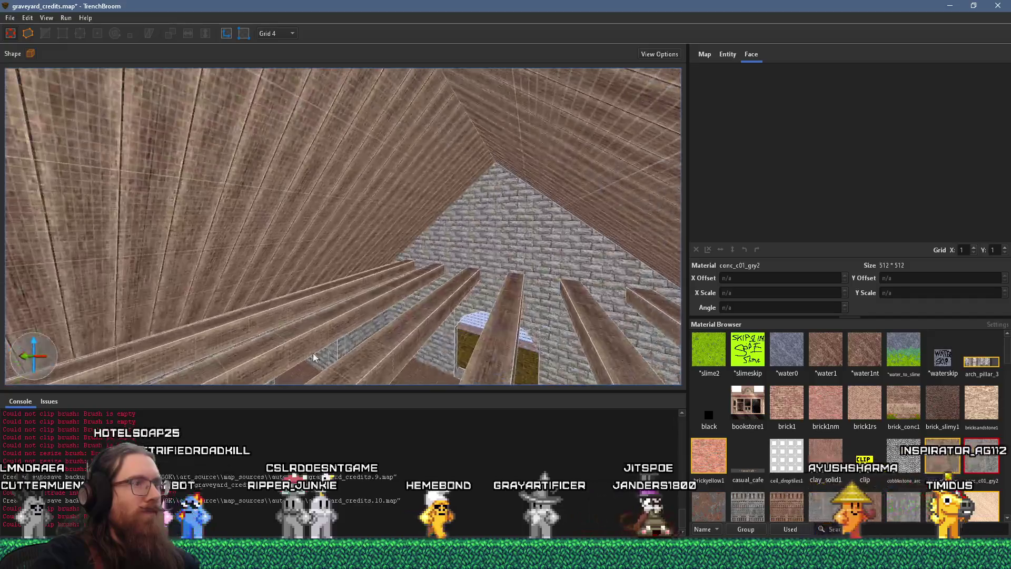
scroll(388, 334, "up", 8)
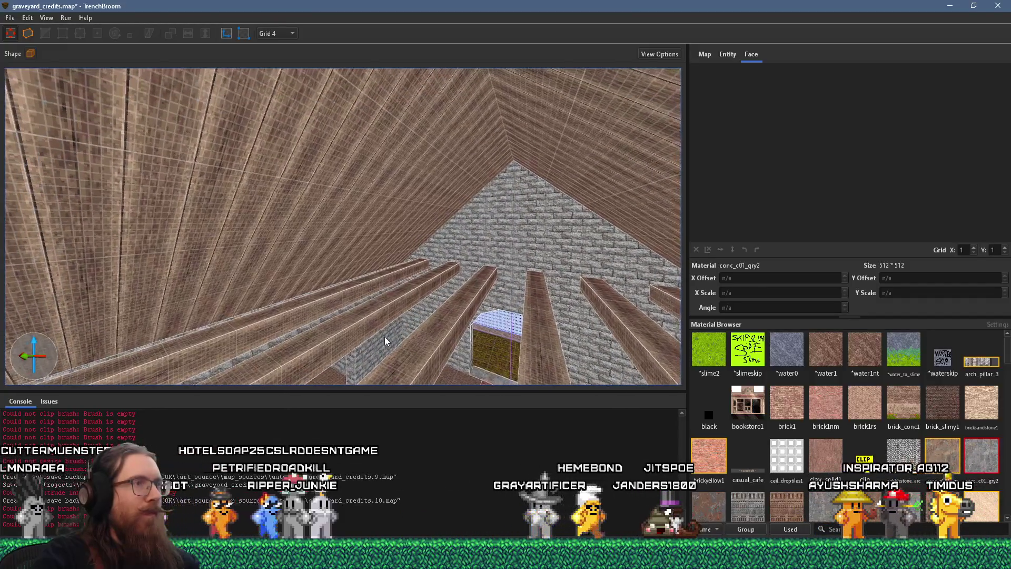
scroll(343, 303, "down", 8)
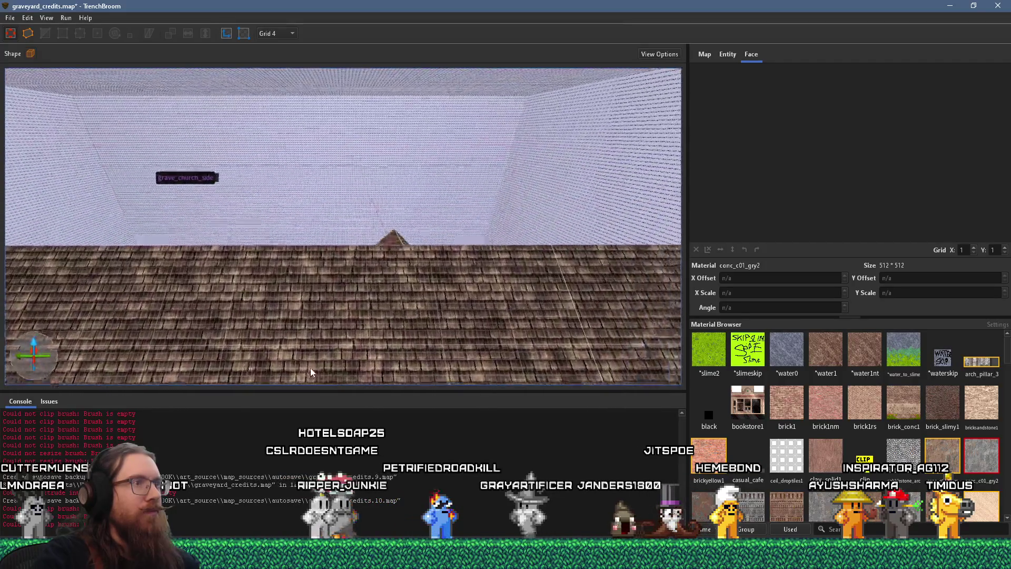
mouse_move(311, 372)
left_mouse_down()
mouse_move(368, 345)
mouse_move(352, 368)
mouse_move(322, 293)
mouse_move(323, 358)
mouse_move(337, 363)
mouse_move(395, 339)
mouse_move(346, 327)
mouse_move(349, 345)
mouse_move(289, 343)
mouse_move(511, 271)
left_mouse_up()
mouse_move(430, 298)
left_mouse_down()
mouse_move(358, 219)
mouse_move(349, 270)
mouse_move(313, 284)
mouse_move(380, 296)
mouse_move(230, 357)
left_mouse_up()
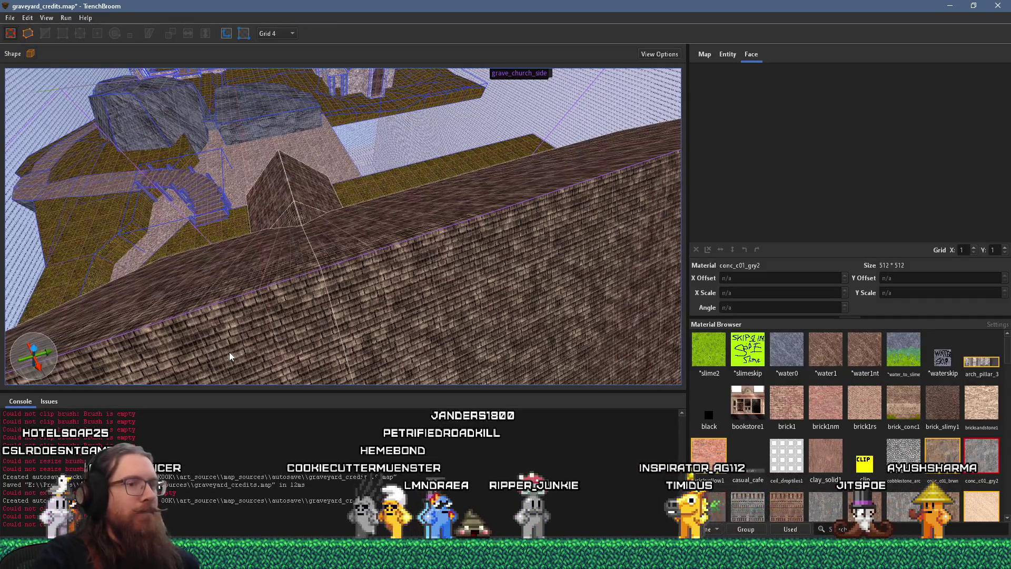
key("alt+Tab")
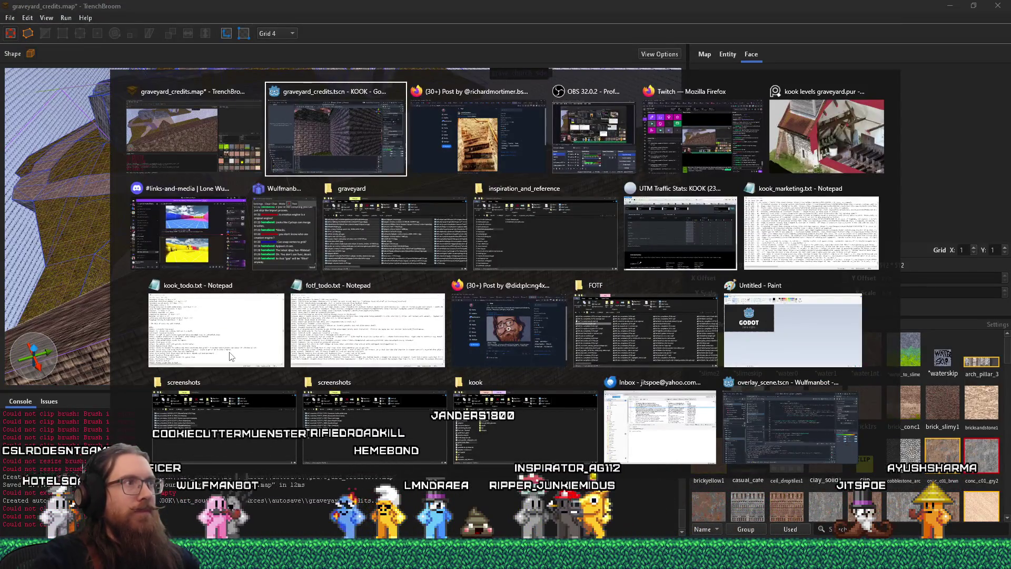
Step: Switch to PureRef to show the cut-away church interior reference image
key("alt+Tab")
key("alt+Tab")
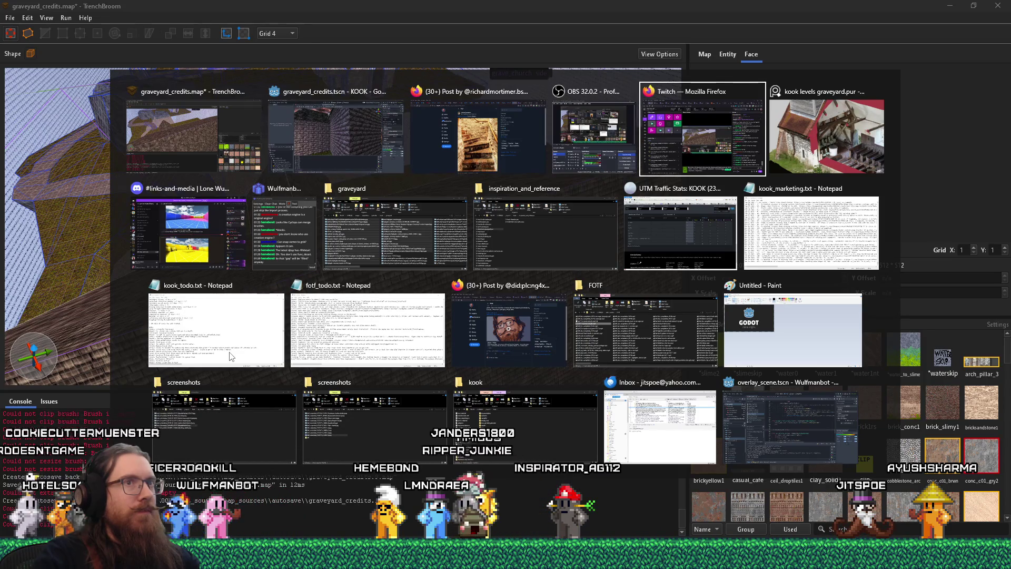
key("alt+Tab")
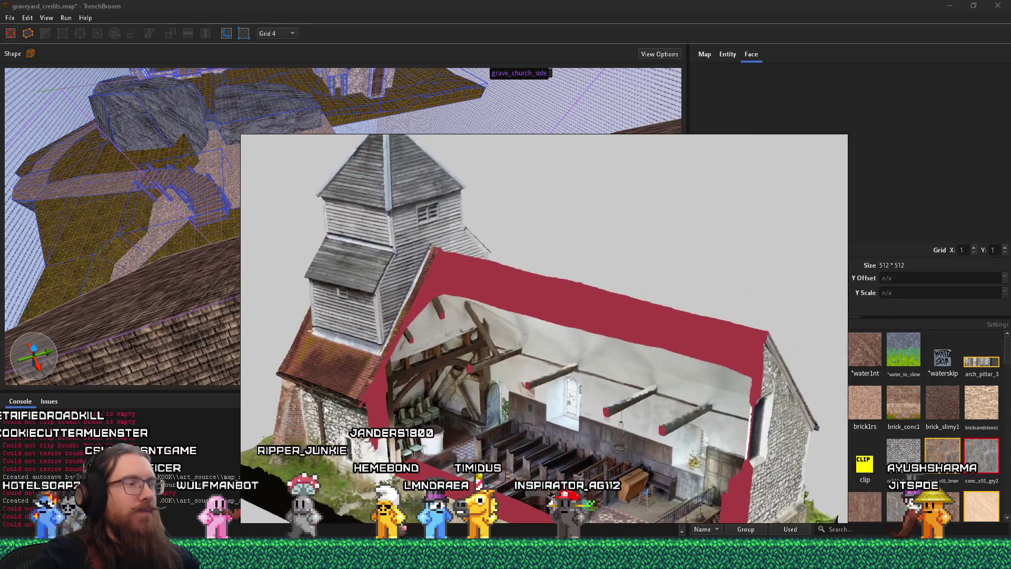
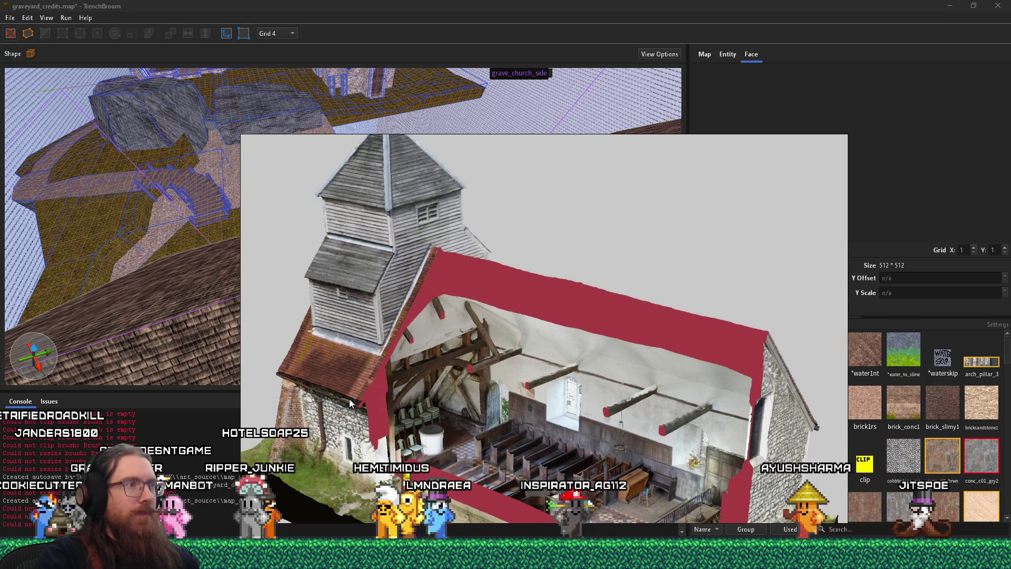
Step: Close the church reference photo and draw a new block on top of the church roof
left_click(485, 4)
scroll(294, 327, "down", 3)
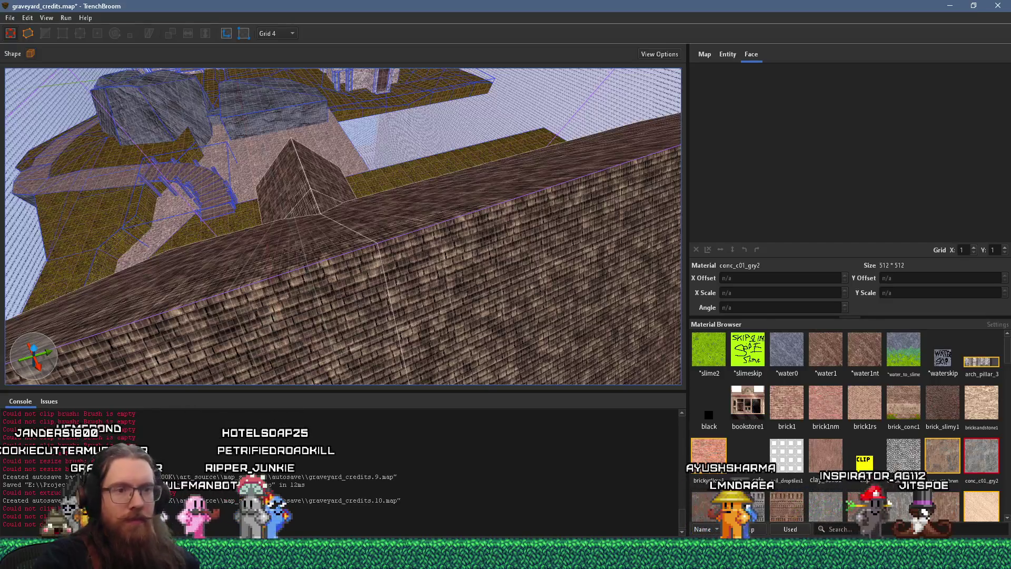
scroll(469, 333, "down", 3)
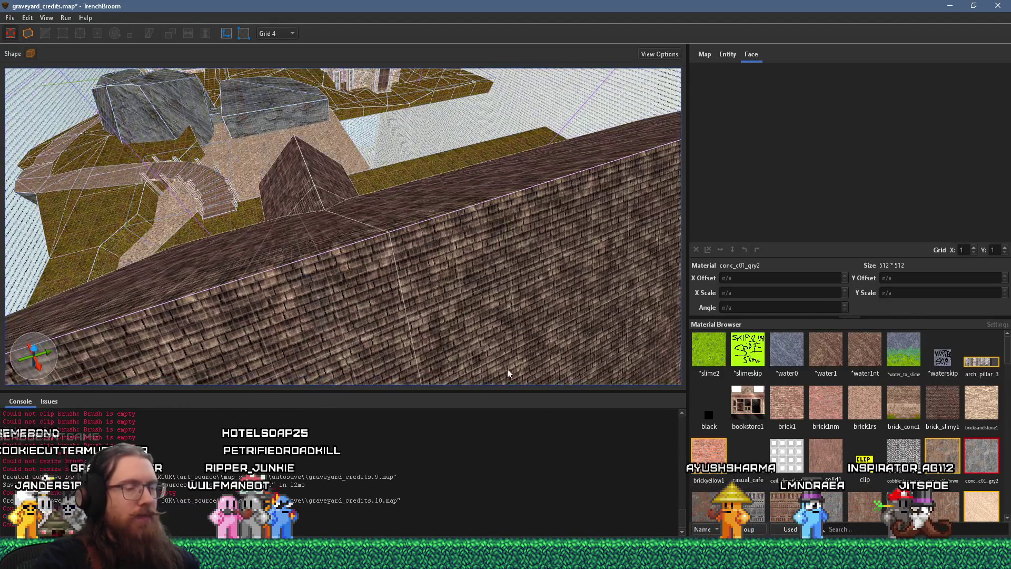
scroll(848, 494, "down", 5)
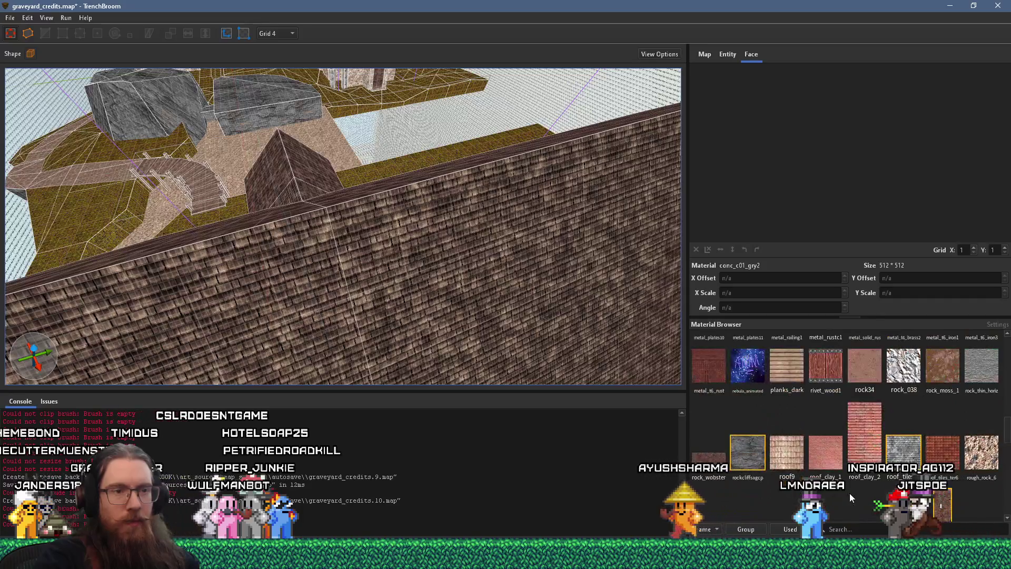
scroll(849, 493, "down", 10)
scroll(848, 493, "up", 15)
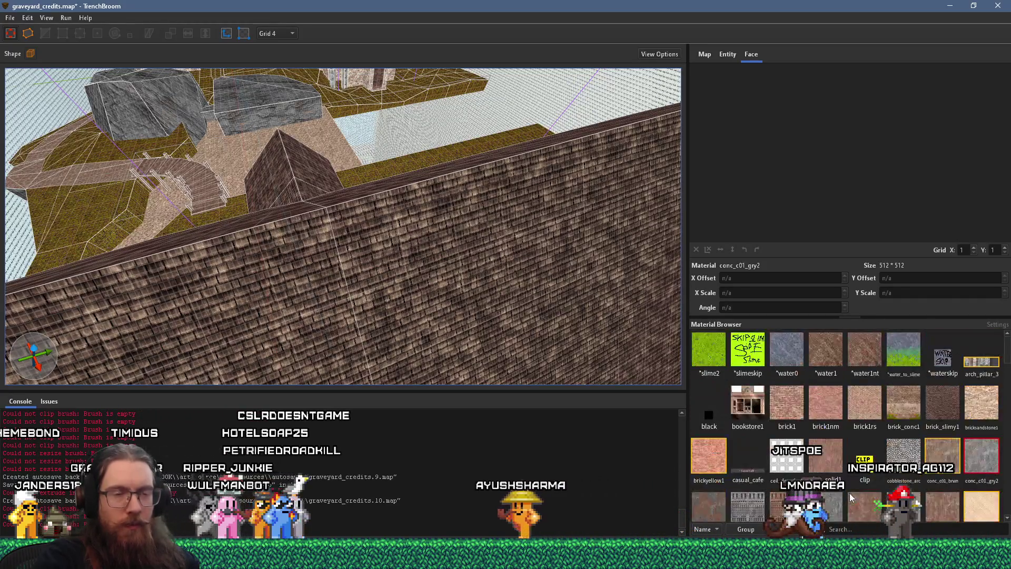
scroll(851, 497, "down", 3)
scroll(850, 497, "down", 10)
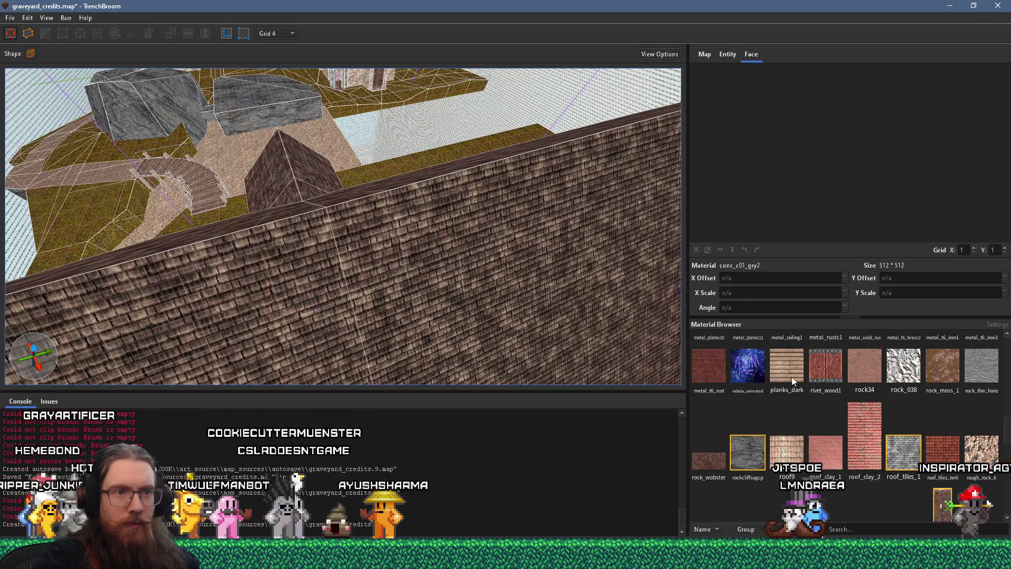
scroll(793, 390, "up", 3)
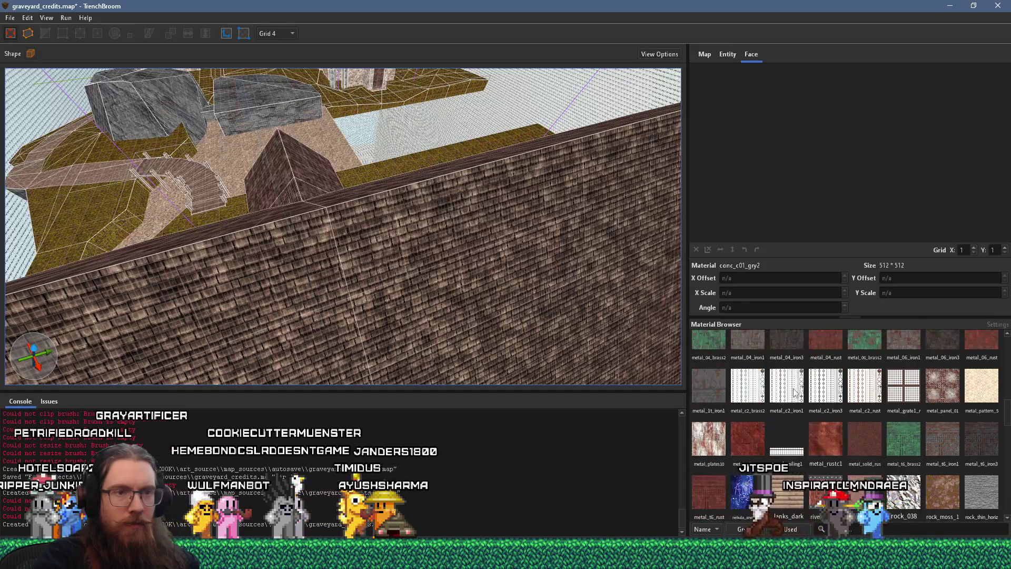
scroll(794, 392, "down", 1)
scroll(516, 326, "up", 3)
mouse_move(330, 299)
left_mouse_down()
mouse_move(434, 305)
mouse_move(429, 178)
left_mouse_up()
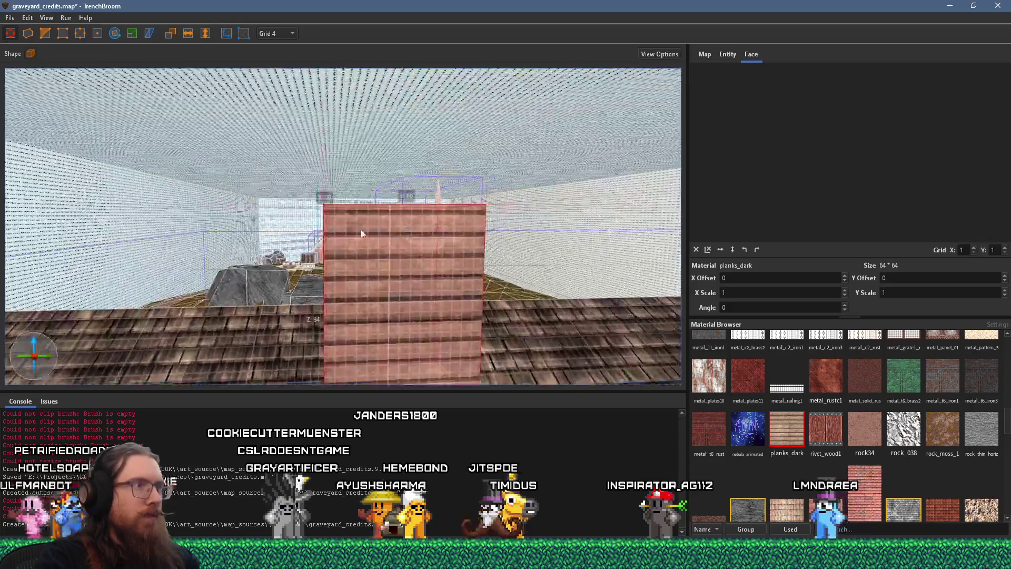
Step: Apply the siding_planks_1 texture to the new roof block
left_click_drag(361, 232, 337, 164)
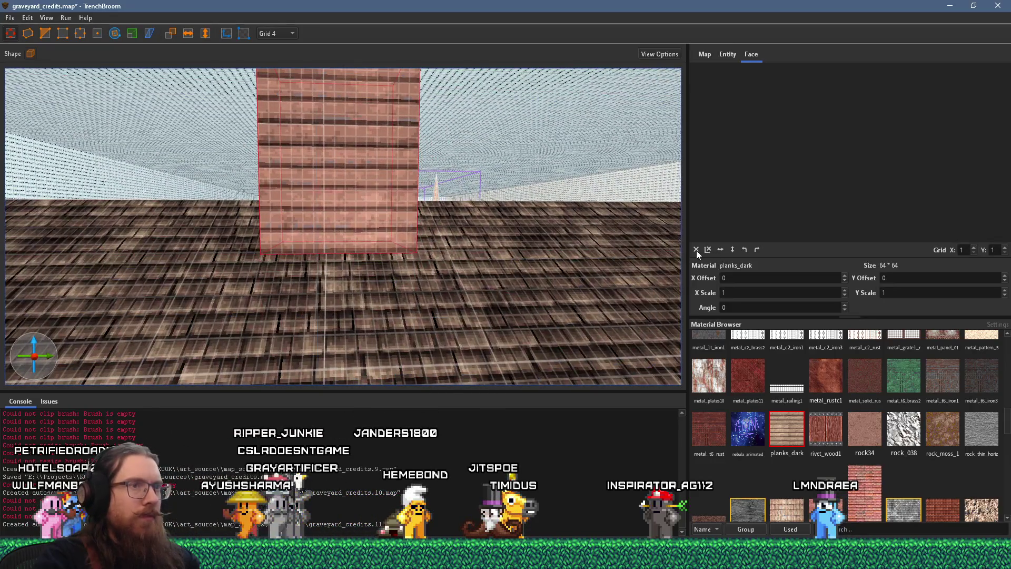
scroll(405, 223, "up", 6)
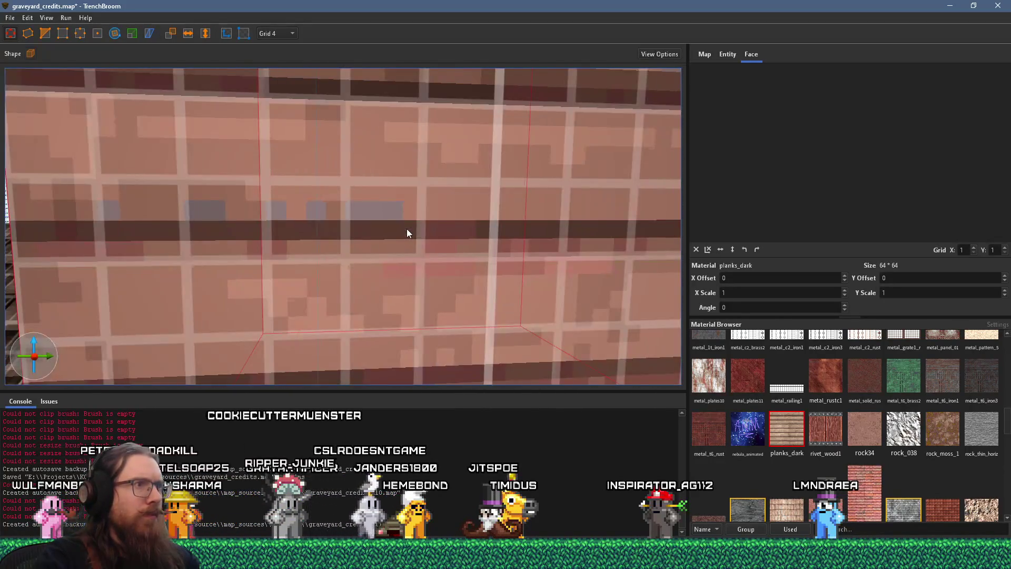
scroll(407, 229, "down", 5)
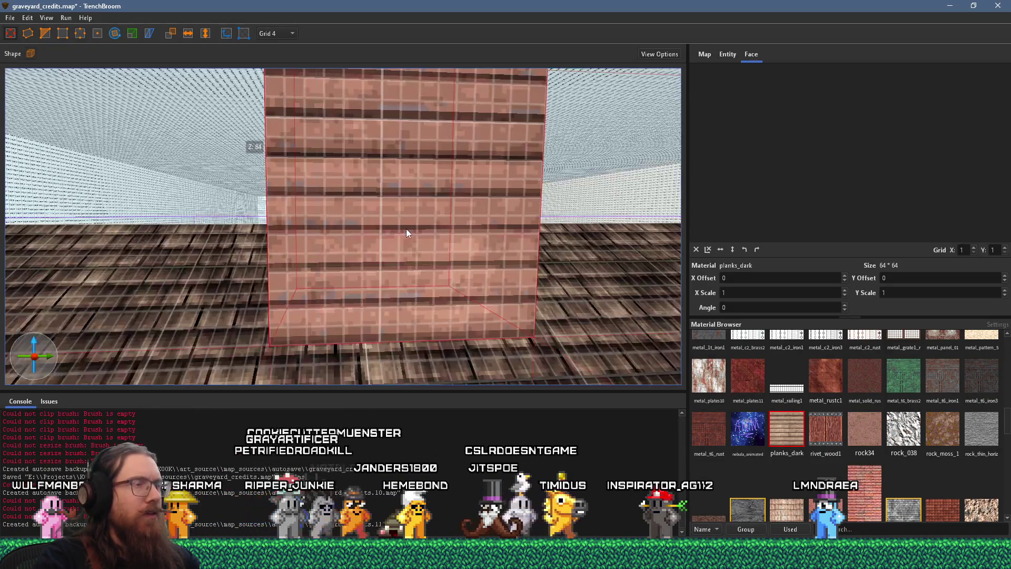
scroll(403, 226, "down", 3)
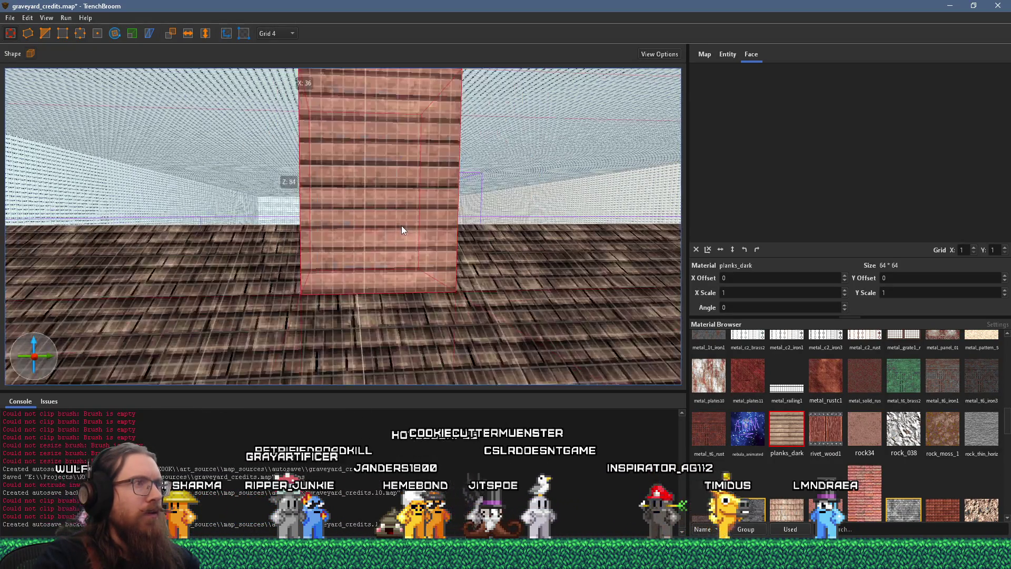
scroll(774, 461, "down", 5)
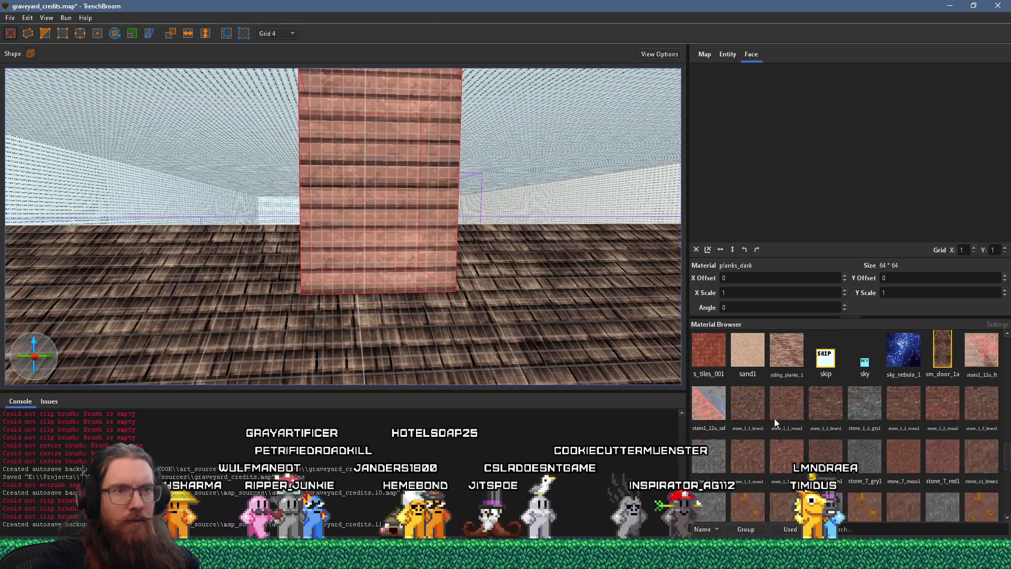
left_click(782, 355)
scroll(432, 270, "down", 2)
Step: Pull in one side of the planked block on the church roof
mouse_move(433, 277)
left_mouse_down()
mouse_move(522, 272)
mouse_move(455, 270)
mouse_move(453, 317)
mouse_move(501, 282)
mouse_move(492, 275)
left_mouse_up()
left_click_drag(438, 230, 307, 234)
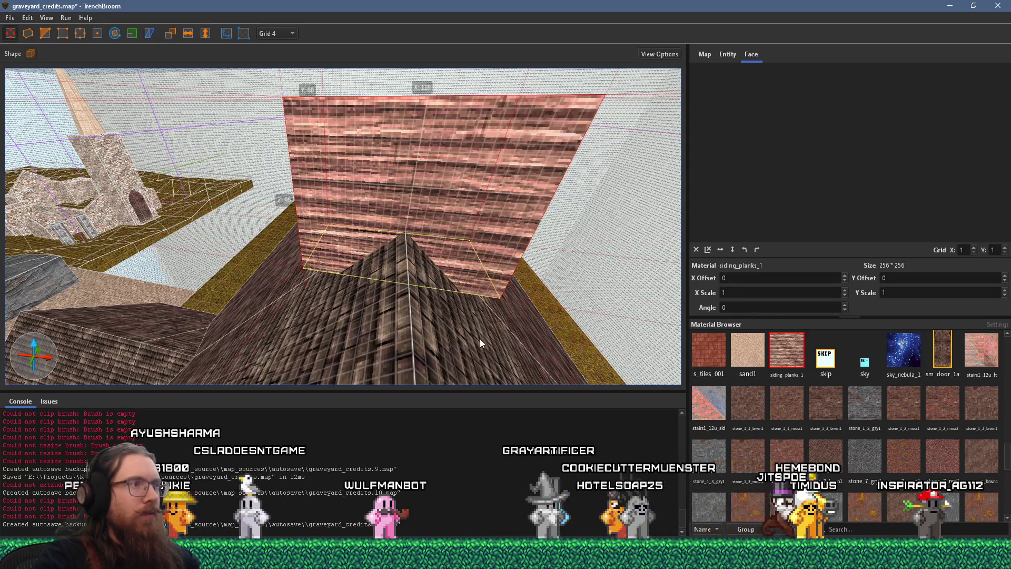
mouse_move(485, 371)
left_mouse_down()
mouse_move(500, 350)
mouse_move(440, 424)
mouse_move(380, 390)
mouse_move(421, 368)
mouse_move(333, 222)
mouse_move(363, 285)
mouse_move(337, 321)
mouse_move(347, 340)
left_mouse_up()
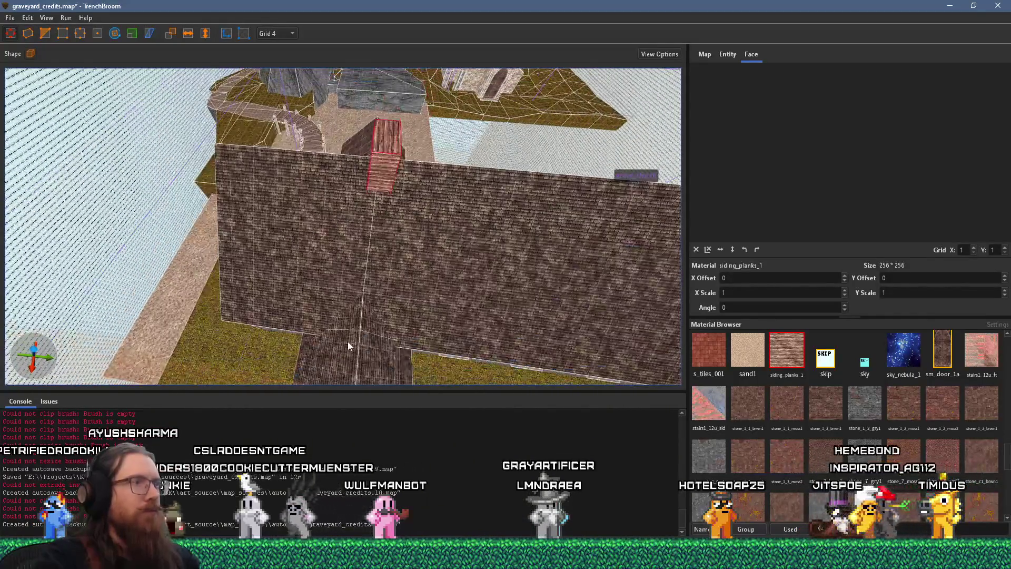
left_click_drag(381, 290, 410, 226)
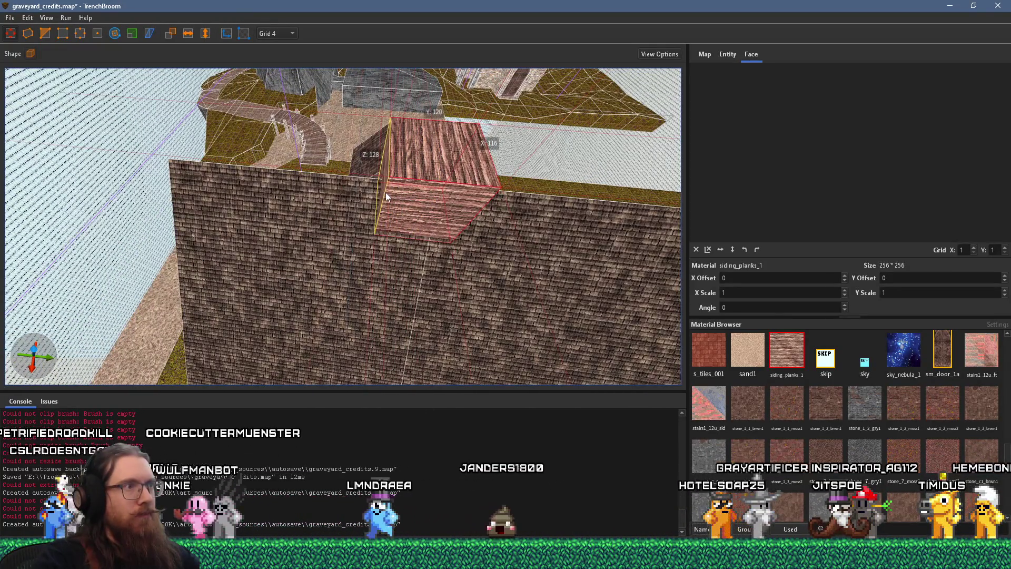
left_click_drag(385, 193, 390, 196)
Step: Switch to a 16-unit grid and stretch the block further down and across the ridge
left_click(280, 33)
left_click(273, 102)
left_click_drag(448, 235, 441, 133)
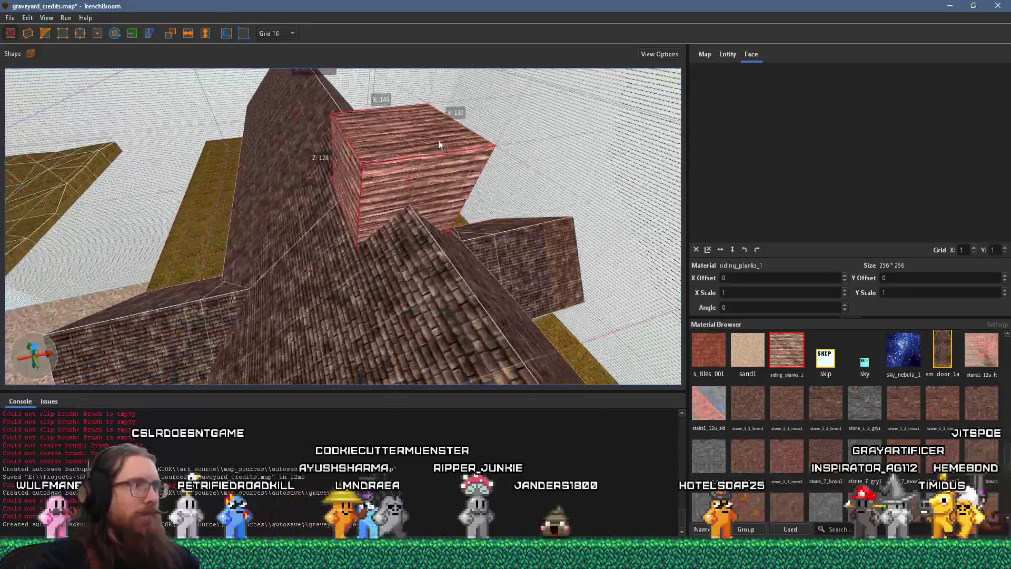
mouse_move(354, 190)
left_mouse_down()
mouse_move(337, 199)
mouse_move(380, 286)
mouse_move(293, 329)
mouse_move(245, 324)
mouse_move(310, 317)
mouse_move(243, 185)
mouse_move(337, 293)
mouse_move(349, 184)
left_mouse_up()
mouse_move(366, 269)
left_mouse_down()
mouse_move(365, 316)
mouse_move(374, 293)
mouse_move(275, 331)
mouse_move(188, 333)
mouse_move(371, 265)
mouse_move(559, 267)
left_mouse_up()
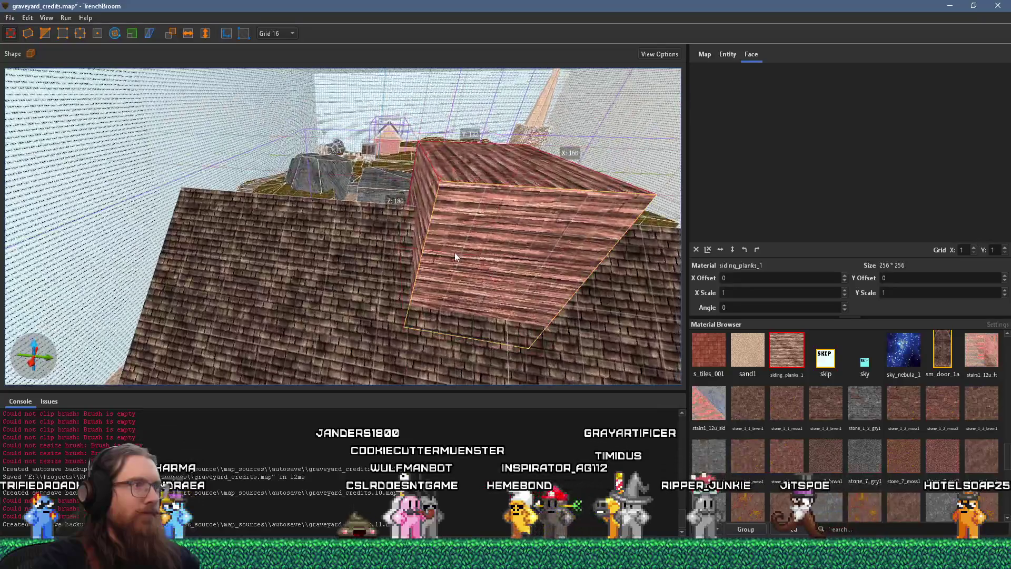
mouse_move(411, 243)
left_mouse_down()
mouse_move(425, 251)
mouse_move(404, 238)
mouse_move(419, 289)
mouse_move(385, 326)
mouse_move(270, 377)
mouse_move(371, 325)
mouse_move(485, 299)
mouse_move(468, 310)
mouse_move(444, 286)
mouse_move(302, 238)
mouse_move(330, 325)
mouse_move(247, 305)
mouse_move(339, 285)
mouse_move(273, 352)
mouse_move(331, 326)
left_mouse_up()
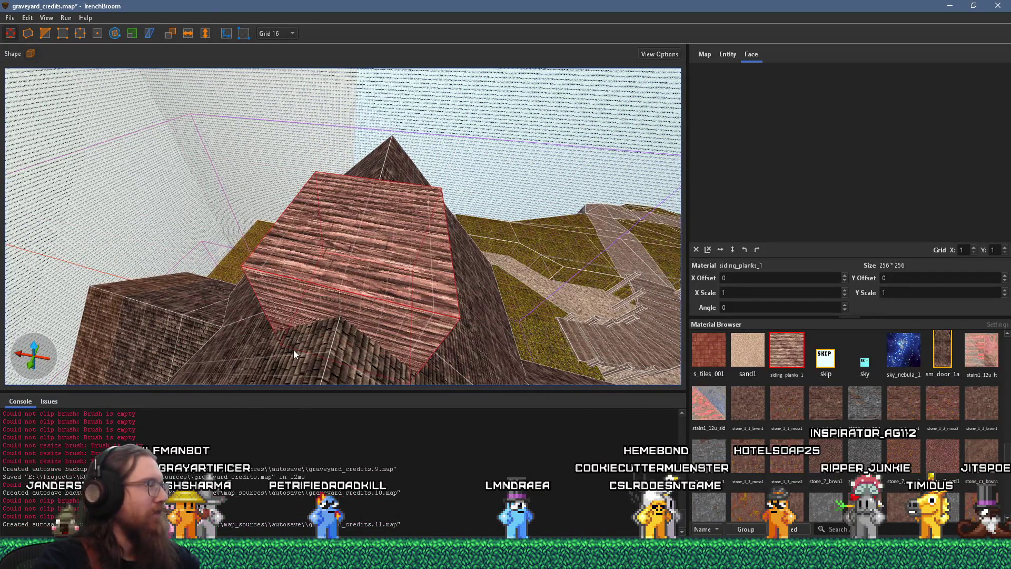
mouse_move(340, 302)
left_mouse_down()
mouse_move(343, 315)
mouse_move(386, 207)
mouse_move(418, 195)
mouse_move(407, 191)
mouse_move(413, 114)
mouse_move(411, 201)
mouse_move(455, 206)
mouse_move(413, 242)
mouse_move(397, 188)
mouse_move(407, 97)
mouse_move(400, 220)
left_mouse_up()
Step: Lower the planked block's top to a squat box about 64 units tall and delete the taller block
scroll(400, 221, "down", 3)
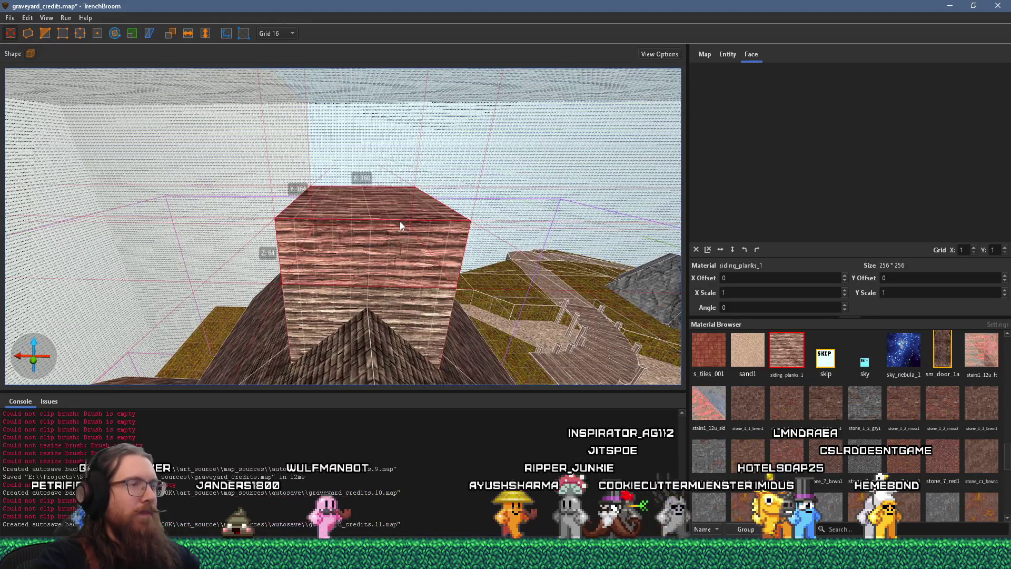
mouse_move(394, 215)
left_mouse_down()
mouse_move(394, 267)
mouse_move(393, 213)
mouse_move(373, 267)
mouse_move(573, 279)
mouse_move(444, 275)
mouse_move(377, 282)
mouse_move(318, 308)
mouse_move(403, 296)
mouse_move(232, 293)
left_mouse_up()
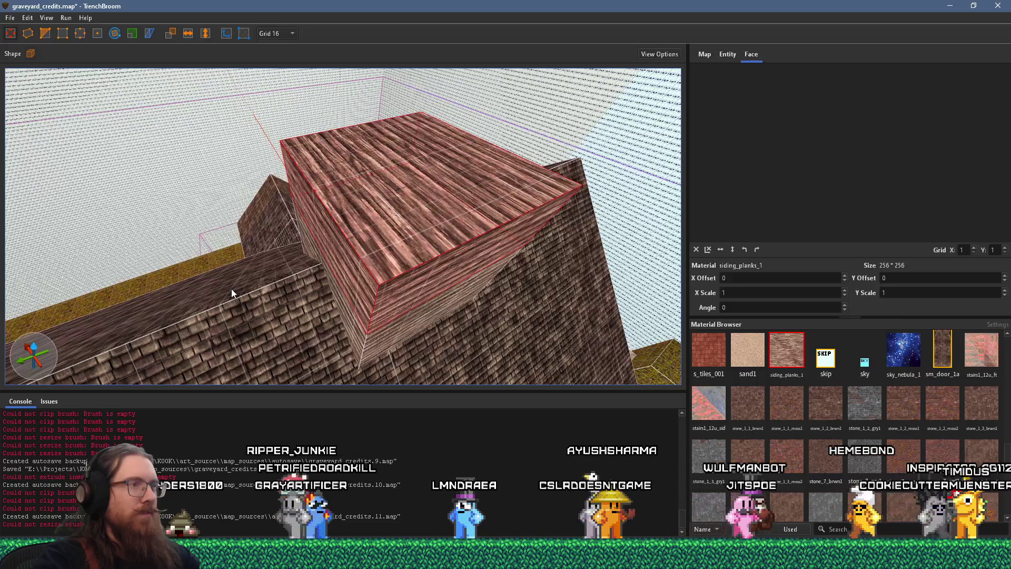
mouse_move(298, 288)
left_mouse_down()
mouse_move(390, 248)
mouse_move(291, 321)
mouse_move(143, 204)
mouse_move(128, 239)
mouse_move(280, 271)
mouse_move(297, 336)
mouse_move(318, 339)
mouse_move(376, 274)
mouse_move(230, 217)
mouse_move(212, 219)
mouse_move(330, 213)
mouse_move(320, 249)
left_mouse_up()
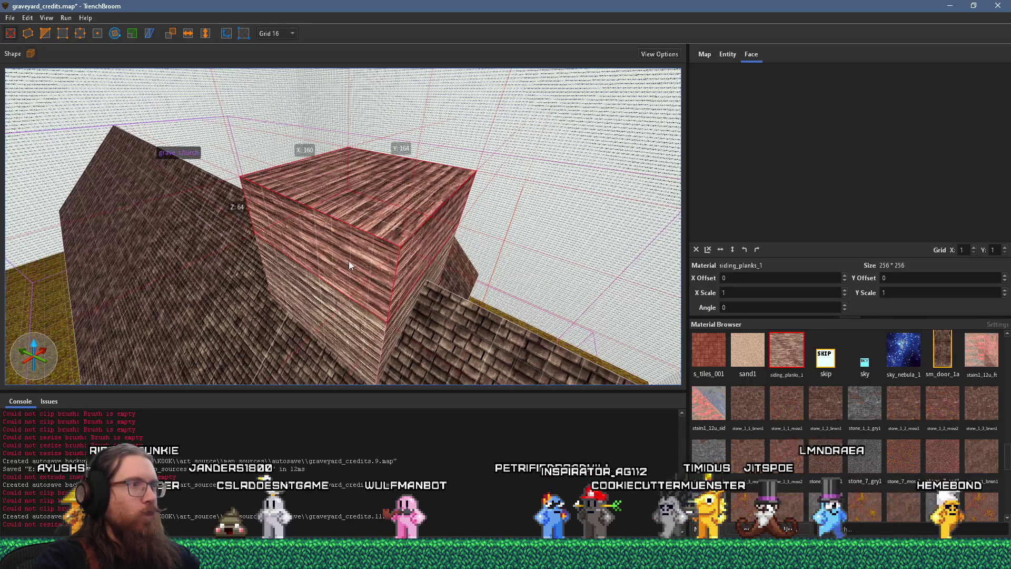
key("Delete")
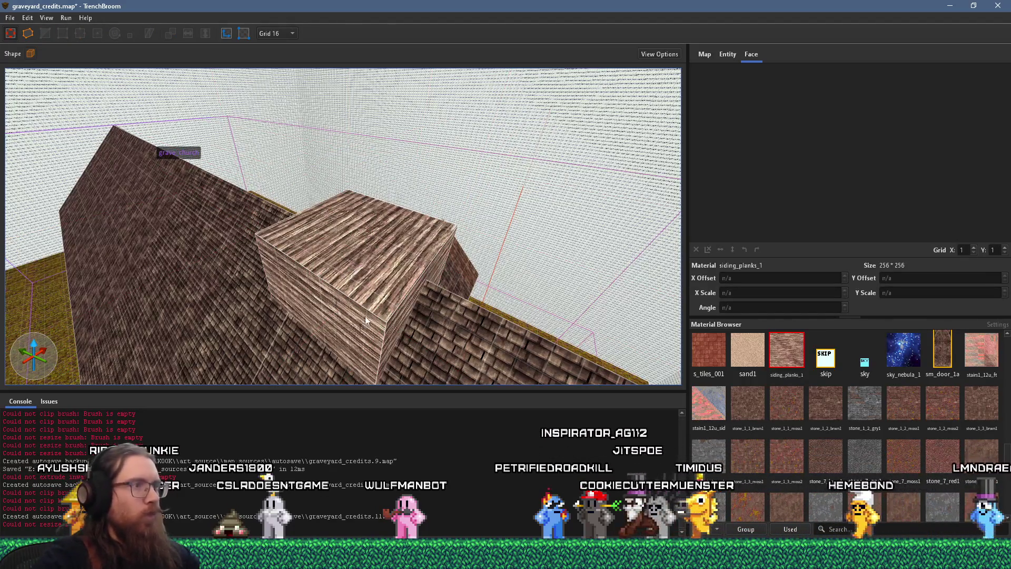
left_click_drag(365, 312, 367, 301)
left_click(350, 245)
left_click_drag(349, 245, 264, 79)
left_click(272, 31)
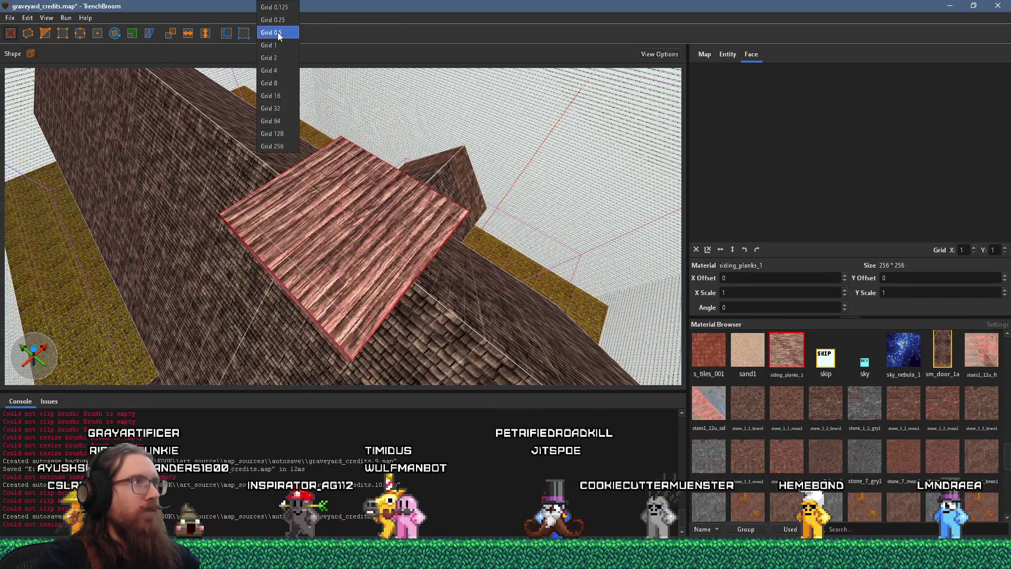
left_click(283, 83)
scroll(307, 210, "up", 5)
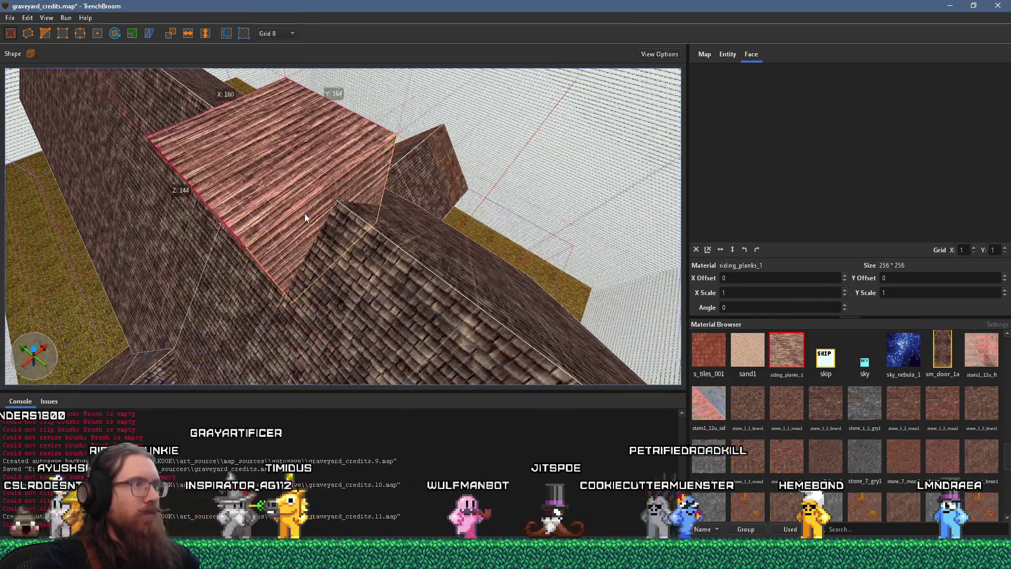
mouse_move(295, 209)
left_mouse_down()
mouse_move(407, 213)
mouse_move(364, 241)
left_mouse_up()
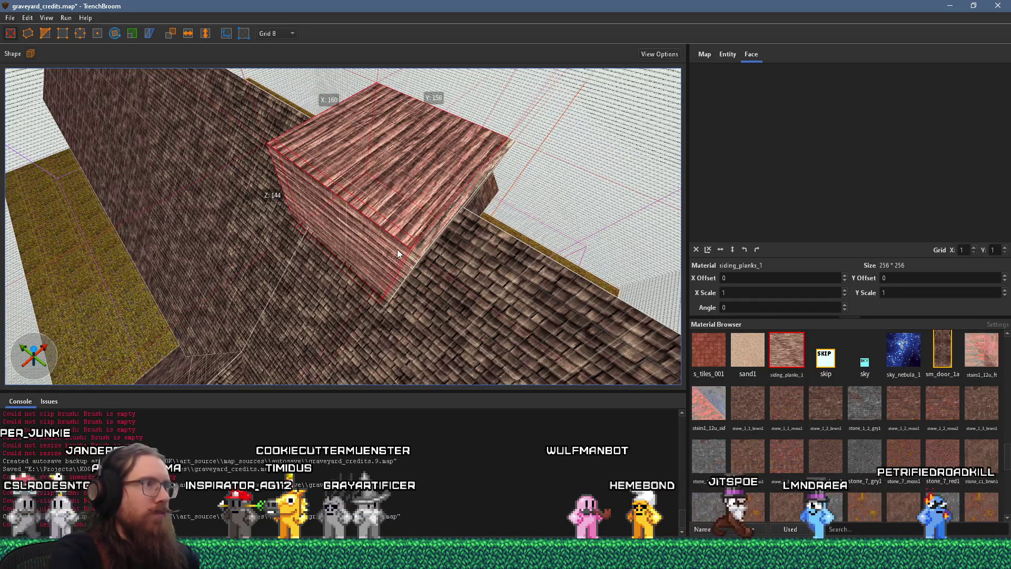
mouse_move(353, 266)
left_mouse_down()
mouse_move(453, 194)
mouse_move(497, 140)
mouse_move(480, 125)
mouse_move(421, 299)
mouse_move(582, 293)
mouse_move(426, 282)
mouse_move(380, 290)
mouse_move(377, 308)
mouse_move(364, 311)
mouse_move(387, 313)
left_mouse_up()
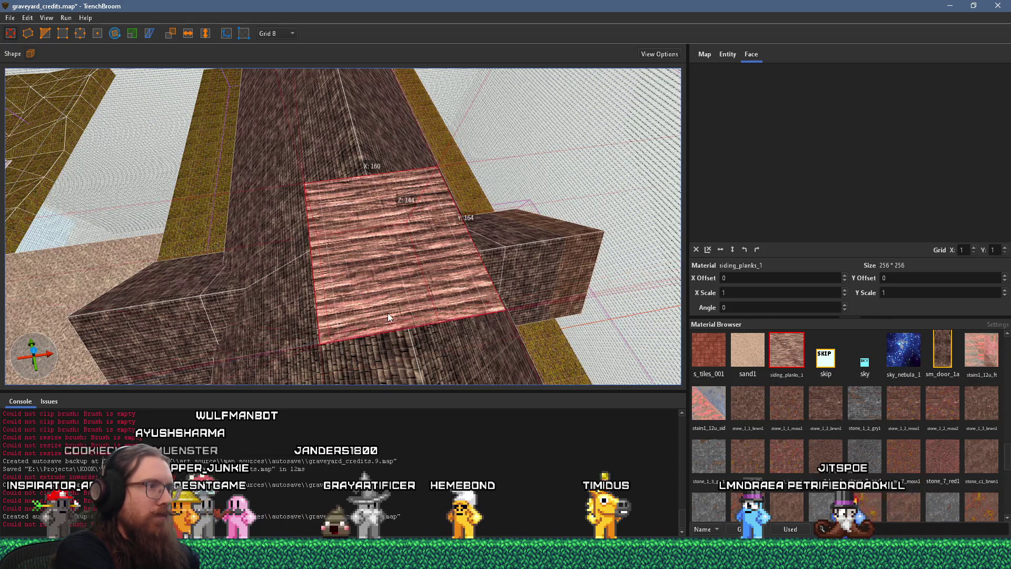
mouse_move(388, 313)
left_mouse_down()
mouse_move(413, 282)
mouse_move(390, 246)
mouse_move(276, 286)
mouse_move(320, 258)
mouse_move(186, 229)
left_mouse_up()
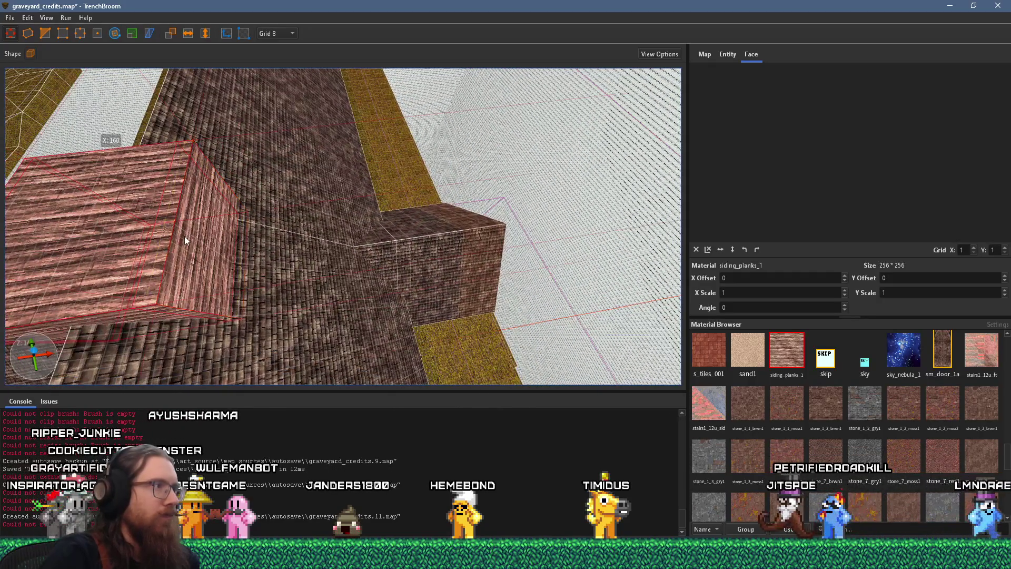
mouse_move(190, 240)
left_mouse_down()
mouse_move(232, 232)
mouse_move(381, 301)
left_mouse_up()
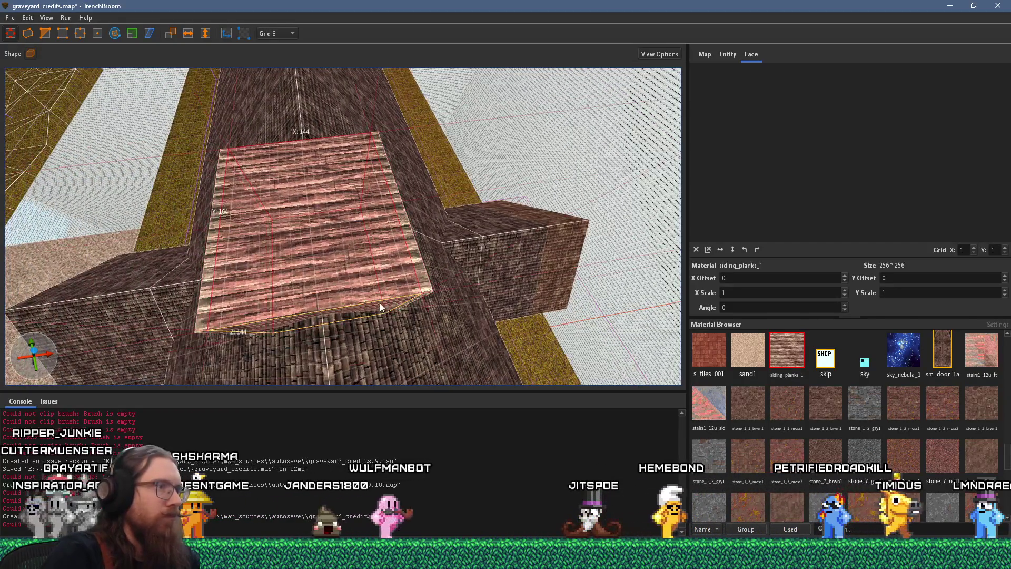
left_click_drag(341, 273, 383, 296)
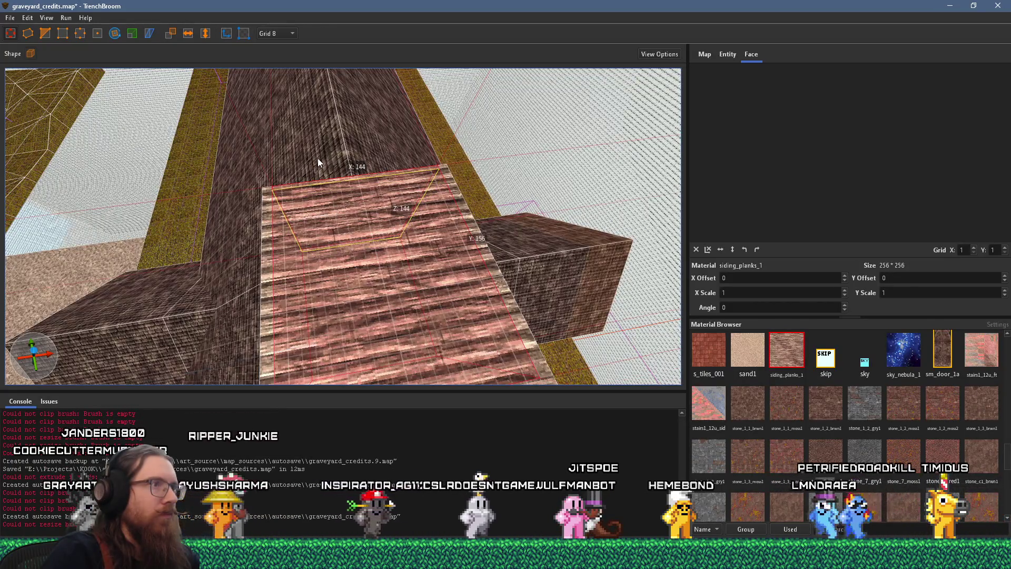
scroll(321, 195, "up", 2)
scroll(350, 225, "up", 2)
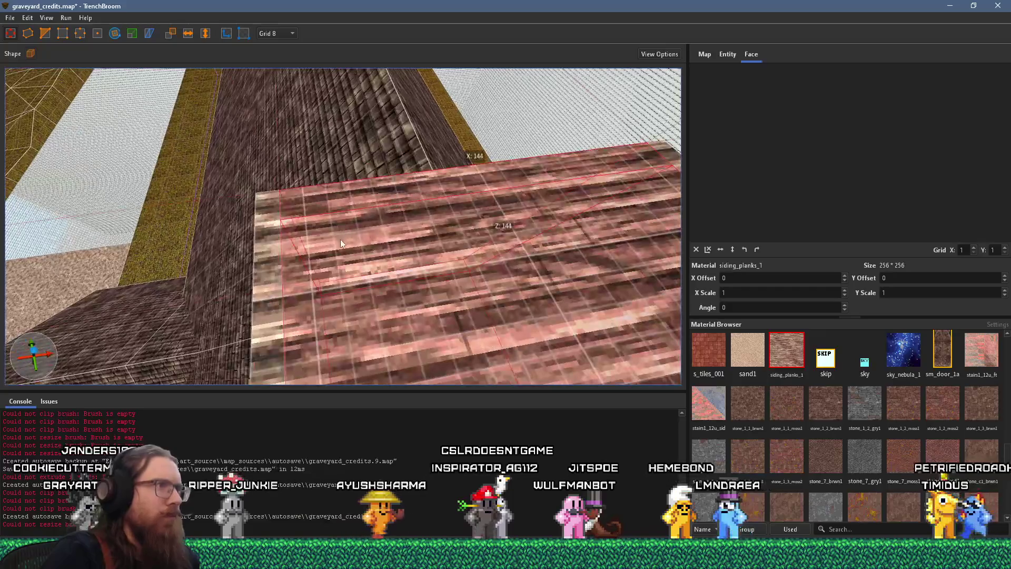
scroll(349, 200, "down", 2)
mouse_move(386, 205)
left_mouse_down()
mouse_move(398, 235)
mouse_move(345, 213)
left_mouse_up()
left_click_drag(478, 113, 381, 264)
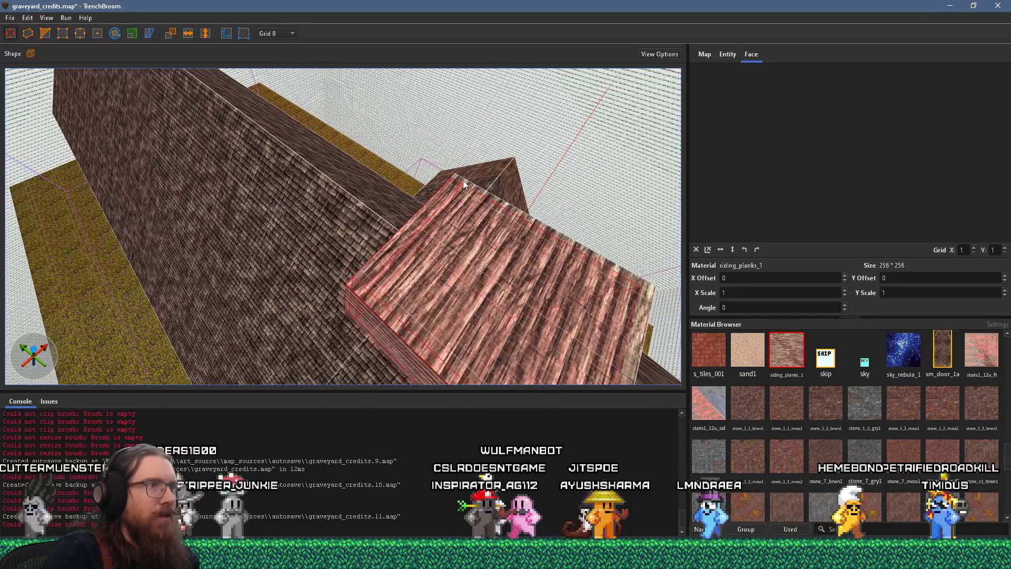
left_click(275, 33)
left_click(283, 74)
left_click_drag(282, 101, 383, 229)
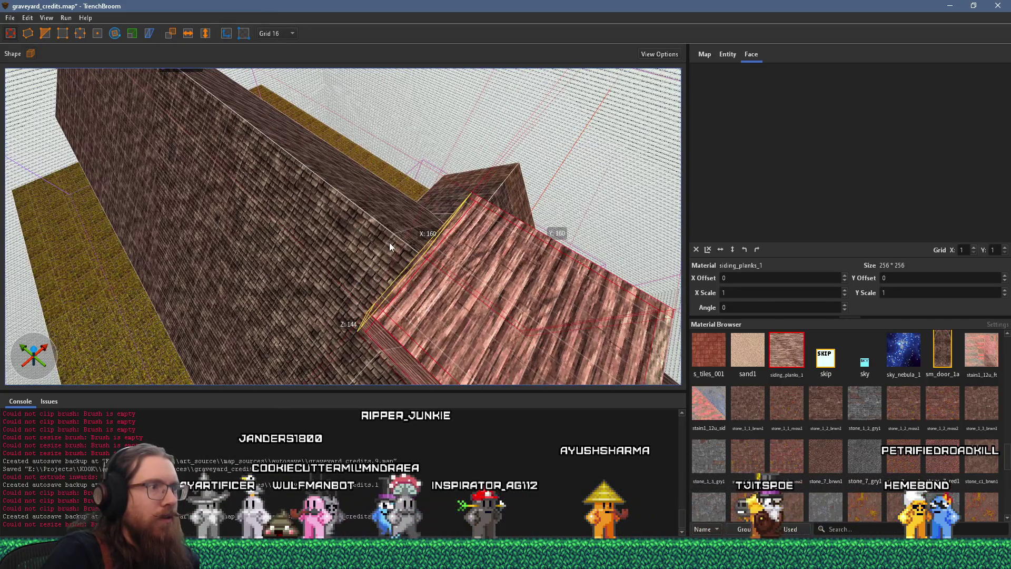
scroll(352, 223, "up", 3)
scroll(352, 223, "up", 5)
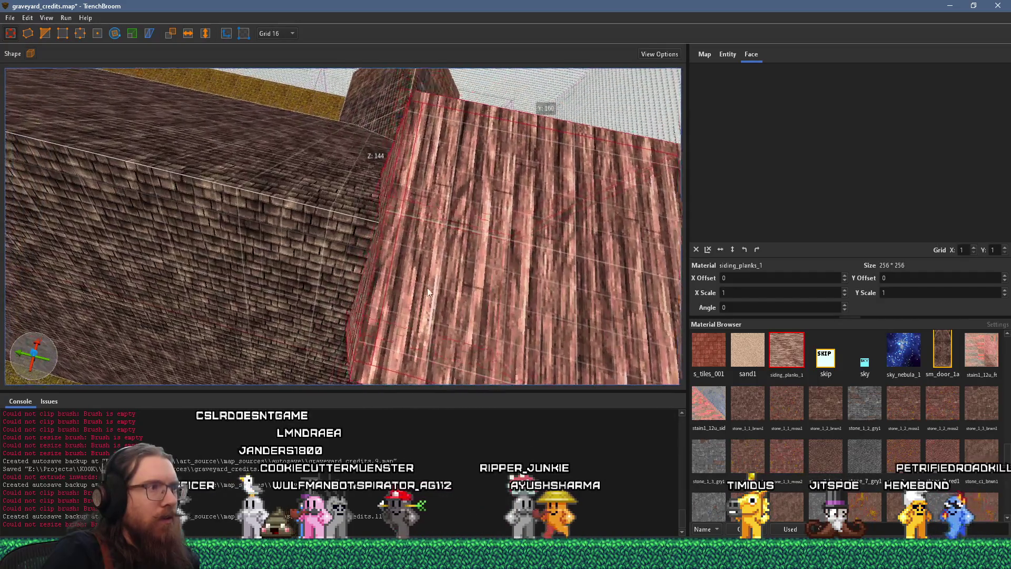
mouse_move(427, 288)
left_mouse_down()
mouse_move(396, 393)
mouse_move(327, 267)
mouse_move(332, 260)
left_mouse_up()
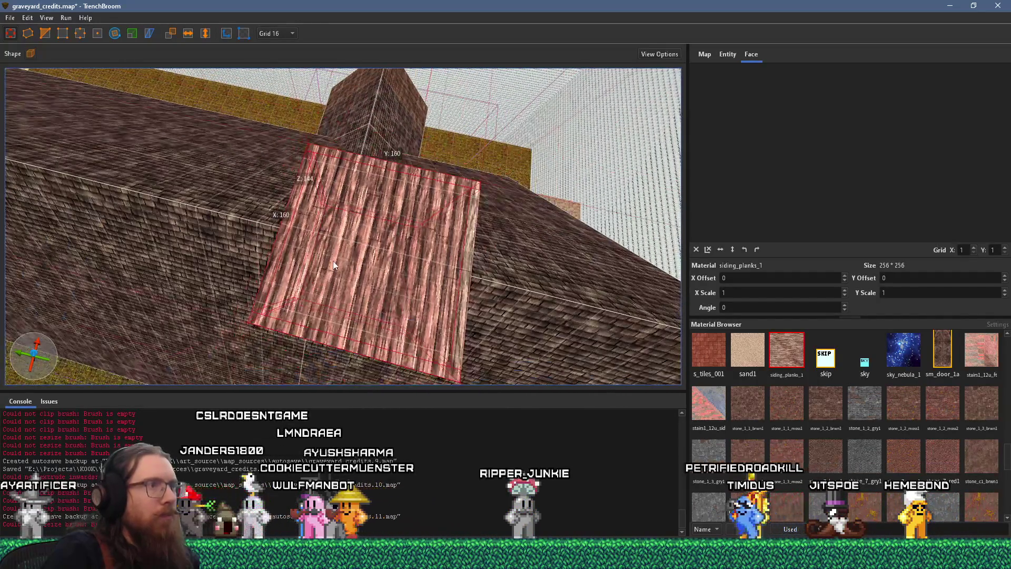
mouse_move(282, 200)
left_mouse_down()
mouse_move(380, 295)
mouse_move(289, 384)
mouse_move(314, 245)
left_mouse_up()
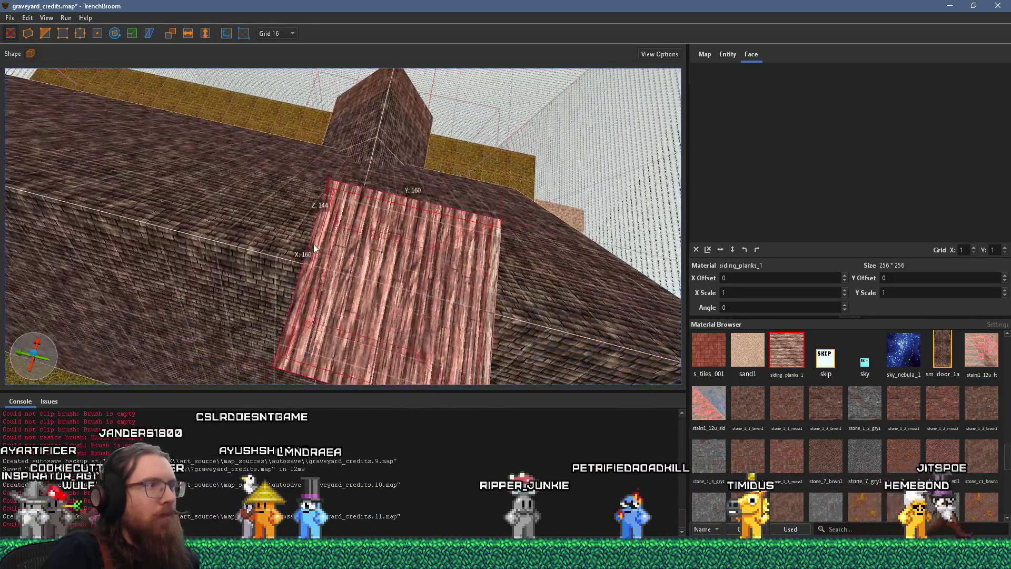
scroll(343, 247, "down", 3)
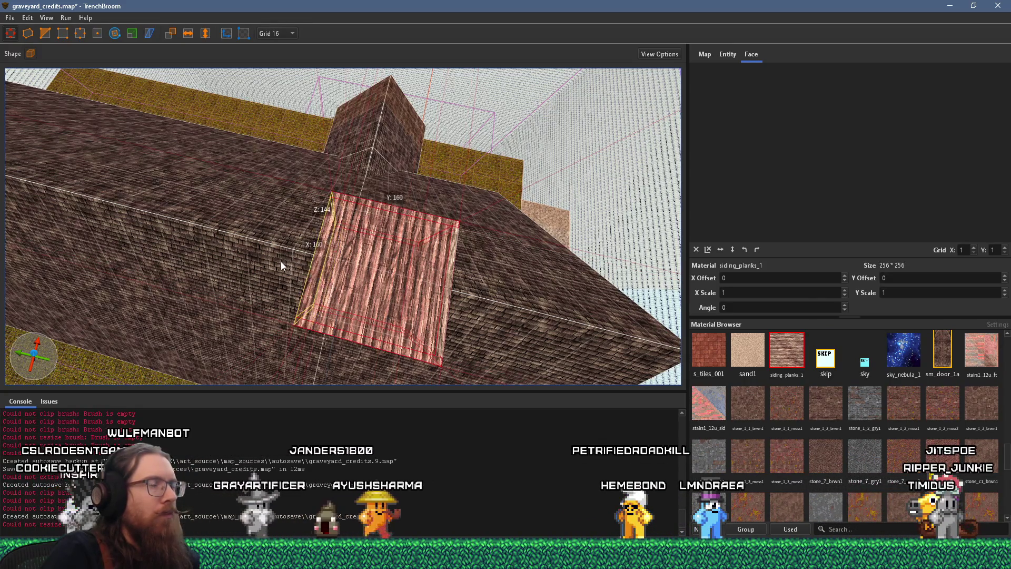
mouse_move(446, 304)
left_mouse_down()
mouse_move(340, 237)
mouse_move(376, 308)
mouse_move(485, 105)
mouse_move(446, 102)
mouse_move(381, 154)
mouse_move(294, 161)
left_mouse_up()
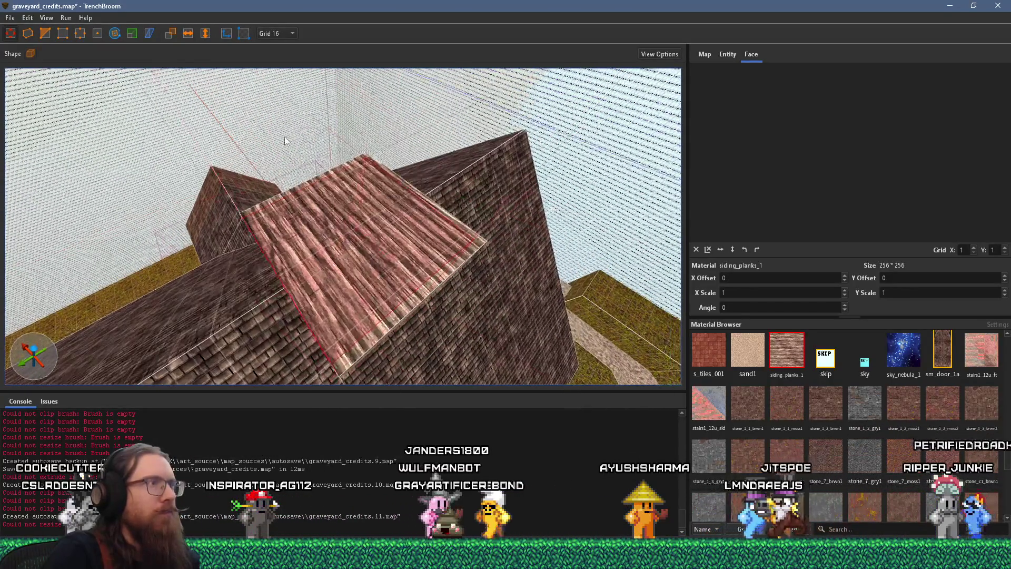
left_click(277, 33)
Step: Switch to an 8-unit grid and select the roof and wall brushes
left_click(271, 83)
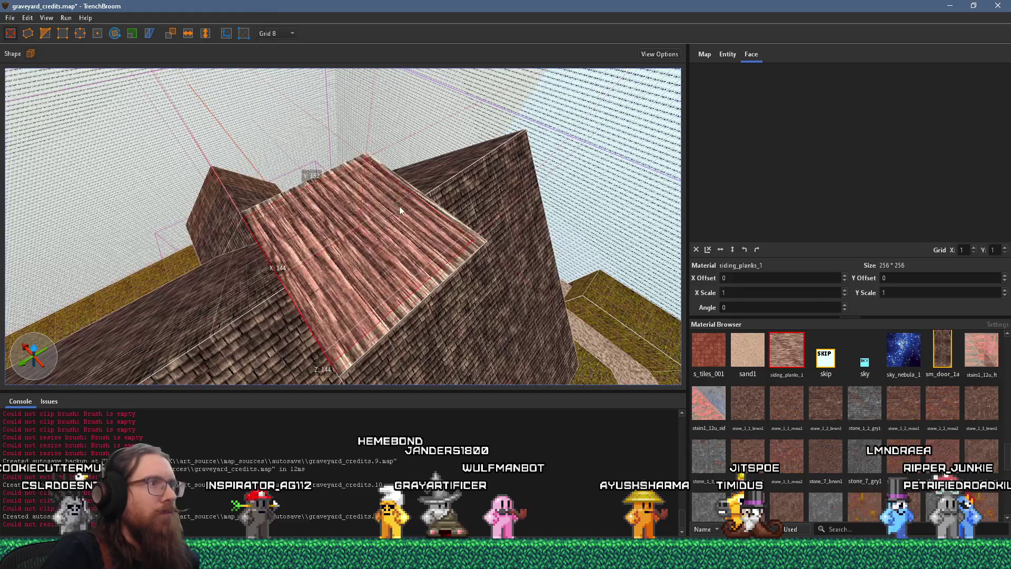
left_click(309, 271)
mouse_move(368, 273)
left_mouse_down()
mouse_move(402, 262)
mouse_move(284, 296)
mouse_move(329, 218)
mouse_move(217, 154)
mouse_move(128, 87)
mouse_move(282, 188)
mouse_move(339, 261)
mouse_move(450, 318)
mouse_move(374, 298)
mouse_move(419, 311)
mouse_move(436, 335)
mouse_move(469, 327)
left_mouse_up()
left_click(402, 262)
Step: Lower the chimney box's top face to make it shorter
mouse_move(359, 273)
left_mouse_down()
mouse_move(345, 144)
mouse_move(289, 183)
mouse_move(291, 204)
mouse_move(333, 261)
mouse_move(261, 299)
mouse_move(182, 257)
mouse_move(431, 264)
mouse_move(296, 275)
mouse_move(299, 267)
left_mouse_up()
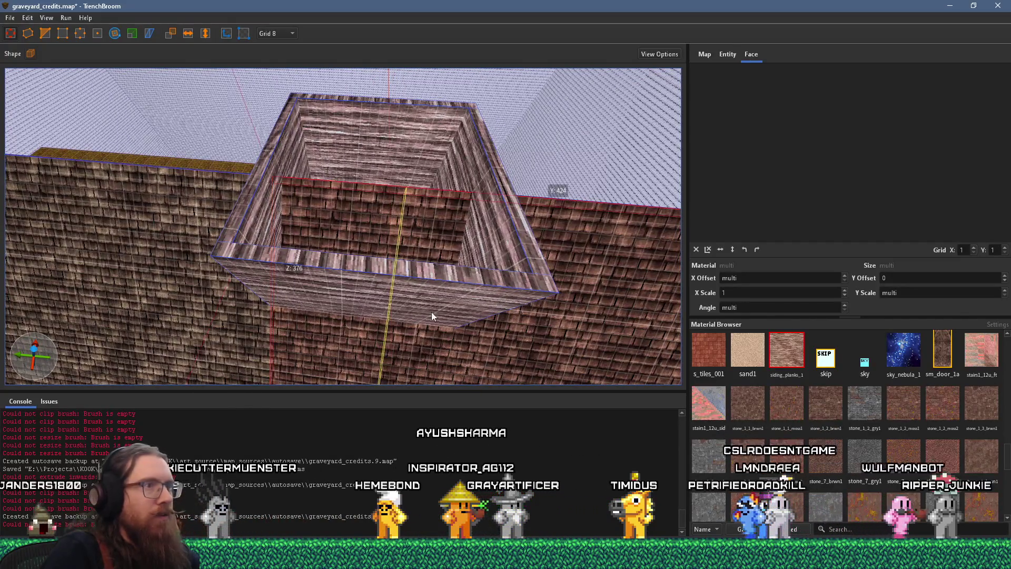
mouse_move(438, 317)
left_mouse_down()
mouse_move(327, 315)
mouse_move(328, 235)
left_mouse_up()
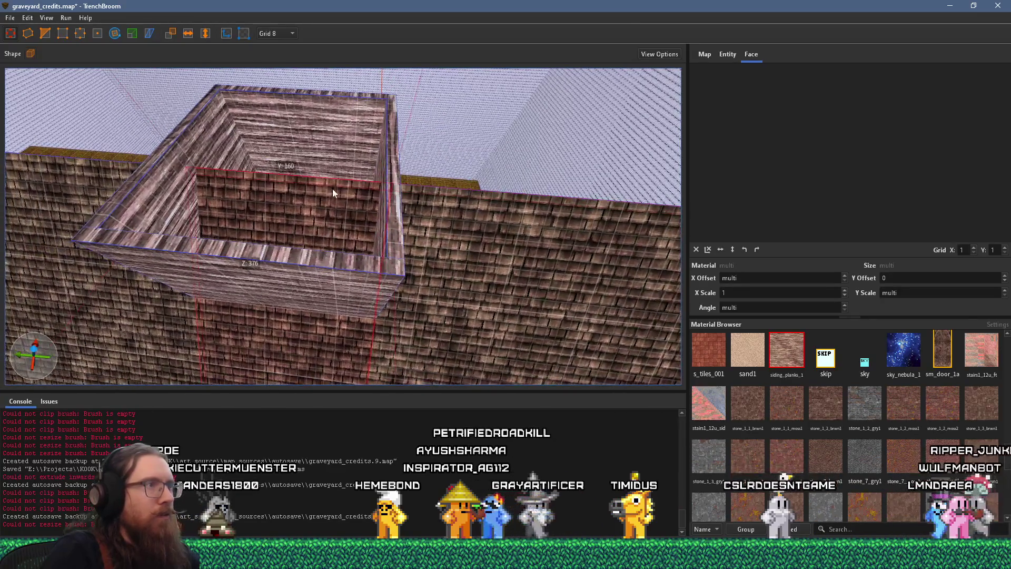
left_click_drag(337, 168, 320, 299)
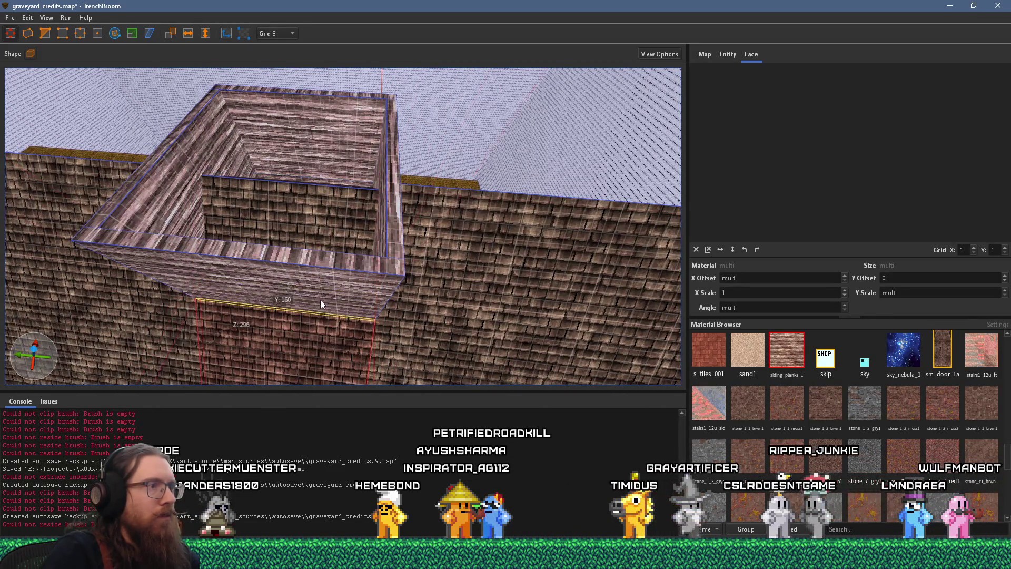
scroll(295, 242, "up", 5)
mouse_move(298, 236)
left_mouse_down()
mouse_move(289, 226)
mouse_move(336, 289)
left_mouse_up()
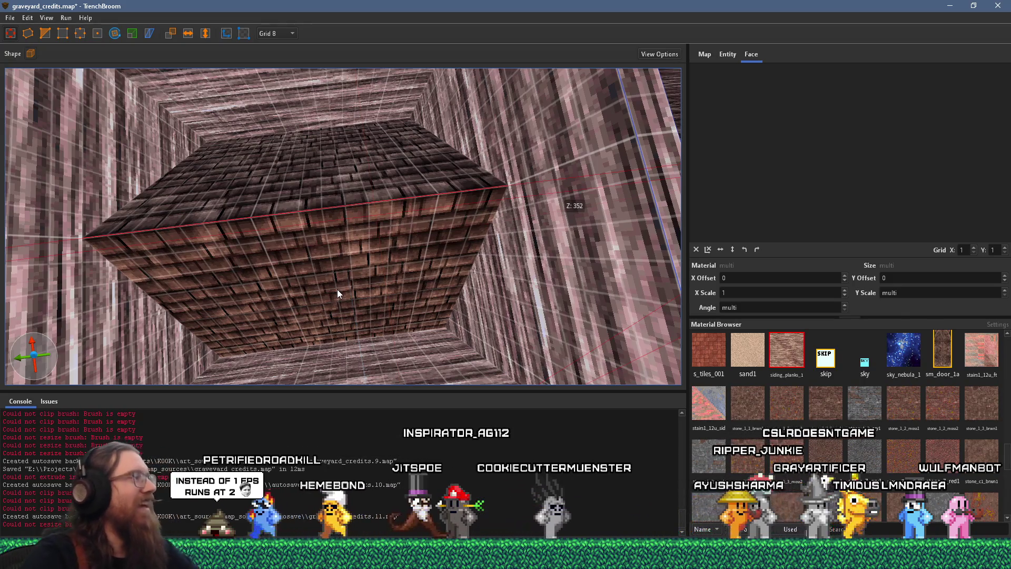
mouse_move(334, 292)
left_mouse_down()
mouse_move(287, 275)
mouse_move(457, 289)
mouse_move(350, 261)
mouse_move(327, 312)
mouse_move(372, 334)
mouse_move(364, 263)
mouse_move(392, 283)
mouse_move(321, 319)
mouse_move(326, 311)
mouse_move(363, 336)
mouse_move(384, 93)
mouse_move(297, 213)
mouse_move(314, 144)
mouse_move(380, 175)
mouse_move(338, 172)
mouse_move(361, 195)
mouse_move(419, 165)
mouse_move(432, 221)
mouse_move(483, 246)
mouse_move(478, 360)
mouse_move(476, 290)
mouse_move(451, 253)
mouse_move(469, 245)
mouse_move(454, 207)
mouse_move(435, 214)
mouse_move(429, 175)
mouse_move(394, 159)
mouse_move(361, 163)
mouse_move(390, 214)
mouse_move(262, 177)
mouse_move(397, 233)
left_mouse_up()
mouse_move(375, 155)
left_mouse_down()
mouse_move(445, 153)
mouse_move(401, 214)
left_mouse_up()
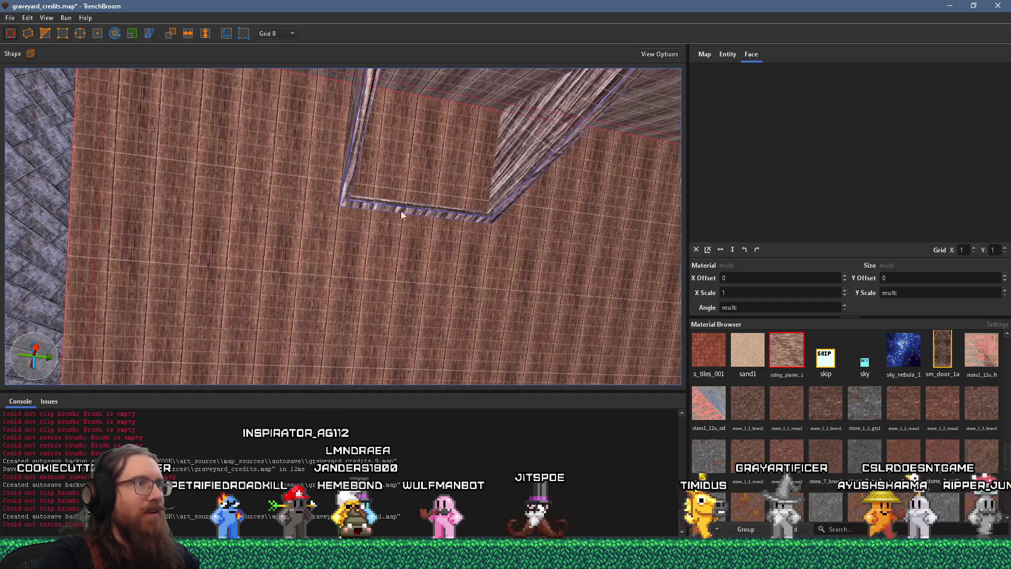
Step: Place two Clip tool points, abandon the cut, and drag the top face down to open the shaft
left_click(48, 34)
left_click(337, 237)
left_click(340, 217)
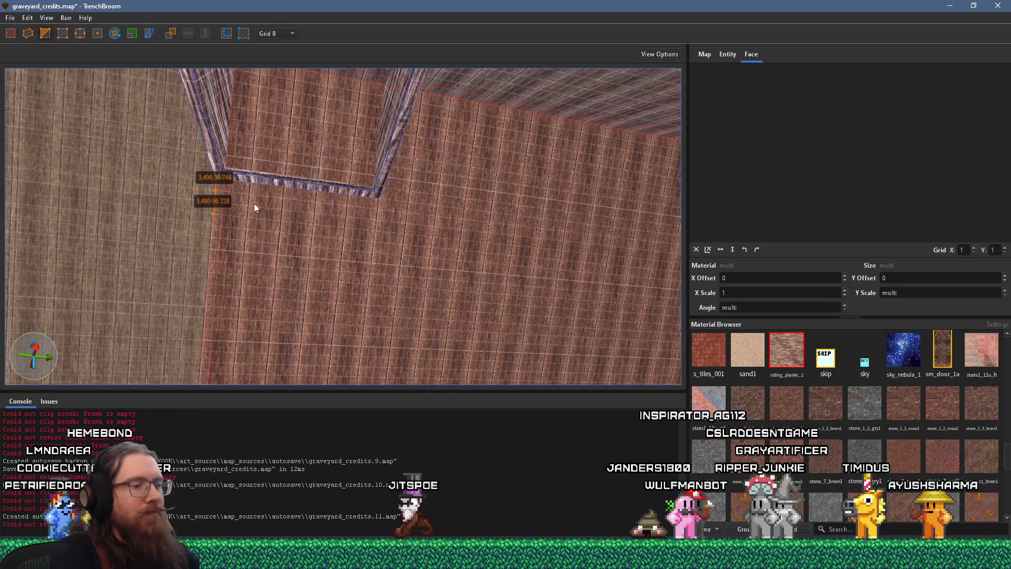
key("Return")
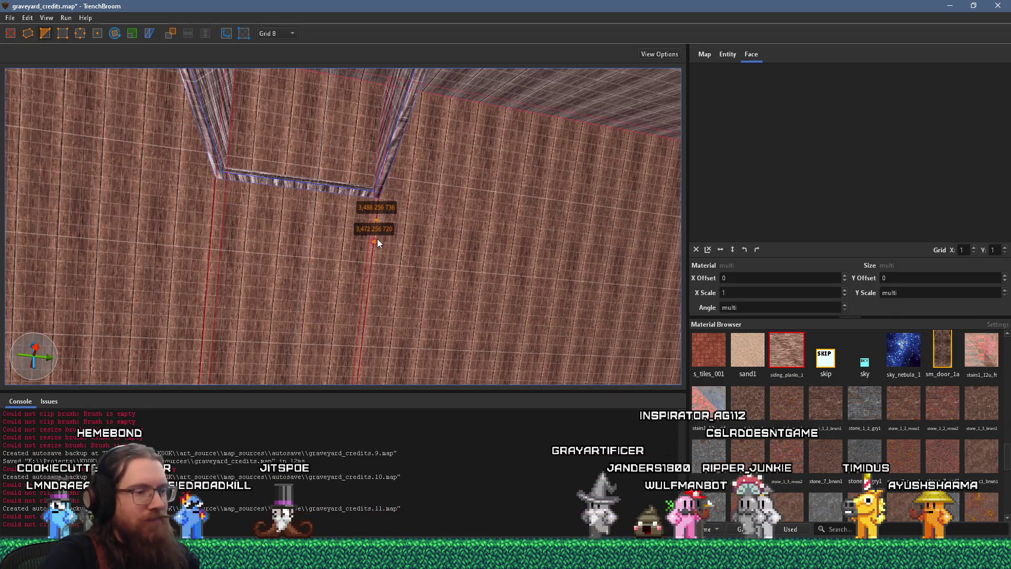
key("Return")
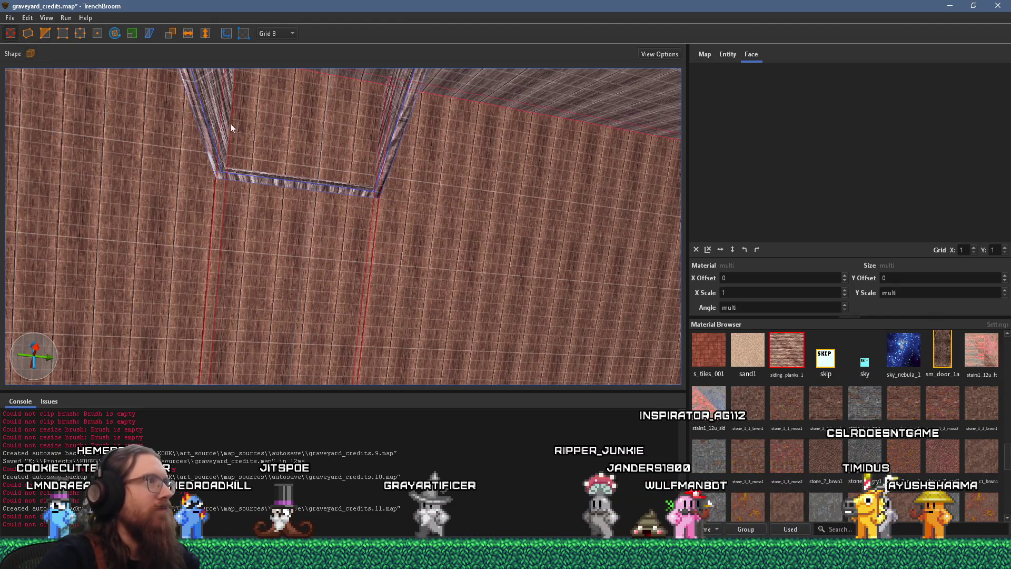
scroll(194, 111, "up", 2)
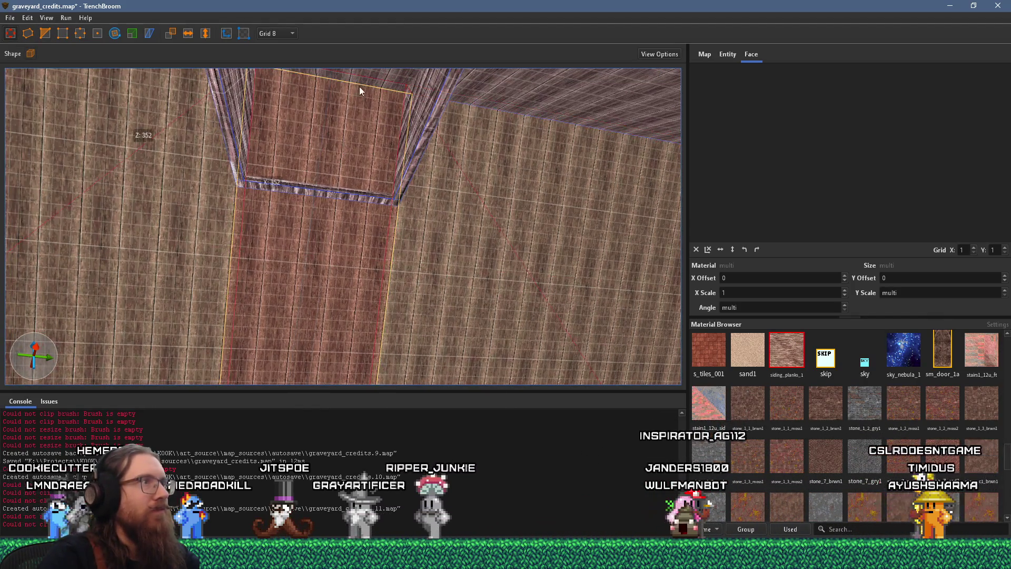
left_click_drag(358, 80, 346, 153)
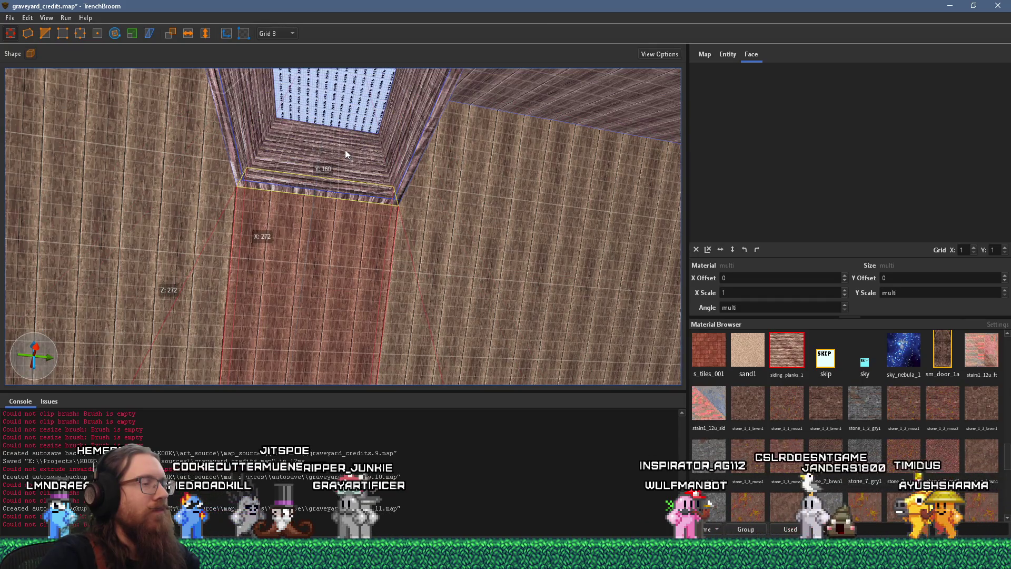
Step: Lower the capping block until open sky shows at the shaft's top, then deselect the face
scroll(345, 149, "up", 3)
scroll(360, 224, "up", 5)
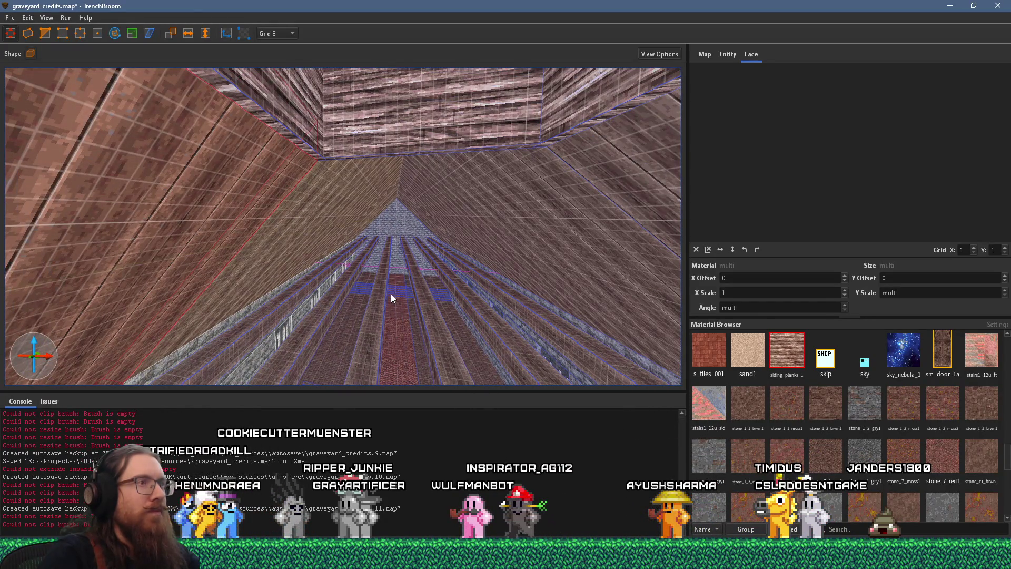
scroll(387, 287, "down", 5)
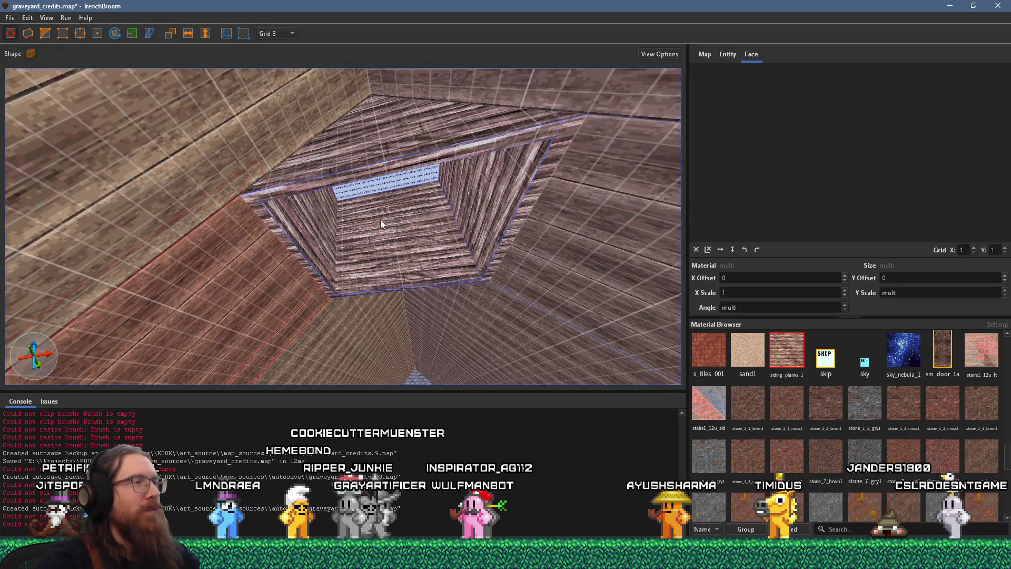
scroll(374, 219, "up", 3)
scroll(332, 186, "down", 6)
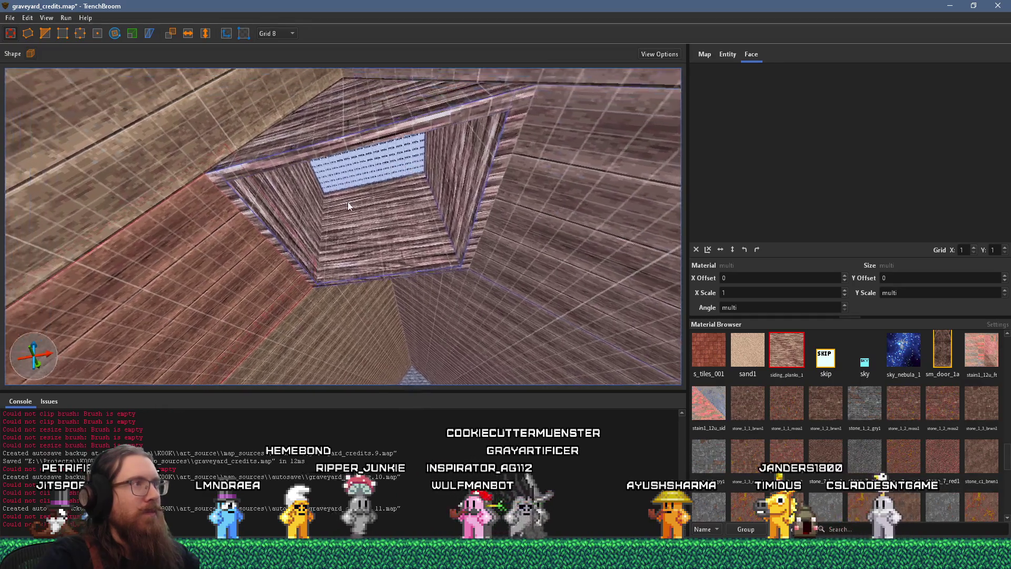
scroll(347, 249, "up", 8)
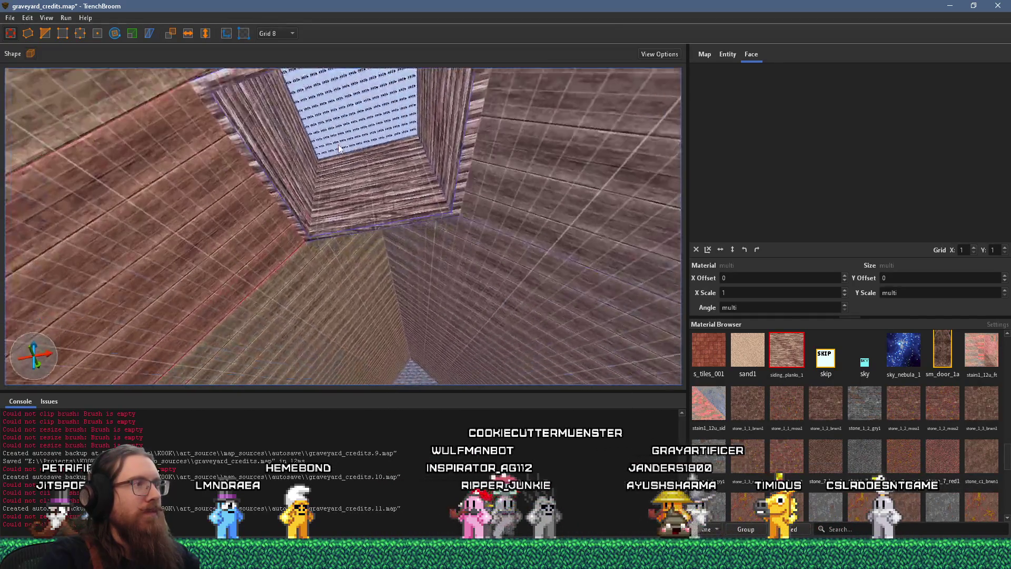
scroll(336, 192, "down", 5)
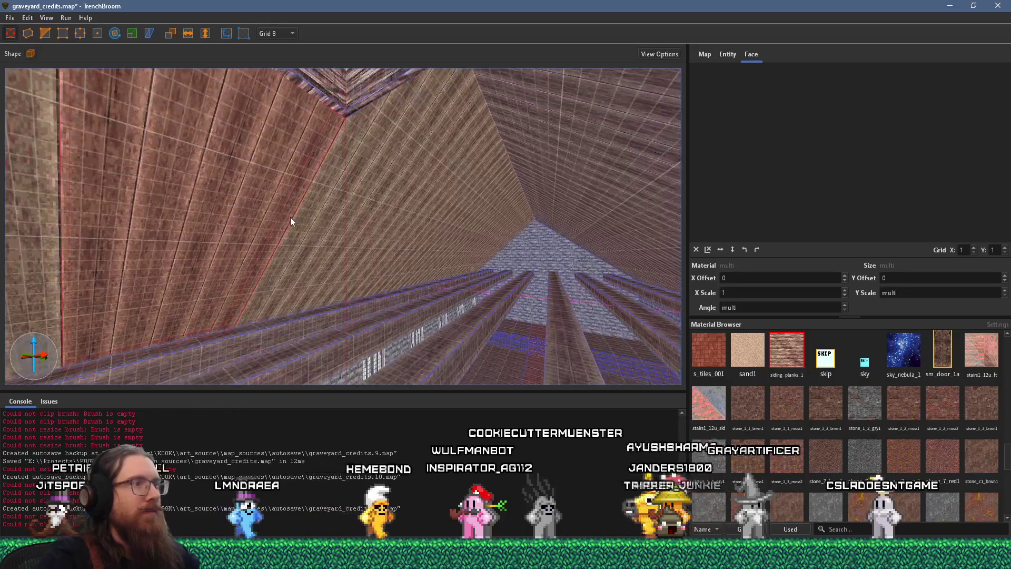
scroll(300, 254, "down", 1)
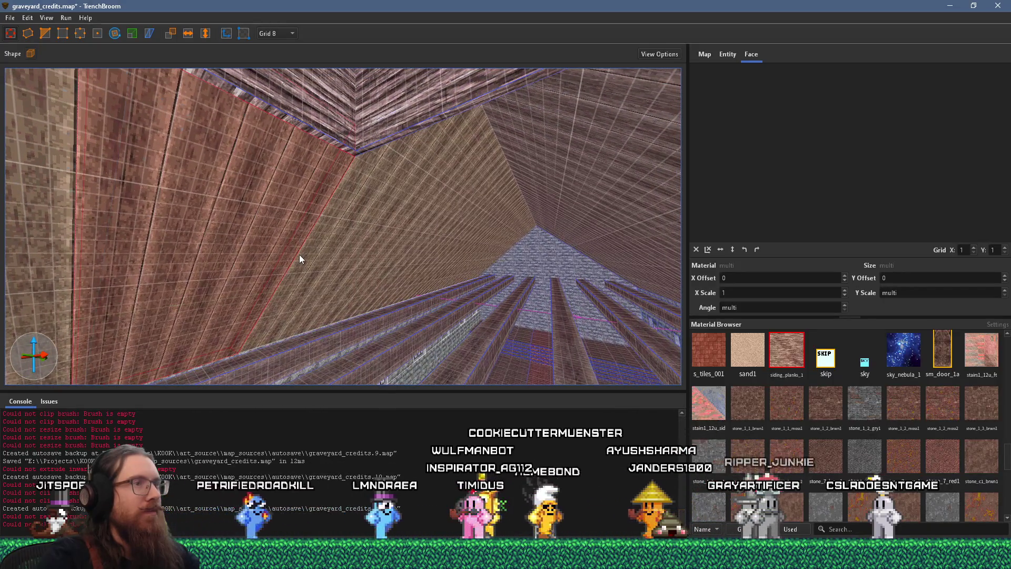
scroll(299, 254, "up", 3)
scroll(368, 249, "down", 4)
scroll(383, 258, "up", 3)
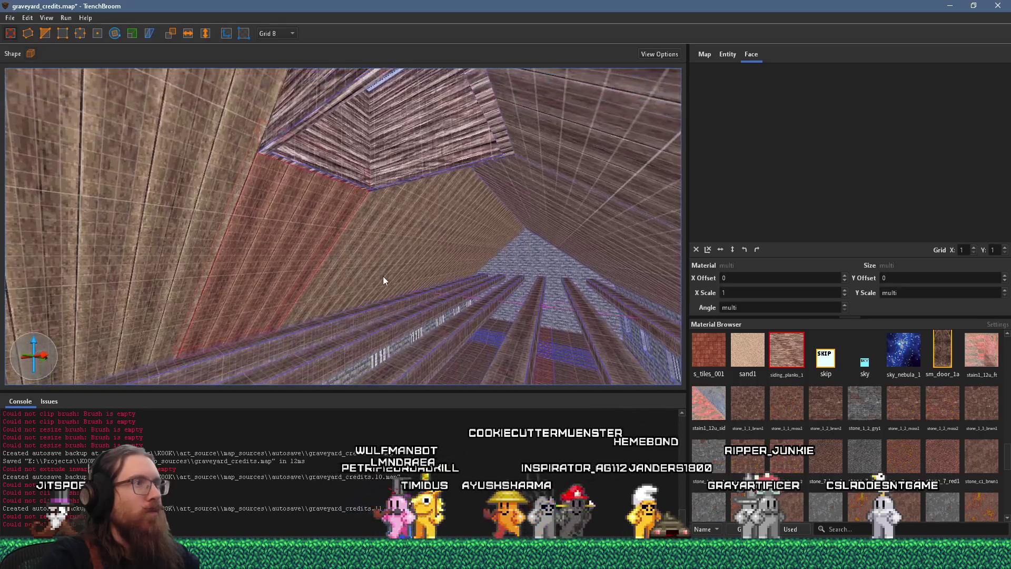
scroll(383, 273, "down", 3)
scroll(392, 237, "up", 3)
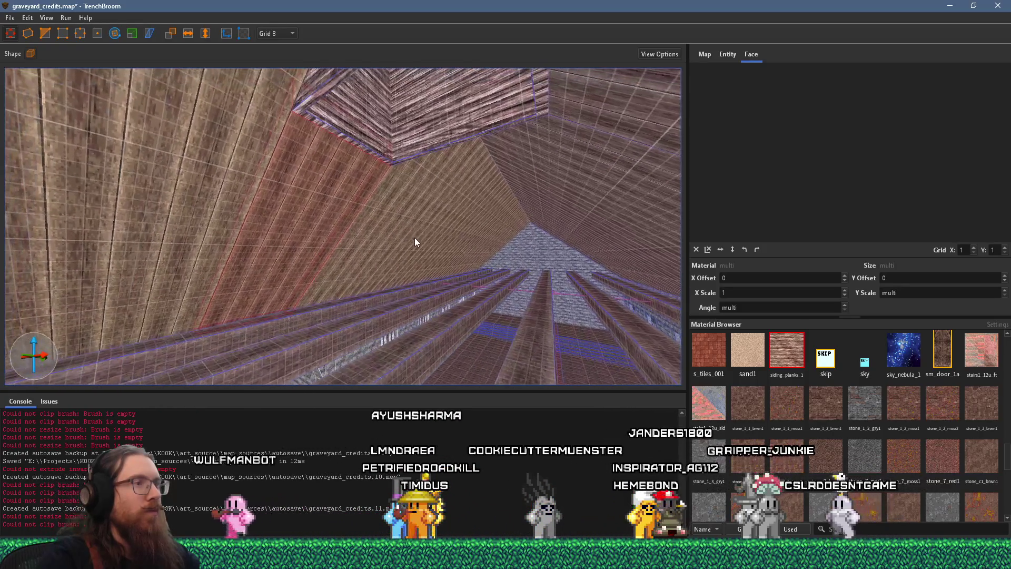
scroll(413, 253, "down", 4)
scroll(435, 318, "down", 5)
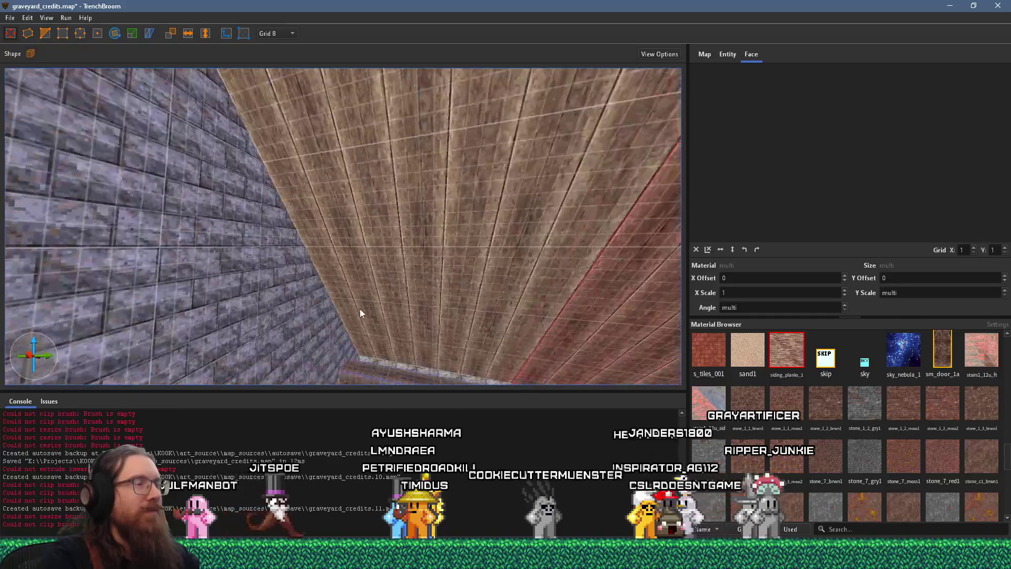
mouse_move(398, 218)
left_mouse_down()
mouse_move(462, 222)
mouse_move(377, 233)
mouse_move(395, 227)
mouse_move(486, 271)
left_mouse_up()
key("Escape")
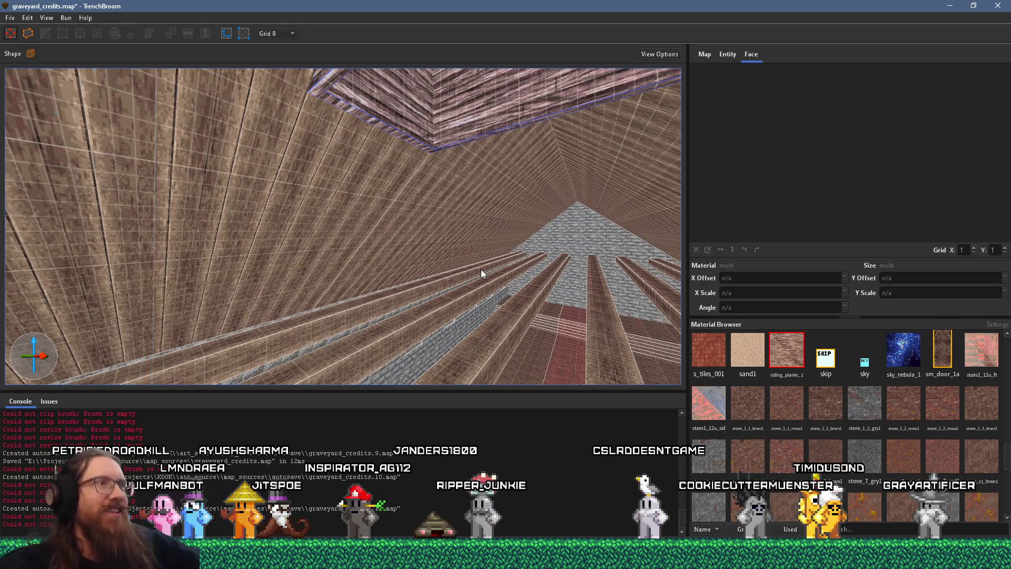
mouse_move(409, 185)
left_mouse_down()
mouse_move(440, 315)
mouse_move(463, 188)
mouse_move(417, 202)
mouse_move(398, 225)
mouse_move(365, 189)
left_mouse_up()
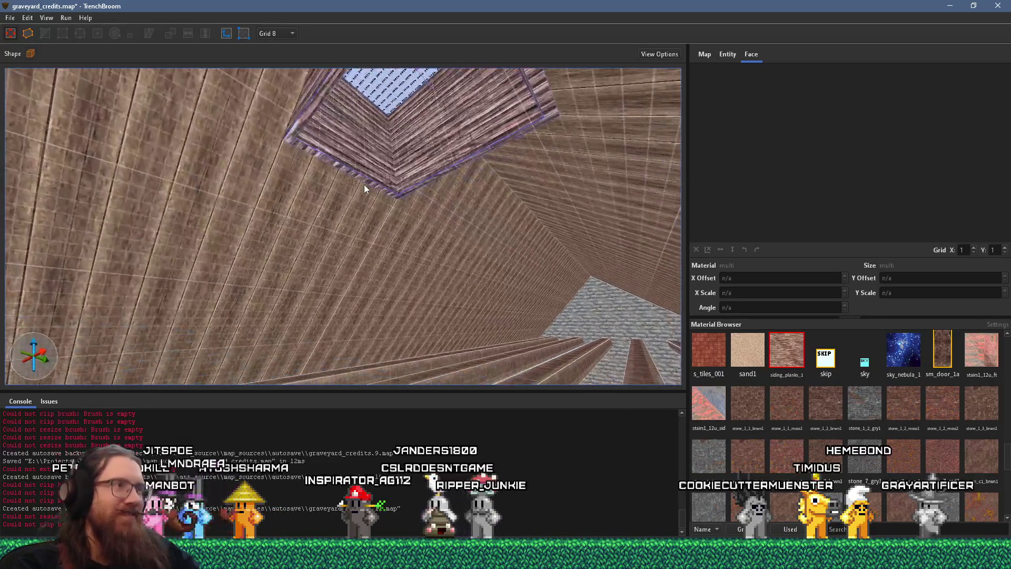
Step: Set the grid to 32 units while viewing the shaft ceiling
right_click(381, 274)
left_click_drag(324, 251, 310, 257)
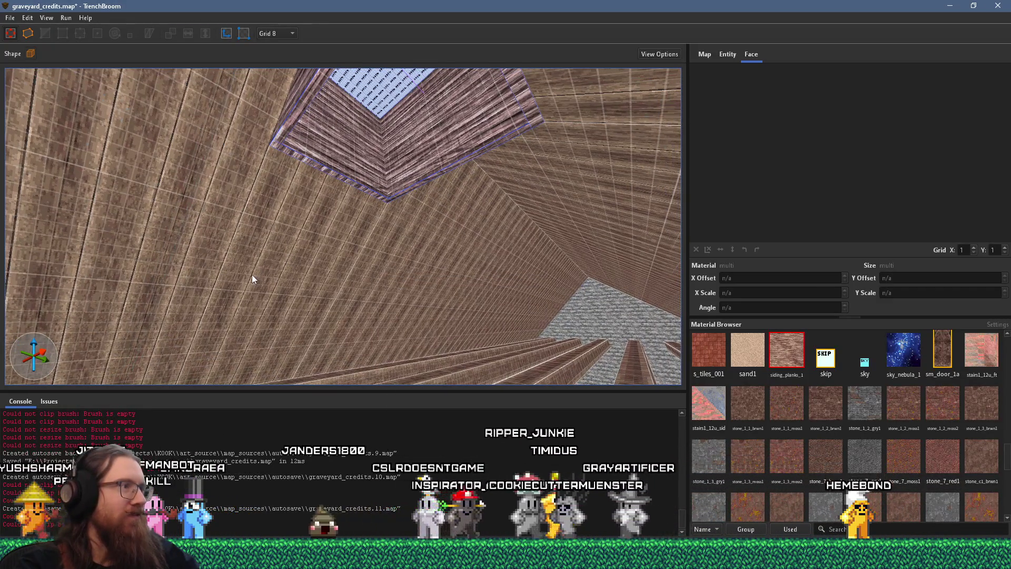
left_click(289, 34)
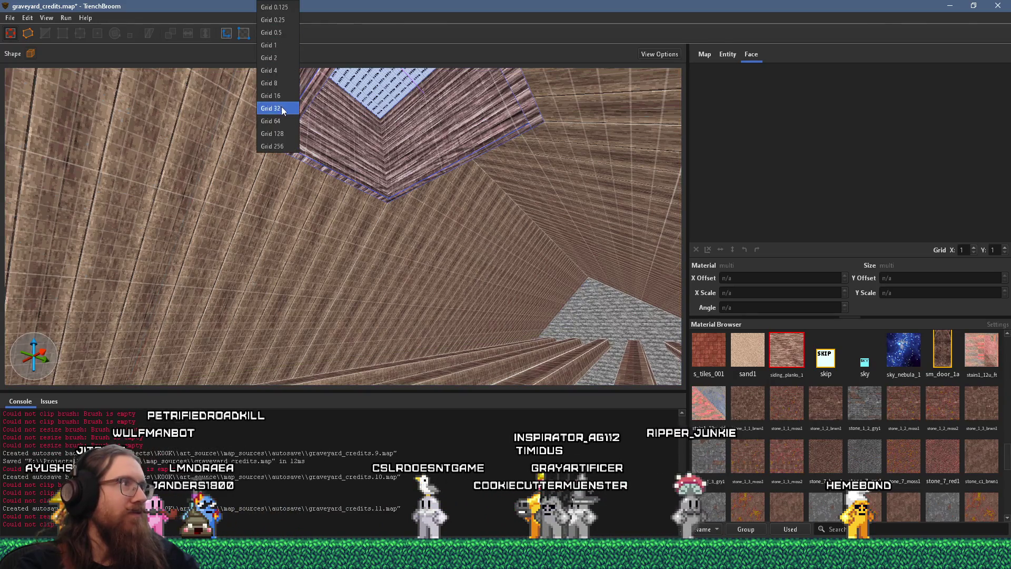
left_click(284, 105)
left_click_drag(331, 293, 374, 277)
right_click(380, 230)
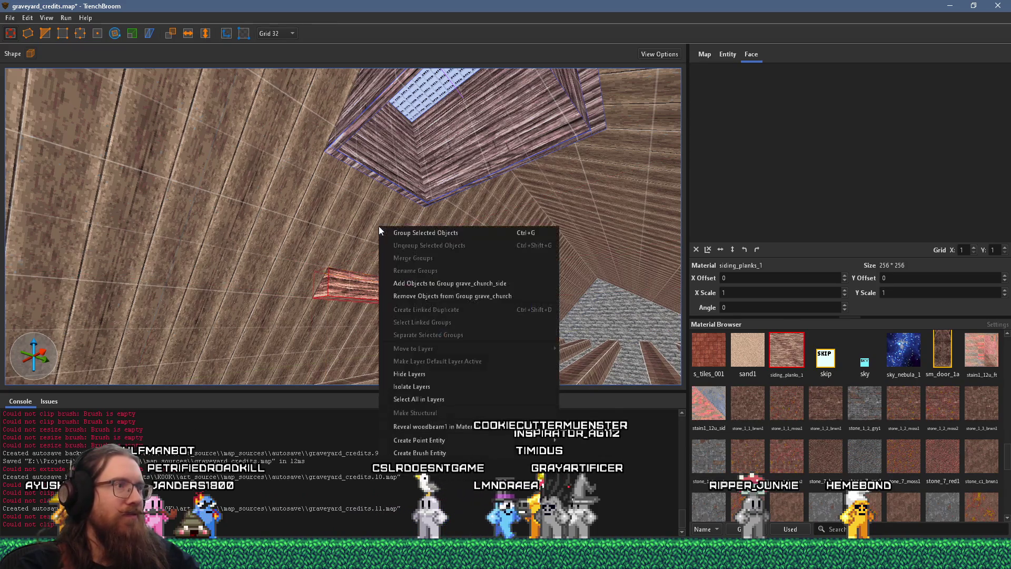
right_click(333, 232)
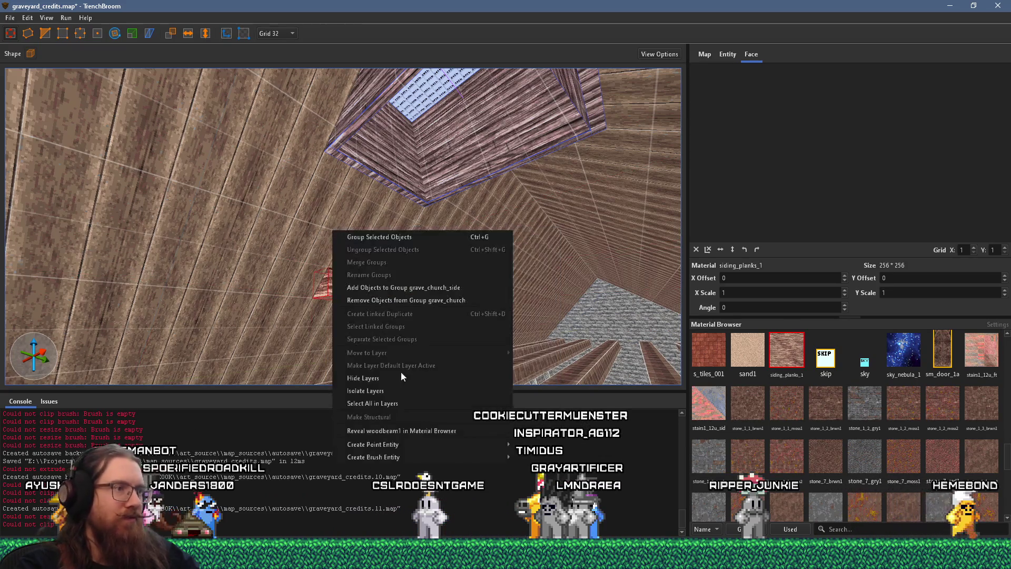
Step: Apply woodbeam1 to the selected ceiling beam and set its texture angle to -90
left_click(433, 431)
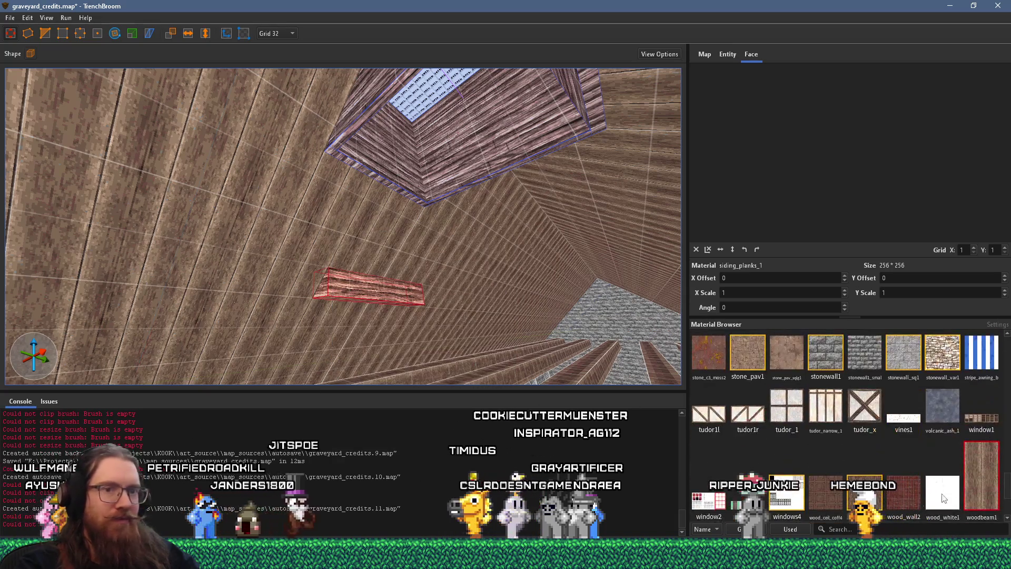
left_click(981, 475)
mouse_move(456, 302)
left_mouse_down()
mouse_move(475, 298)
mouse_move(406, 201)
mouse_move(419, 208)
left_mouse_up()
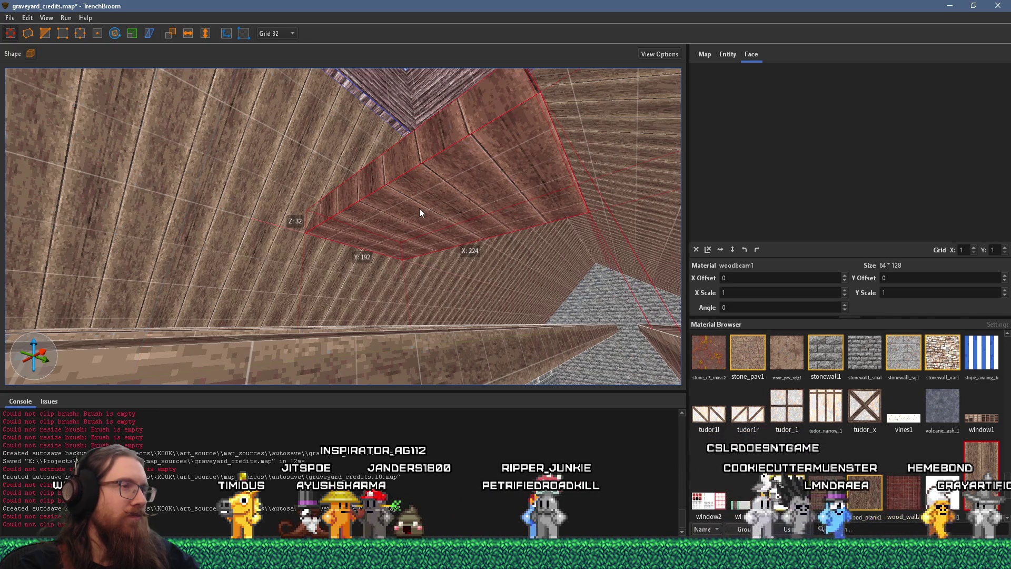
left_click_drag(419, 207, 433, 244)
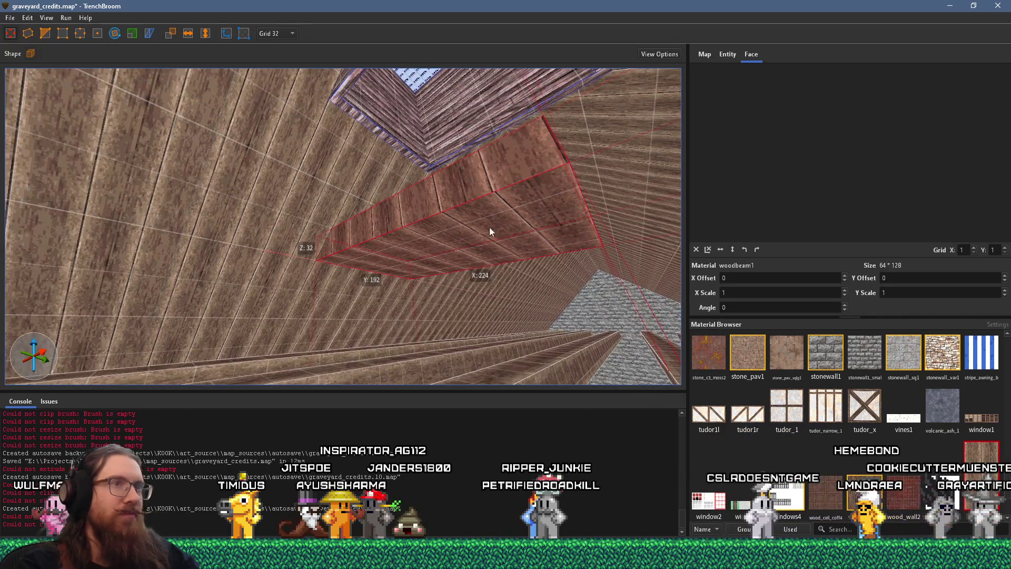
left_click(753, 250)
left_click_drag(644, 247, 408, 245)
mouse_move(540, 209)
left_mouse_down()
mouse_move(625, 194)
mouse_move(441, 251)
mouse_move(323, 226)
mouse_move(369, 315)
mouse_move(415, 299)
left_mouse_up()
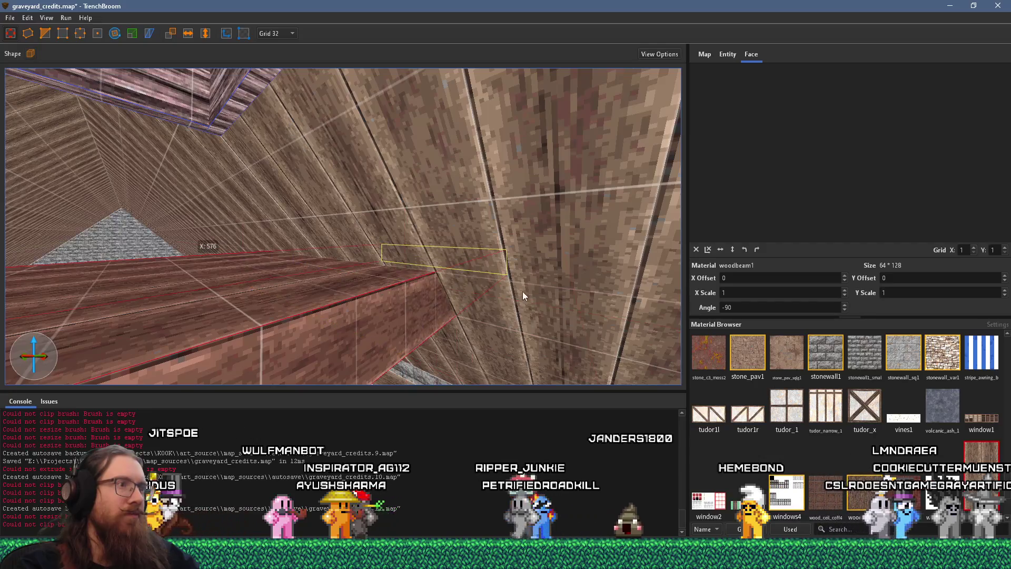
mouse_move(519, 292)
left_mouse_down()
mouse_move(316, 270)
mouse_move(465, 287)
mouse_move(392, 246)
mouse_move(295, 238)
left_mouse_up()
Step: Switch to the Clip tool (C) and look over the beam and wooden ceiling planks
key("c")
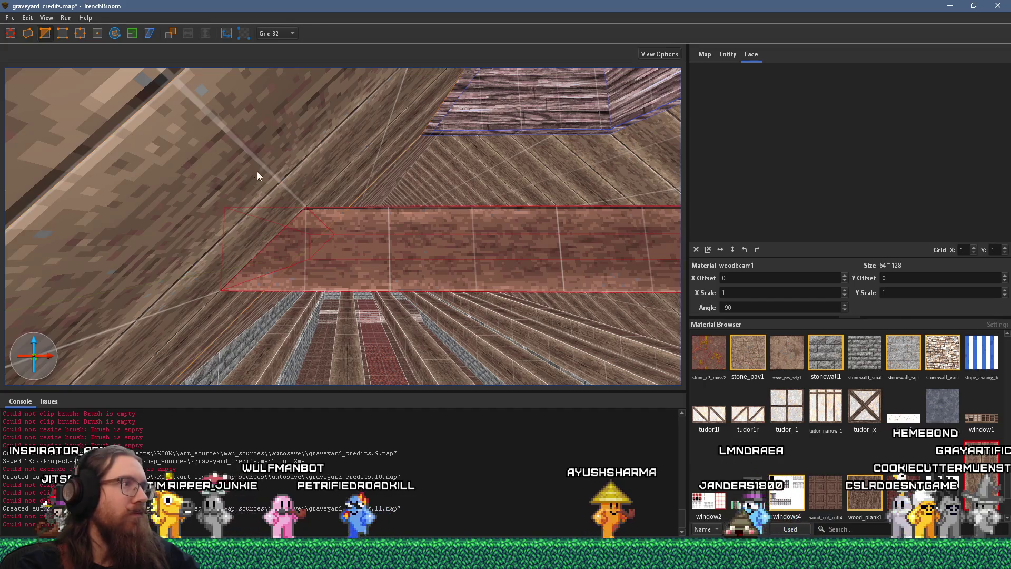
left_click_drag(252, 171, 242, 198)
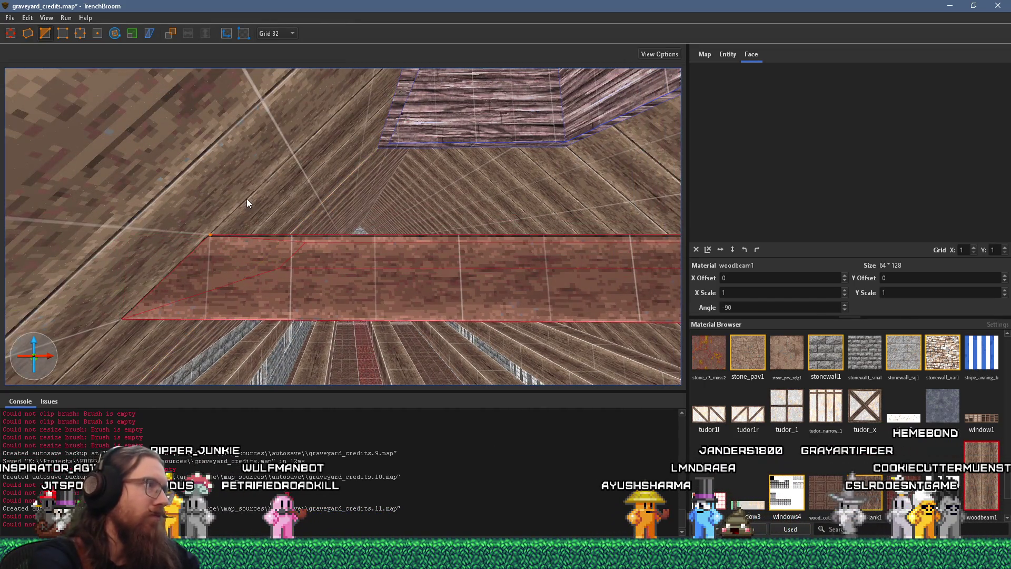
mouse_move(597, 200)
left_mouse_down()
mouse_move(513, 241)
mouse_move(462, 235)
mouse_move(399, 206)
mouse_move(310, 264)
left_mouse_up()
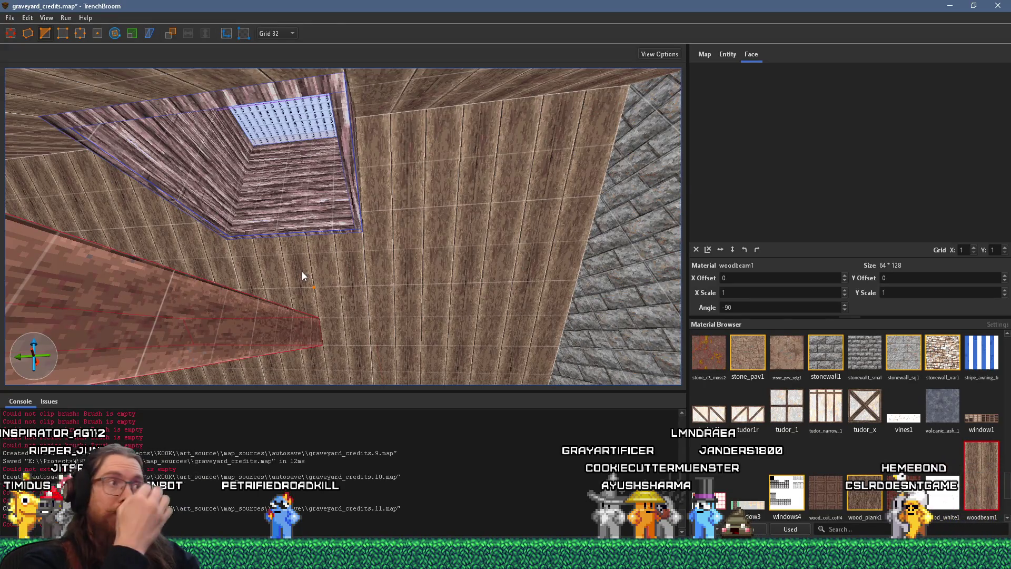
mouse_move(312, 306)
left_mouse_down()
mouse_move(296, 241)
mouse_move(308, 257)
mouse_move(295, 280)
left_mouse_up()
key("Escape")
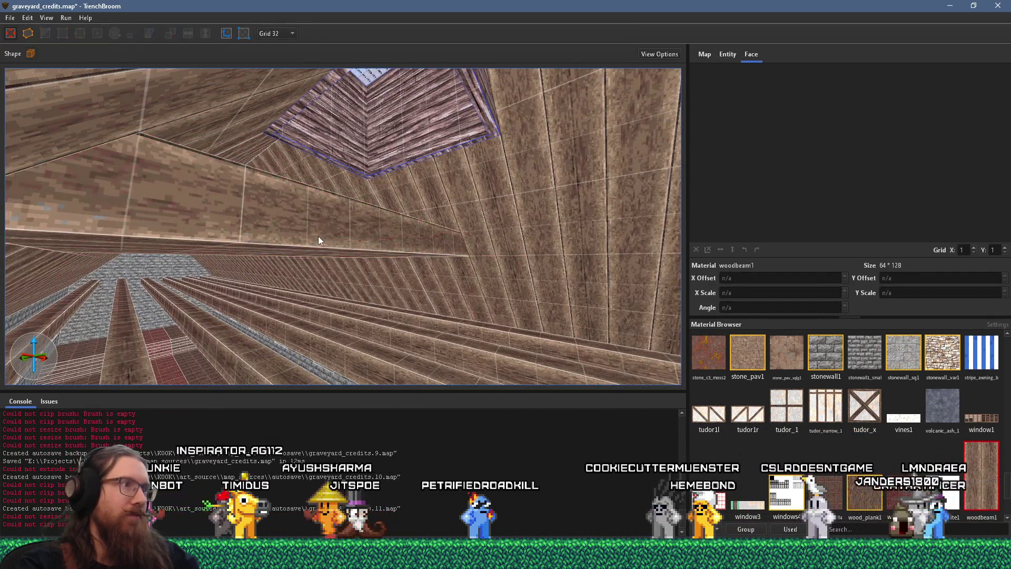
left_click(318, 240)
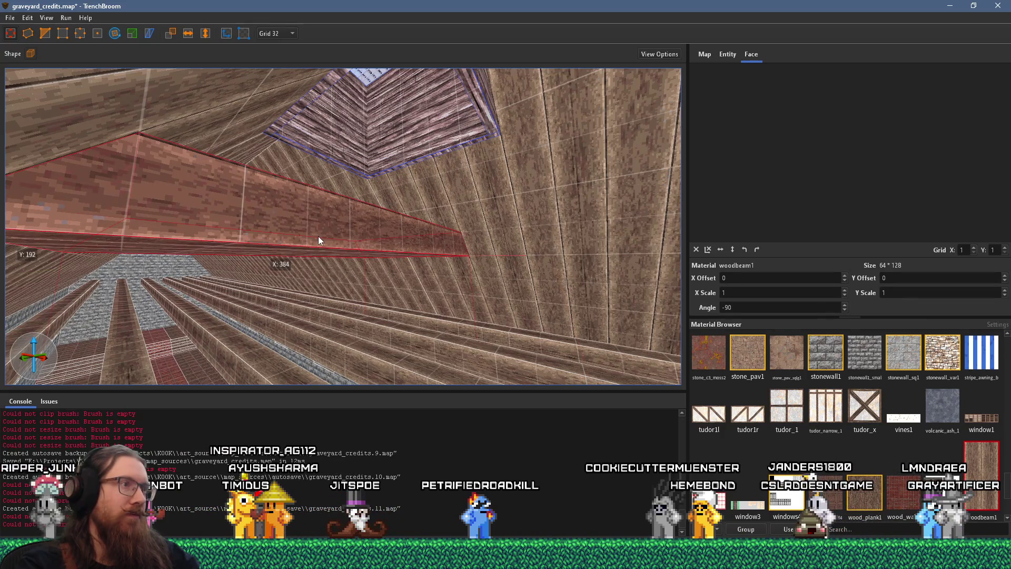
mouse_move(330, 277)
left_mouse_down()
mouse_move(396, 205)
mouse_move(429, 191)
mouse_move(392, 226)
mouse_move(336, 249)
mouse_move(334, 297)
mouse_move(340, 281)
mouse_move(383, 254)
mouse_move(360, 277)
left_mouse_up()
mouse_move(376, 243)
left_mouse_down()
mouse_move(364, 246)
mouse_move(532, 257)
mouse_move(521, 188)
mouse_move(431, 186)
left_mouse_up()
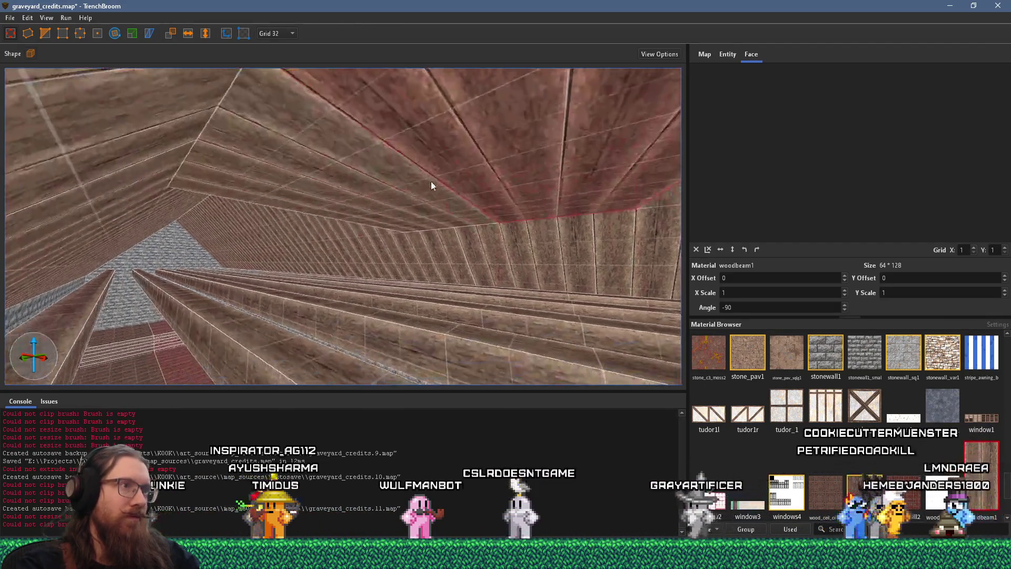
mouse_move(523, 176)
left_mouse_down()
mouse_move(485, 226)
mouse_move(466, 194)
mouse_move(474, 268)
mouse_move(509, 246)
mouse_move(399, 333)
mouse_move(498, 326)
mouse_move(512, 310)
mouse_move(388, 303)
mouse_move(384, 327)
mouse_move(425, 270)
mouse_move(417, 266)
mouse_move(437, 262)
mouse_move(443, 235)
mouse_move(324, 238)
left_mouse_up()
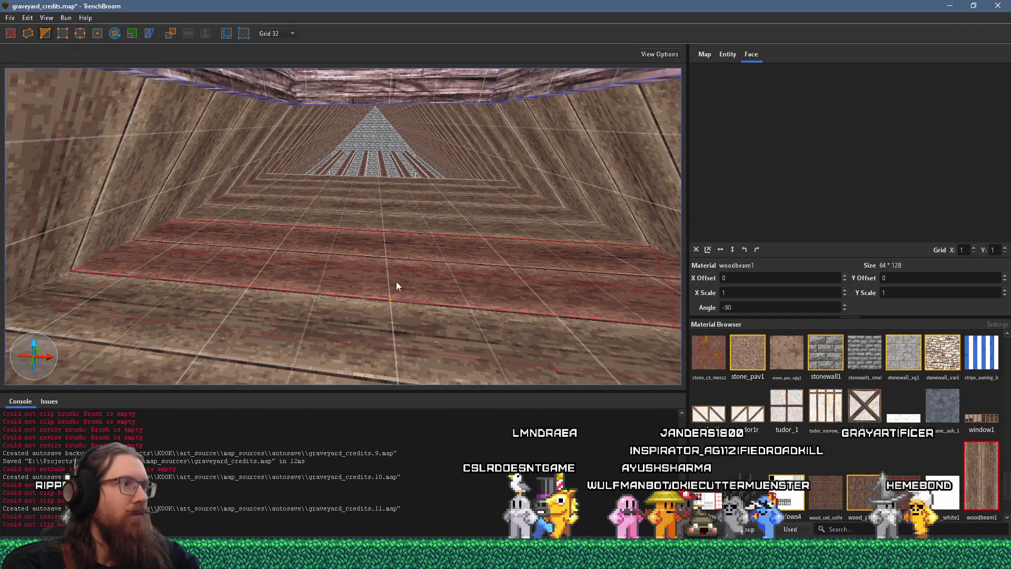
left_click(390, 244)
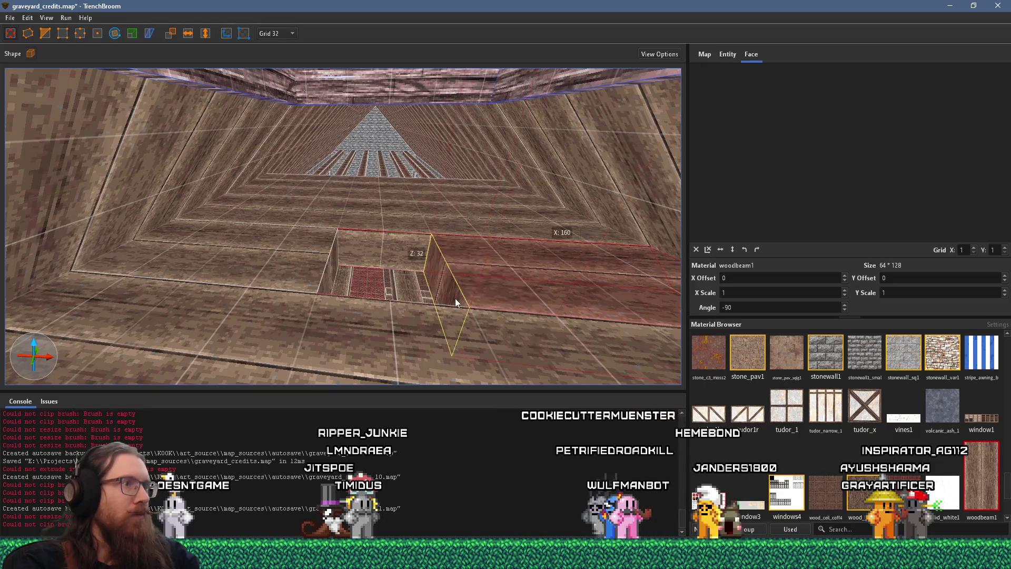
mouse_move(384, 304)
left_mouse_down()
mouse_move(378, 346)
mouse_move(390, 276)
mouse_move(359, 243)
mouse_move(381, 259)
mouse_move(403, 227)
mouse_move(400, 239)
mouse_move(404, 207)
left_mouse_up()
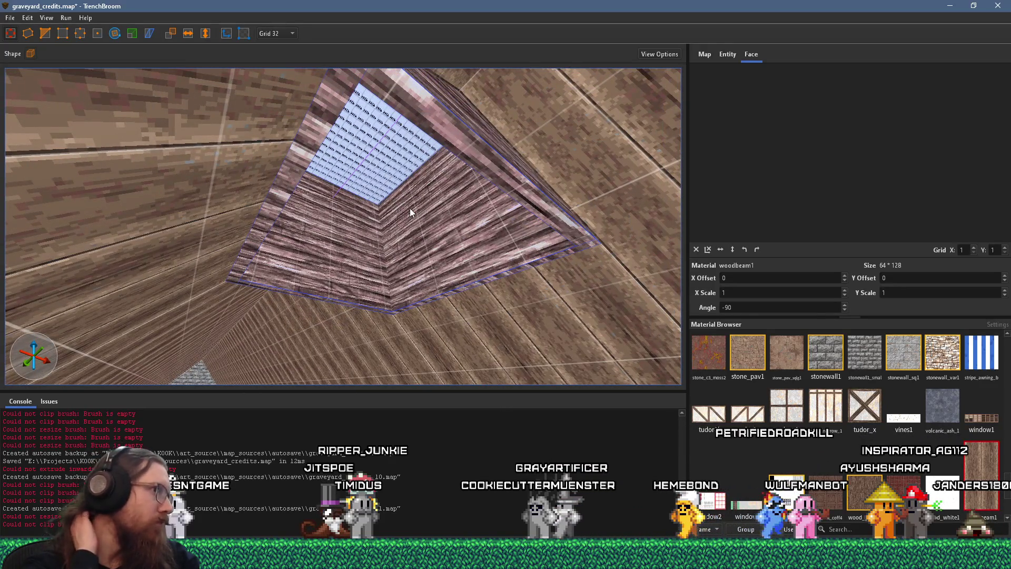
mouse_move(410, 207)
left_mouse_down()
mouse_move(468, 206)
mouse_move(428, 229)
mouse_move(408, 218)
mouse_move(422, 222)
mouse_move(453, 203)
mouse_move(482, 148)
mouse_move(428, 282)
mouse_move(381, 273)
mouse_move(403, 309)
mouse_move(396, 273)
mouse_move(448, 241)
mouse_move(374, 248)
mouse_move(663, 198)
mouse_move(494, 224)
mouse_move(413, 223)
mouse_move(544, 192)
left_mouse_up()
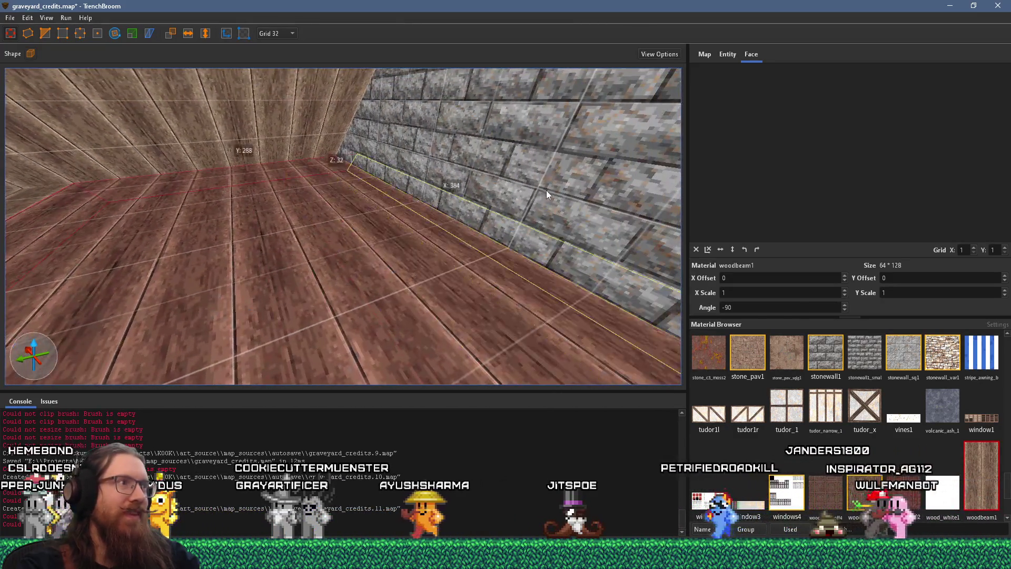
mouse_move(280, 222)
left_mouse_down()
mouse_move(578, 205)
mouse_move(379, 255)
mouse_move(426, 233)
left_mouse_up()
mouse_move(469, 259)
left_mouse_down()
mouse_move(396, 304)
mouse_move(431, 277)
mouse_move(241, 207)
mouse_move(202, 165)
mouse_move(436, 266)
mouse_move(183, 167)
mouse_move(198, 221)
mouse_move(262, 230)
mouse_move(474, 151)
mouse_move(399, 275)
left_mouse_up()
scroll(399, 275, "down", 3)
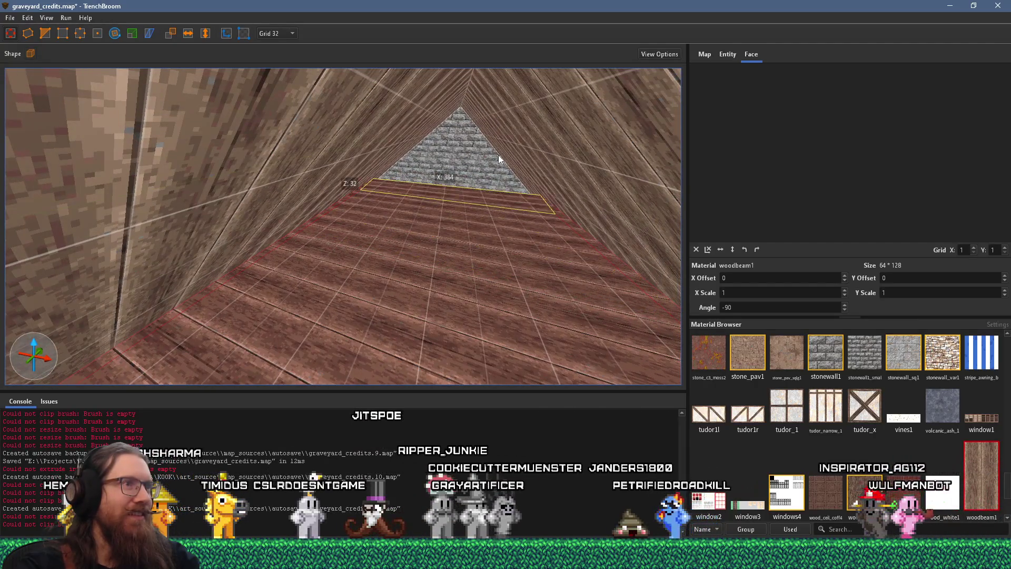
left_click_drag(496, 149, 496, 147)
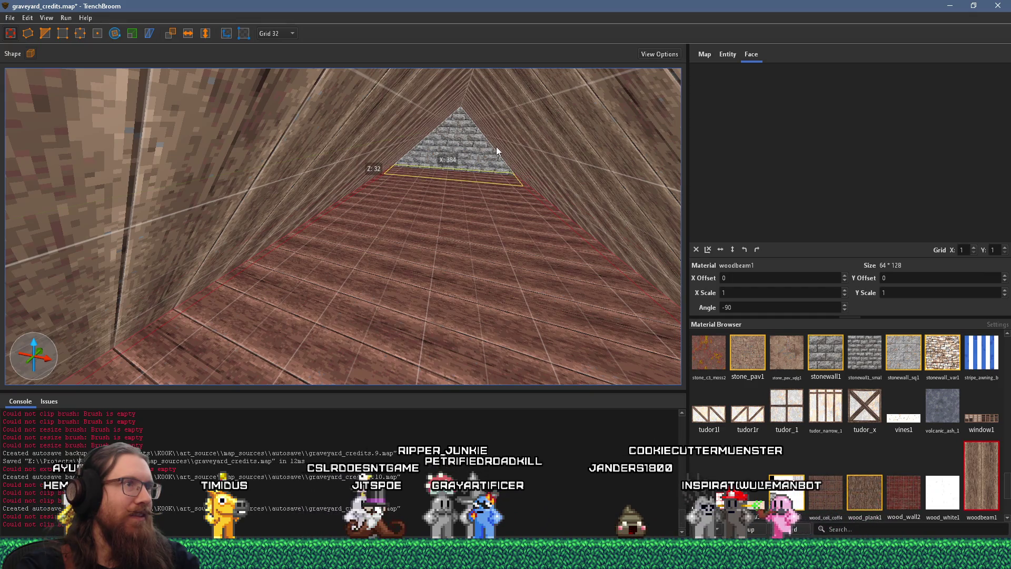
mouse_move(516, 170)
left_mouse_down()
mouse_move(458, 214)
mouse_move(472, 213)
mouse_move(139, 194)
mouse_move(293, 190)
mouse_move(241, 227)
mouse_move(222, 191)
mouse_move(443, 265)
mouse_move(251, 192)
mouse_move(436, 255)
mouse_move(326, 225)
mouse_move(594, 210)
mouse_move(505, 254)
mouse_move(538, 243)
left_mouse_up()
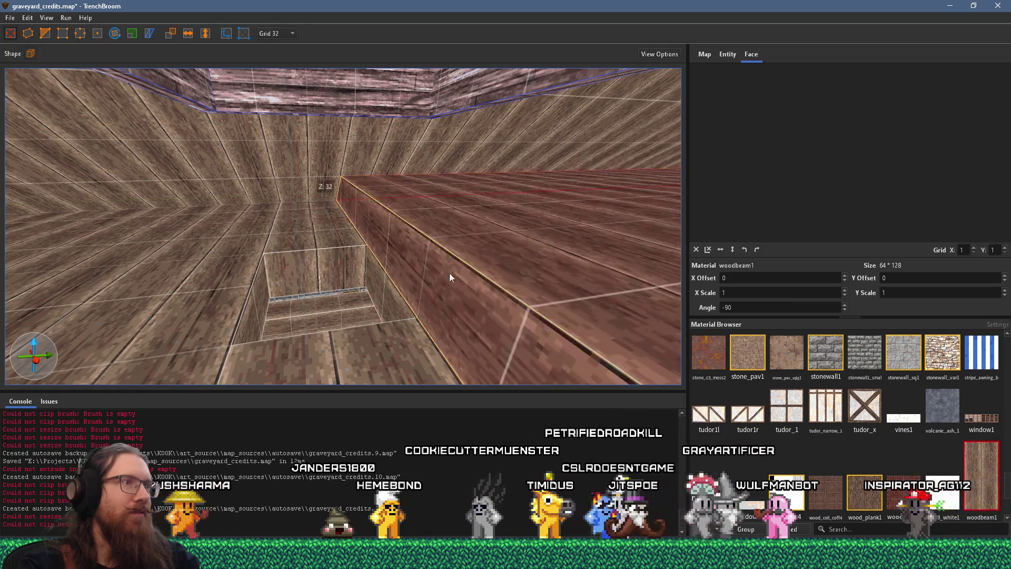
mouse_move(625, 239)
left_mouse_down()
mouse_move(472, 267)
mouse_move(469, 220)
mouse_move(420, 219)
mouse_move(443, 252)
mouse_move(468, 248)
mouse_move(491, 115)
mouse_move(464, 228)
mouse_move(427, 144)
mouse_move(342, 167)
mouse_move(328, 182)
mouse_move(484, 210)
mouse_move(437, 231)
mouse_move(480, 209)
mouse_move(446, 120)
mouse_move(573, 149)
mouse_move(340, 172)
mouse_move(172, 167)
mouse_move(440, 194)
mouse_move(235, 191)
mouse_move(189, 205)
mouse_move(426, 210)
left_mouse_up()
mouse_move(346, 198)
left_mouse_down()
mouse_move(136, 181)
mouse_move(282, 209)
mouse_move(297, 202)
mouse_move(372, 241)
mouse_move(333, 185)
mouse_move(364, 214)
left_mouse_up()
mouse_move(403, 243)
left_mouse_down()
mouse_move(305, 282)
mouse_move(349, 275)
mouse_move(406, 242)
mouse_move(397, 261)
mouse_move(450, 261)
mouse_move(323, 283)
mouse_move(298, 233)
mouse_move(318, 214)
mouse_move(375, 211)
mouse_move(428, 184)
mouse_move(419, 203)
mouse_move(443, 215)
mouse_move(420, 264)
mouse_move(400, 276)
mouse_move(442, 300)
left_mouse_up()
Step: Copy the plank alignment onto the upper wall face and reset its Y offset to 0
left_click(447, 266, "shift")
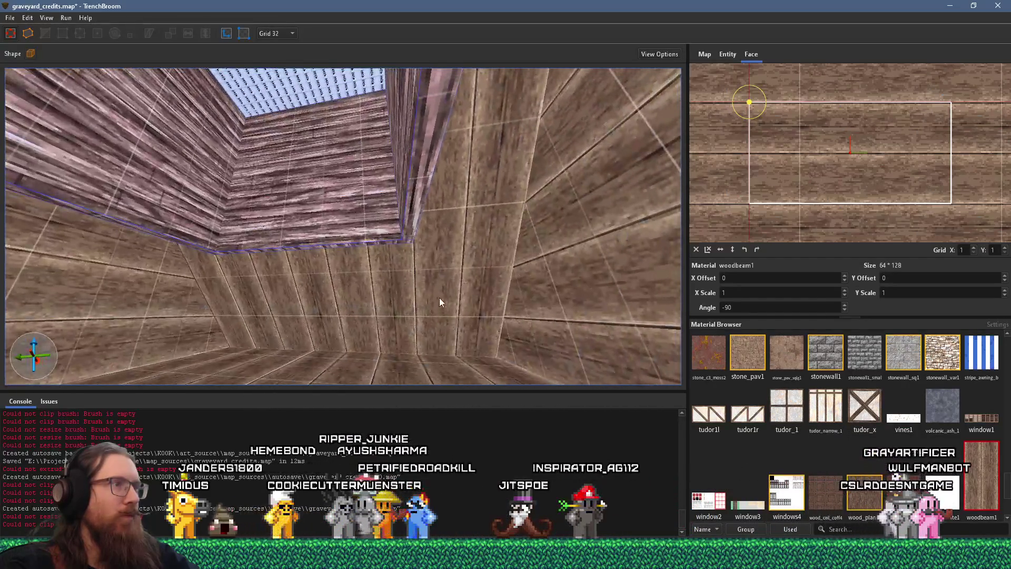
left_click(396, 298)
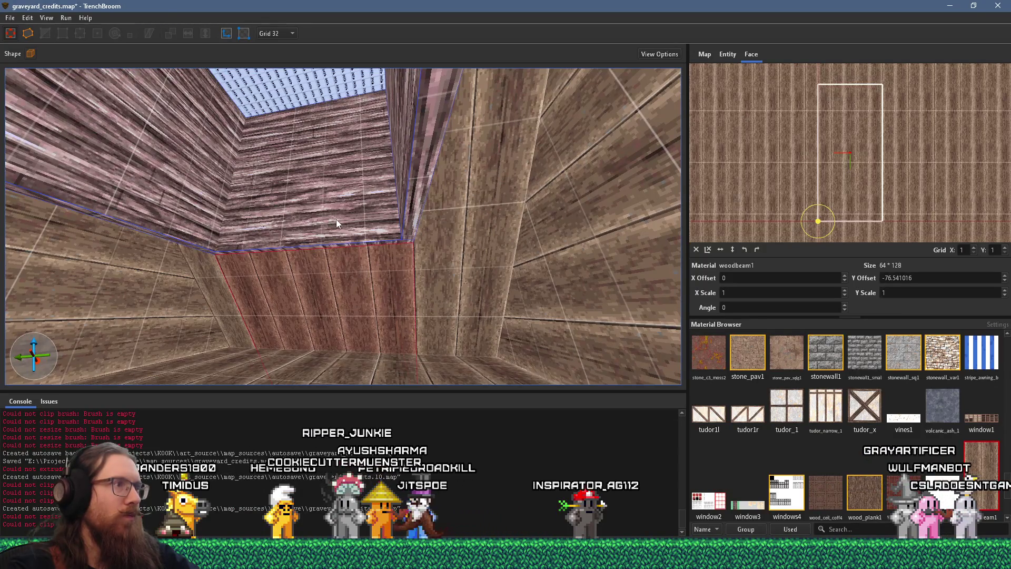
left_click(340, 238, "alt+shift")
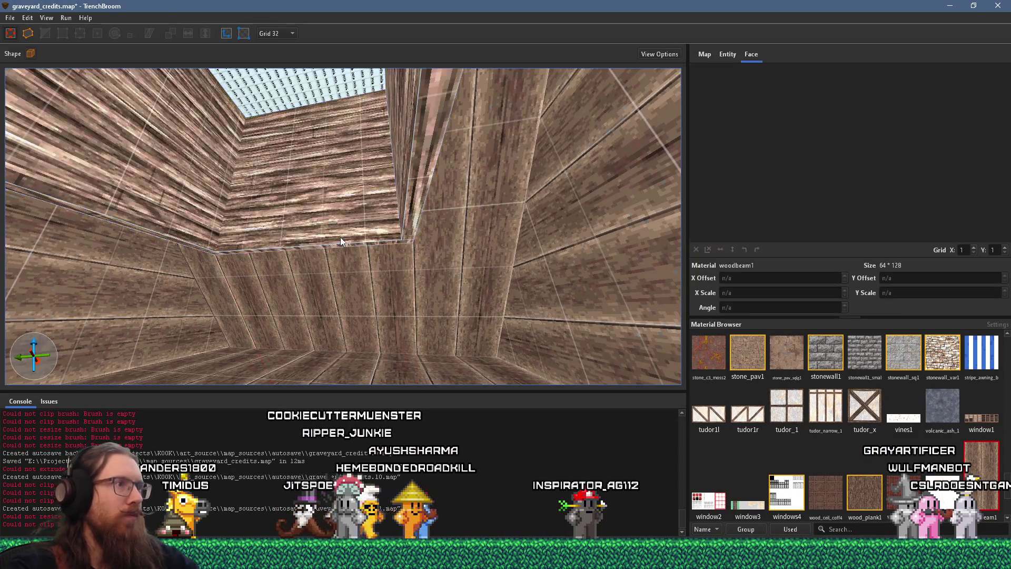
mouse_move(330, 210)
left_mouse_down()
mouse_move(410, 235)
mouse_move(340, 236)
mouse_move(381, 234)
mouse_move(325, 224)
mouse_move(349, 270)
mouse_move(333, 267)
mouse_move(362, 276)
mouse_move(409, 261)
mouse_move(258, 226)
mouse_move(383, 228)
mouse_move(390, 182)
mouse_move(390, 214)
left_mouse_up()
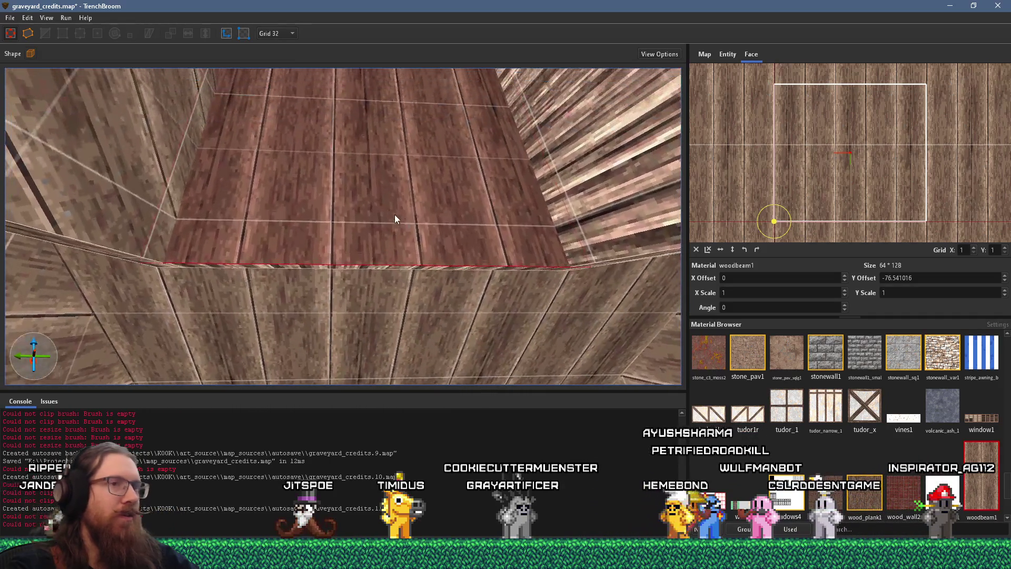
left_click(696, 249)
Step: Rotate the tower wall textures to -90 and carry that alignment onto the right and left walls
mouse_move(471, 217)
left_mouse_down()
mouse_move(456, 267)
mouse_move(350, 256)
mouse_move(389, 247)
mouse_move(169, 251)
mouse_move(241, 239)
mouse_move(291, 203)
mouse_move(314, 230)
mouse_move(449, 312)
mouse_move(391, 357)
mouse_move(352, 294)
mouse_move(453, 292)
mouse_move(496, 281)
mouse_move(432, 315)
mouse_move(371, 287)
mouse_move(399, 295)
mouse_move(367, 294)
mouse_move(352, 322)
left_mouse_up()
key("w")
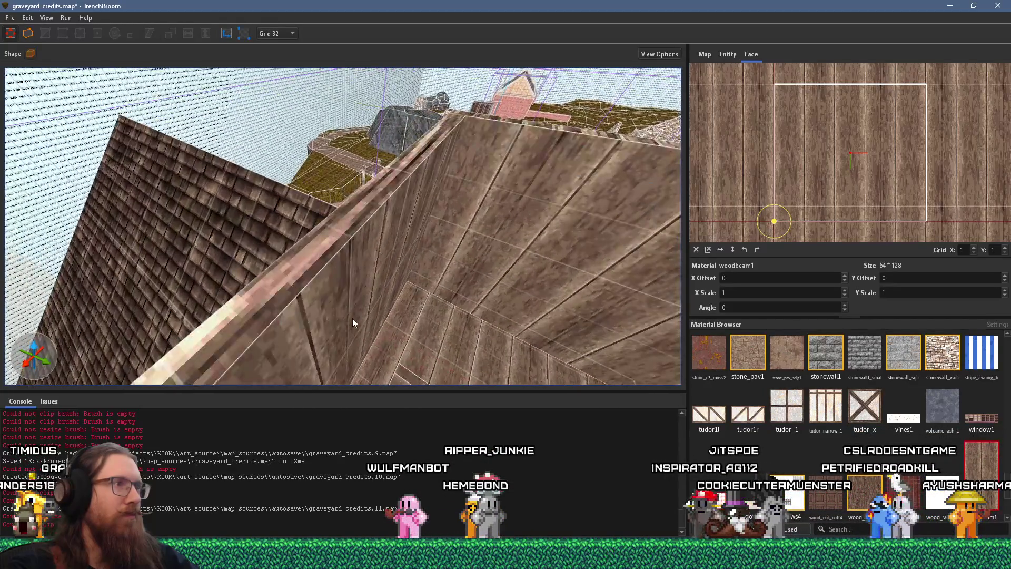
mouse_move(330, 283)
left_mouse_down()
mouse_move(365, 283)
mouse_move(322, 273)
mouse_move(480, 318)
mouse_move(292, 296)
mouse_move(348, 292)
mouse_move(329, 282)
left_mouse_up()
left_click(340, 284, "shift")
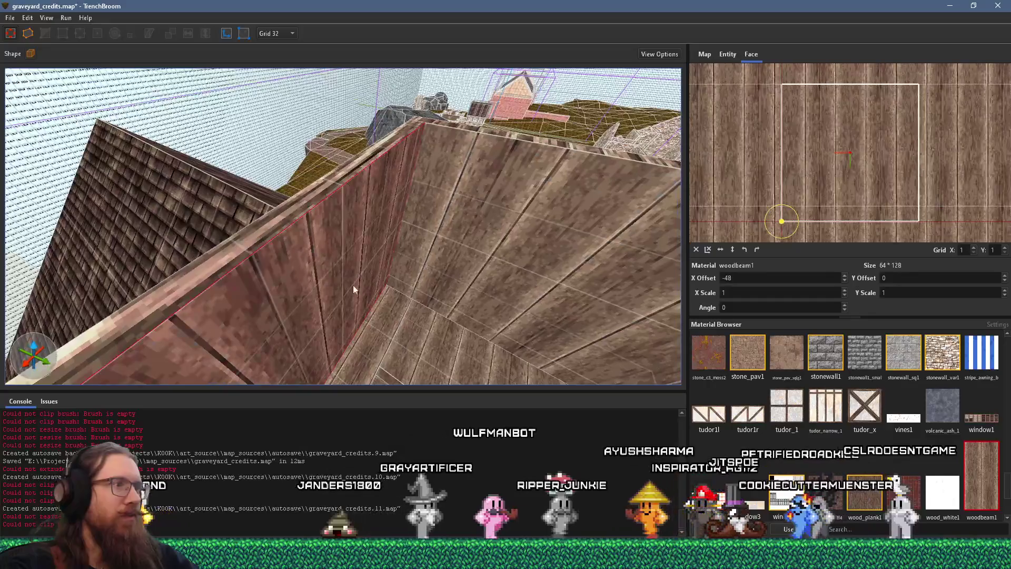
left_click(757, 249)
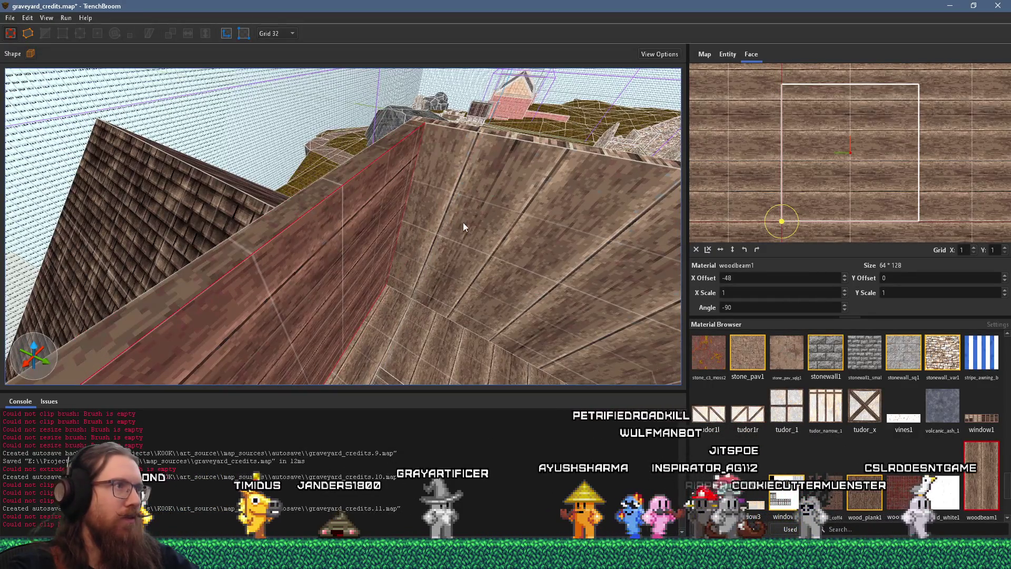
left_click(597, 248, "shift")
left_click(756, 249)
left_click_drag(521, 212, 306, 184)
left_click(306, 184, "shift")
Step: Nudge the wall texture vertically with the arrow keys to an offset of 96
key("Up")
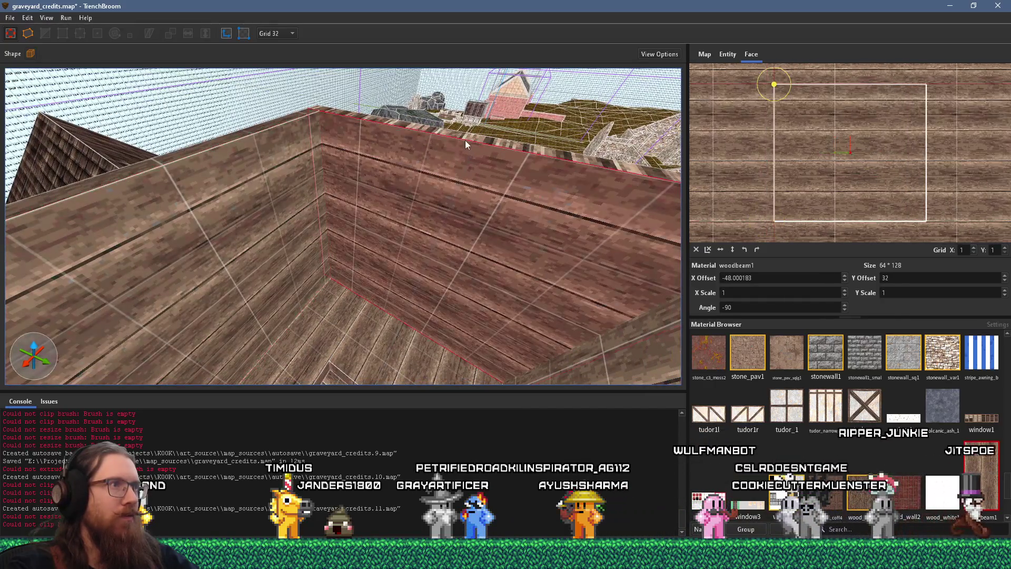
mouse_move(467, 145)
left_mouse_down()
mouse_move(395, 204)
mouse_move(358, 212)
left_mouse_up()
mouse_move(458, 232)
left_mouse_down()
mouse_move(475, 237)
mouse_move(405, 220)
mouse_move(400, 309)
mouse_move(403, 293)
left_mouse_up()
key("Up")
key("Up")
key("Down")
key("Down")
key("Down")
key("Up")
key("Up")
key("Up")
mouse_move(209, 265)
left_mouse_down()
mouse_move(277, 181)
mouse_move(295, 229)
mouse_move(381, 189)
mouse_move(315, 252)
mouse_move(277, 263)
left_mouse_up()
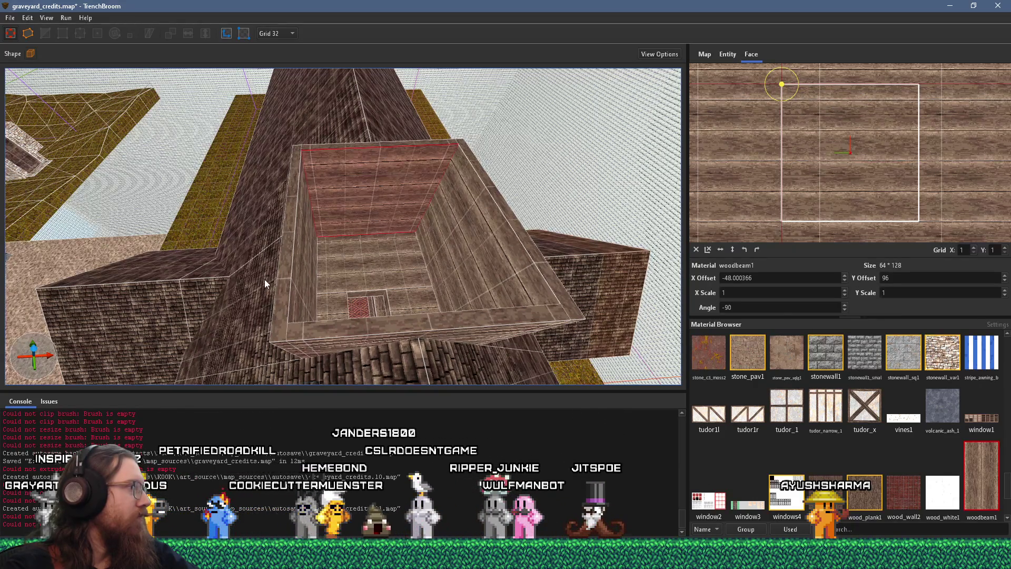
Step: Clear the face selection and draw a small 32-unit brush in the box corner
scroll(356, 255, "up", 3)
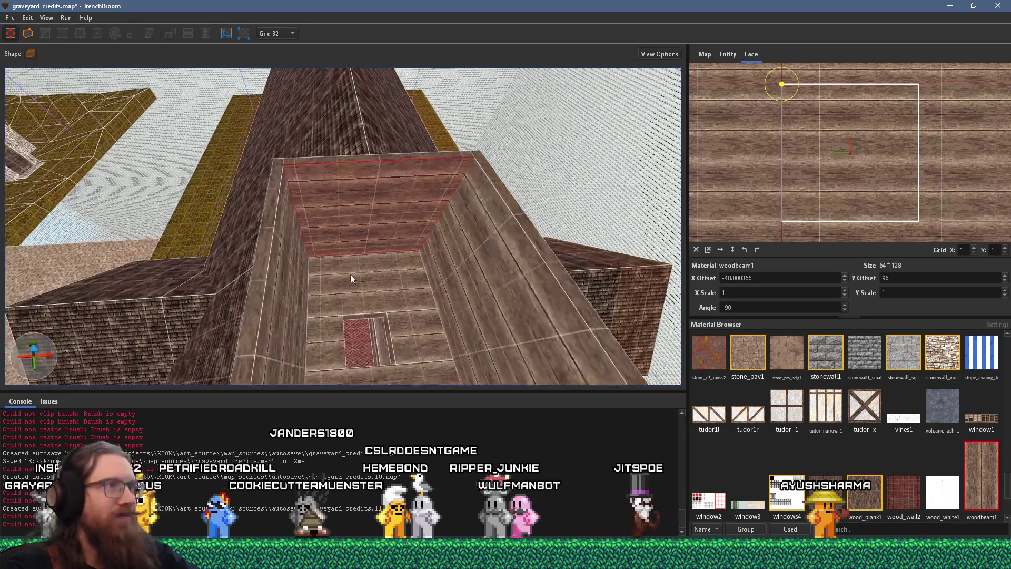
scroll(350, 274, "up", 1)
scroll(348, 268, "up", 2)
scroll(337, 201, "up", 1)
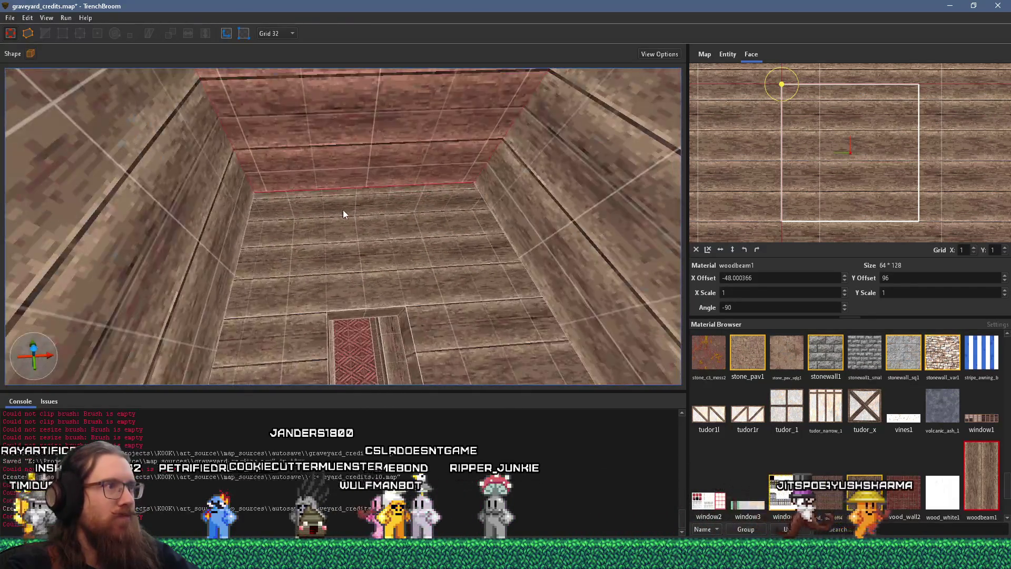
scroll(382, 210, "up", 1)
scroll(364, 245, "up", 2)
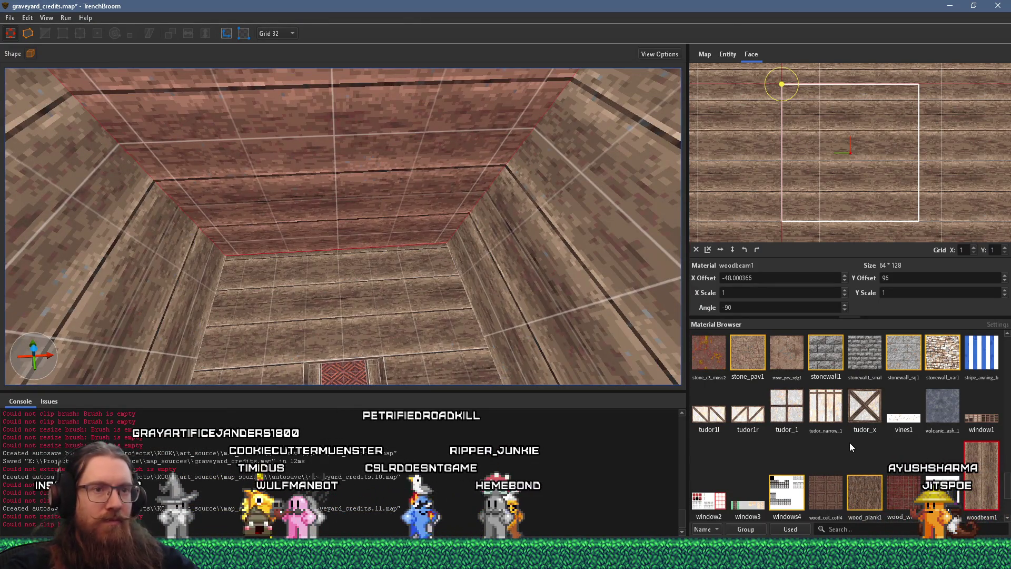
scroll(851, 440, "down", 2)
key("Escape")
scroll(536, 348, "up", 2)
scroll(536, 348, "down", 2)
scroll(529, 320, "down", 2)
left_click_drag(472, 239, 473, 229)
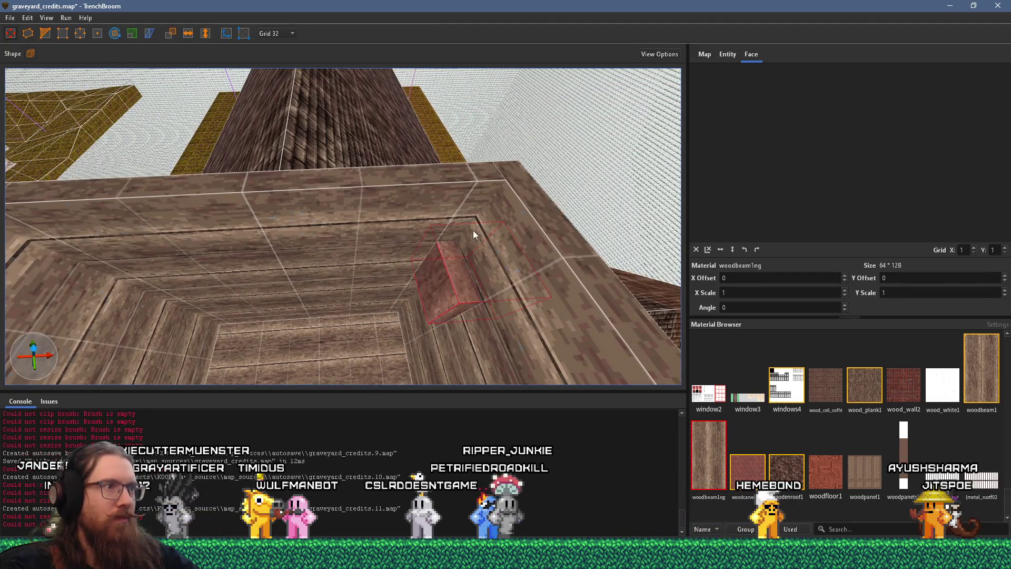
Step: Switch to an 8-unit grid and resize the new brush to 16 by 24 units
scroll(442, 255, "up", 1)
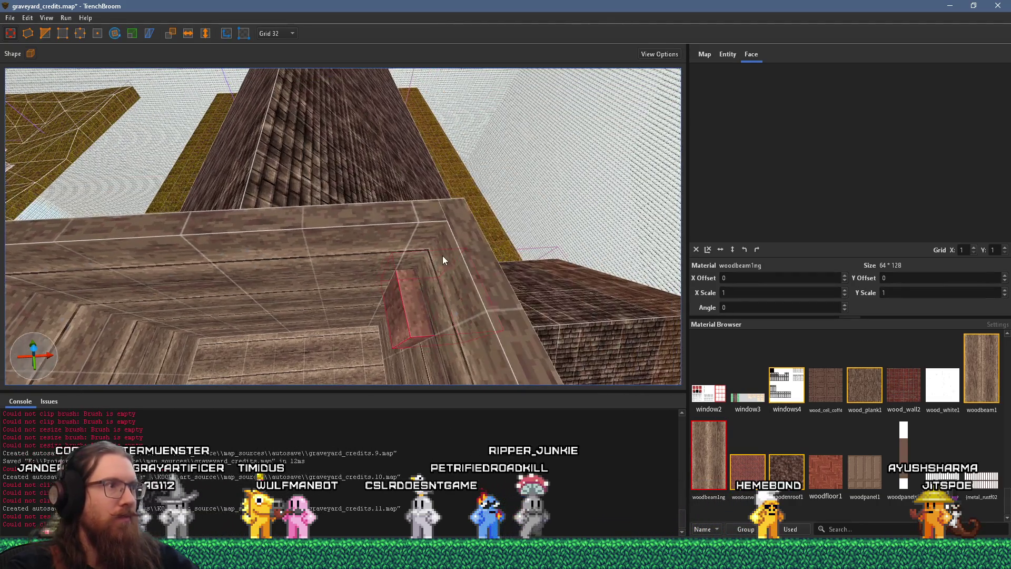
left_click(283, 34)
left_click(279, 86)
scroll(362, 216, "up", 1)
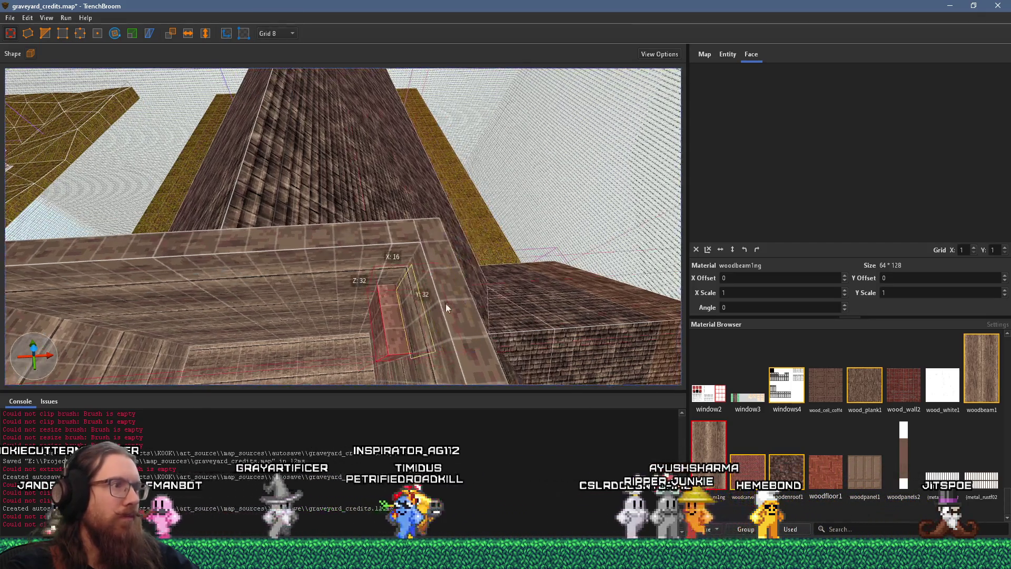
mouse_move(362, 315)
left_mouse_down()
mouse_move(367, 261)
mouse_move(384, 343)
mouse_move(380, 315)
left_mouse_up()
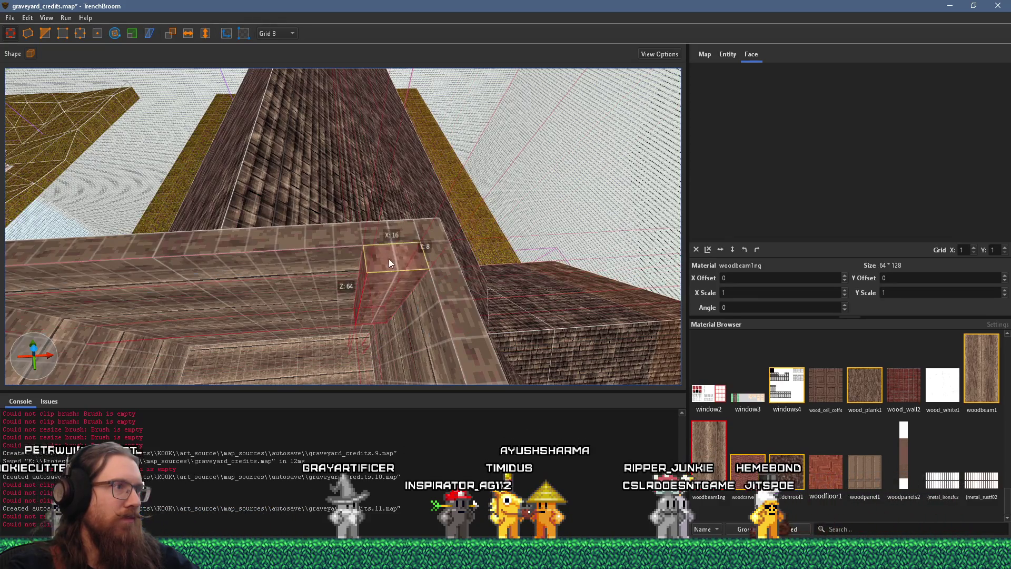
Step: Extend the corner post down to the floor and shift the wood texture on one face
scroll(336, 313, "down", 5)
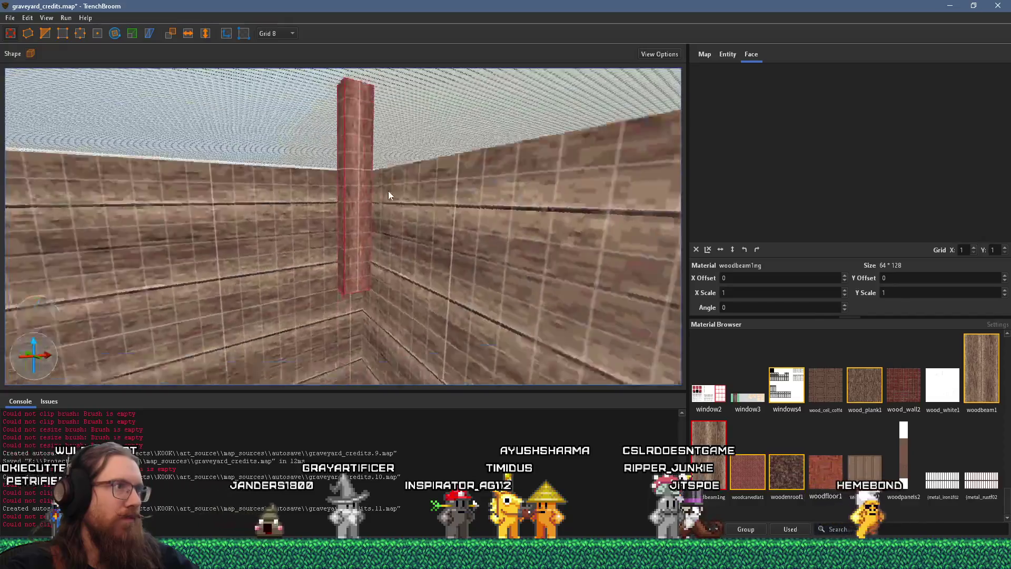
scroll(358, 289, "down", 5)
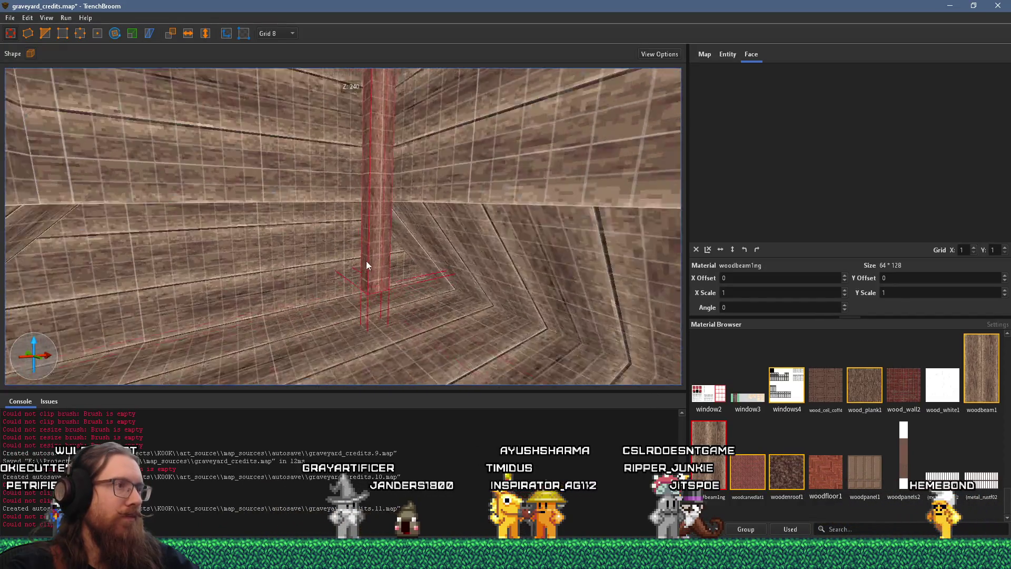
left_click_drag(387, 255, 375, 339)
left_click(431, 236, "shift")
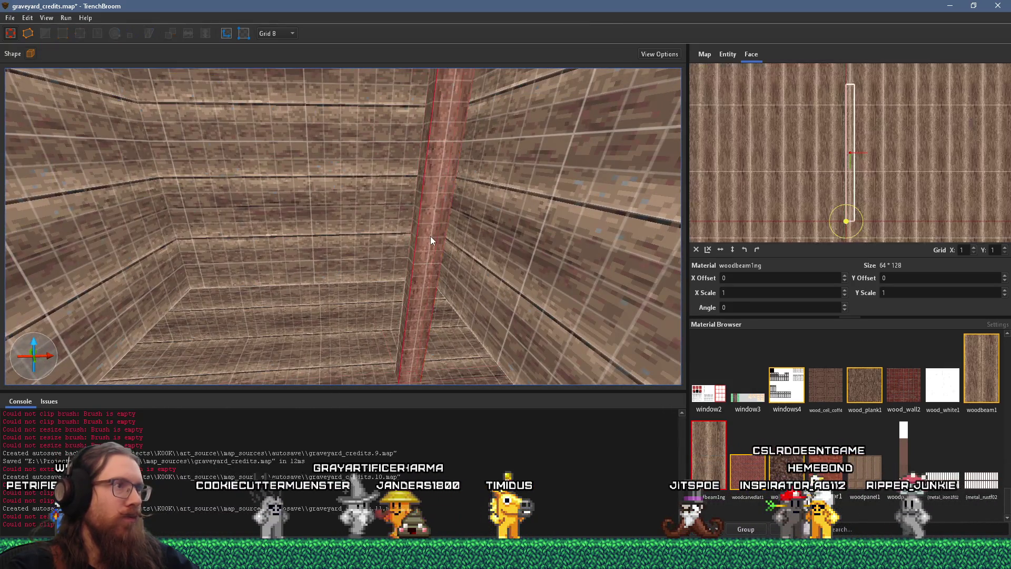
left_click_drag(857, 132, 860, 146)
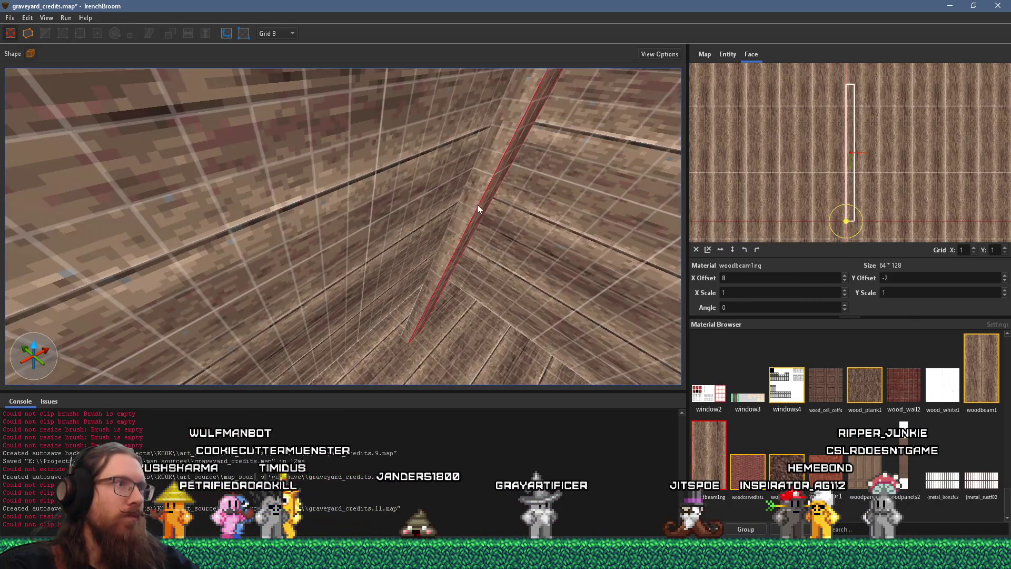
scroll(477, 204, "down", 5)
mouse_move(463, 197)
left_mouse_down()
mouse_move(444, 275)
mouse_move(466, 223)
mouse_move(262, 253)
left_mouse_up()
left_click(453, 241)
Step: Undo the accidental beam widening and slide the wood texture along the left beam's face
key("ctrl+z")
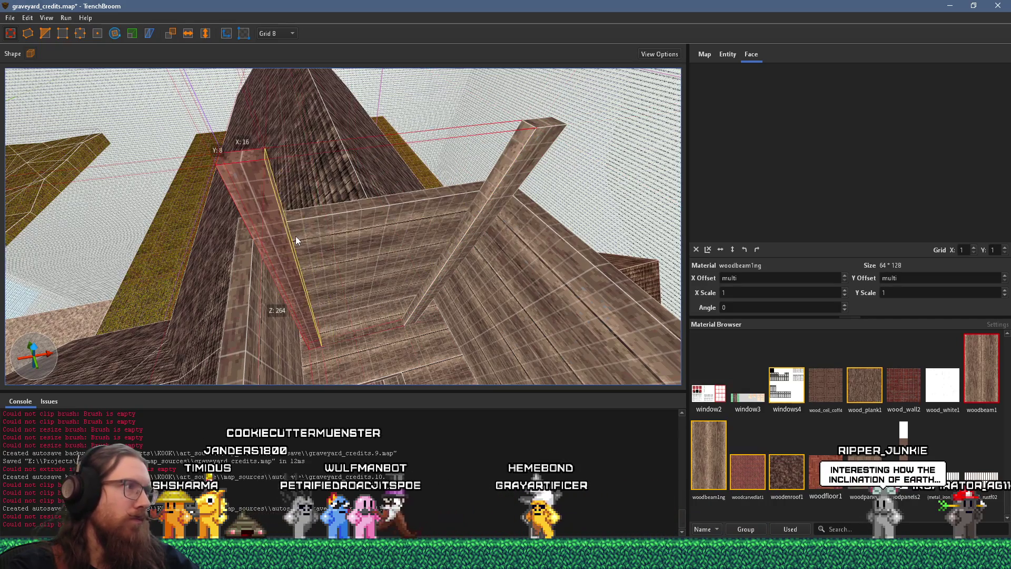
left_click(295, 236, "shift")
mouse_move(866, 171)
left_mouse_down()
mouse_move(890, 144)
mouse_move(931, 141)
left_mouse_up()
mouse_move(426, 219)
left_mouse_down()
mouse_move(341, 185)
mouse_move(343, 170)
mouse_move(317, 197)
left_mouse_up()
scroll(317, 196, "up", 10)
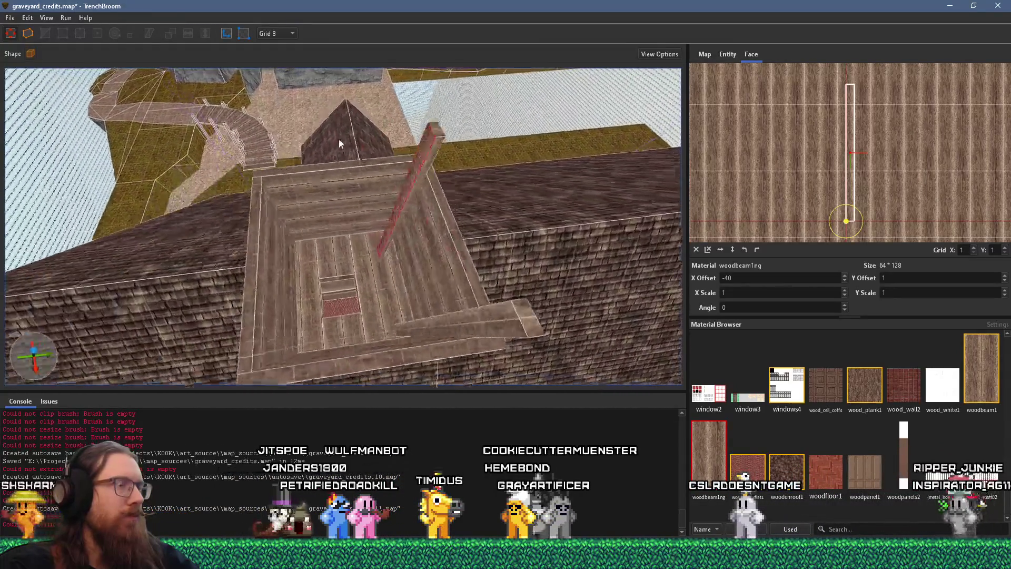
Step: Resize the slanted wooden beam and shift the wood texture on its face
left_click(490, 179)
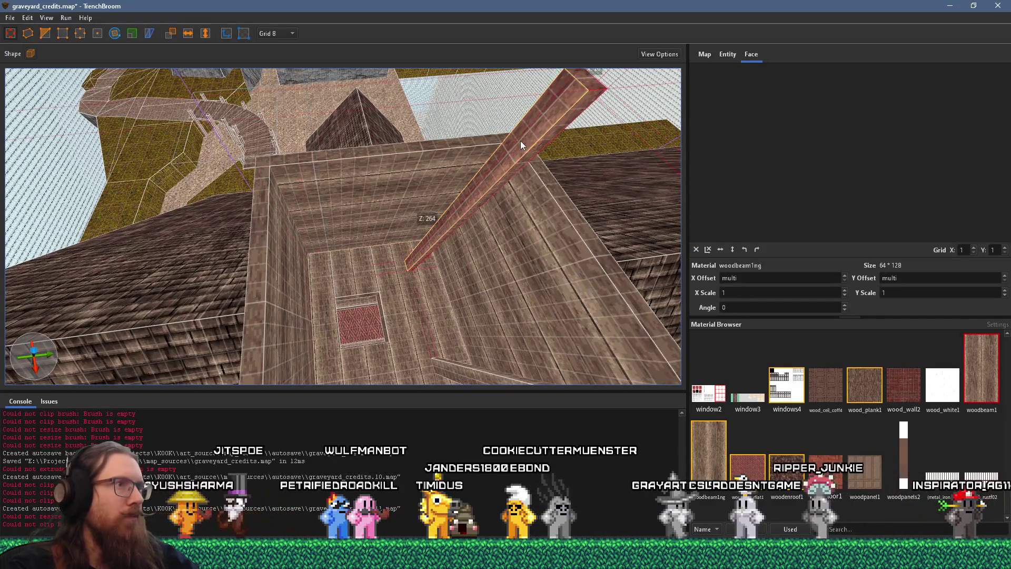
left_click_drag(520, 141, 287, 188)
scroll(292, 184, "down", 3)
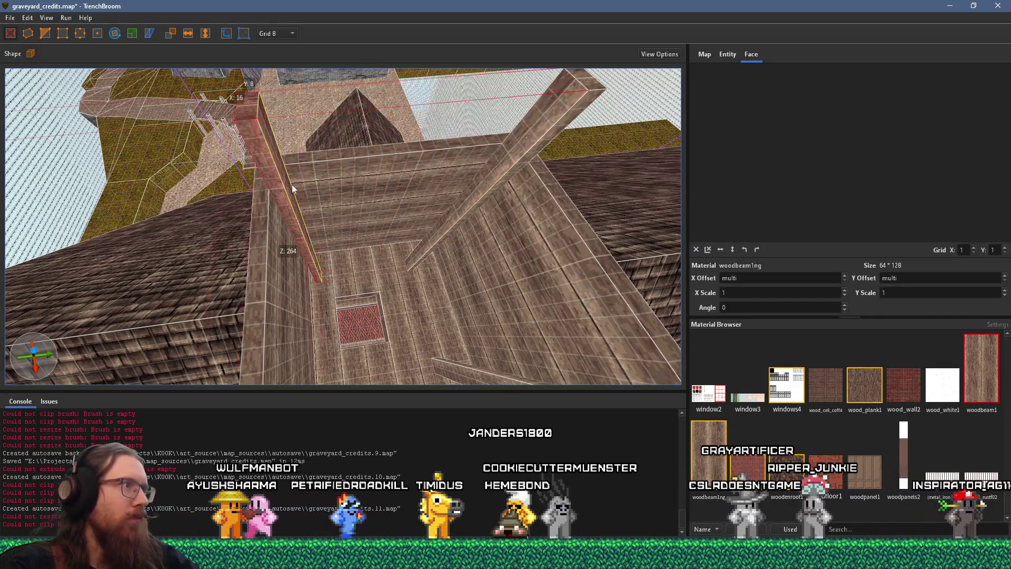
left_click(284, 192)
mouse_move(287, 186)
left_mouse_down()
mouse_move(241, 194)
mouse_move(436, 167)
mouse_move(251, 222)
mouse_move(298, 224)
mouse_move(275, 230)
mouse_move(327, 204)
mouse_move(278, 165)
mouse_move(327, 198)
left_mouse_up()
scroll(436, 167, "down", 5)
left_click(433, 206)
Step: Align one more beam face's texture, then select the wooden rim board along the top
left_click(323, 199, "shift")
scroll(322, 200, "down", 10)
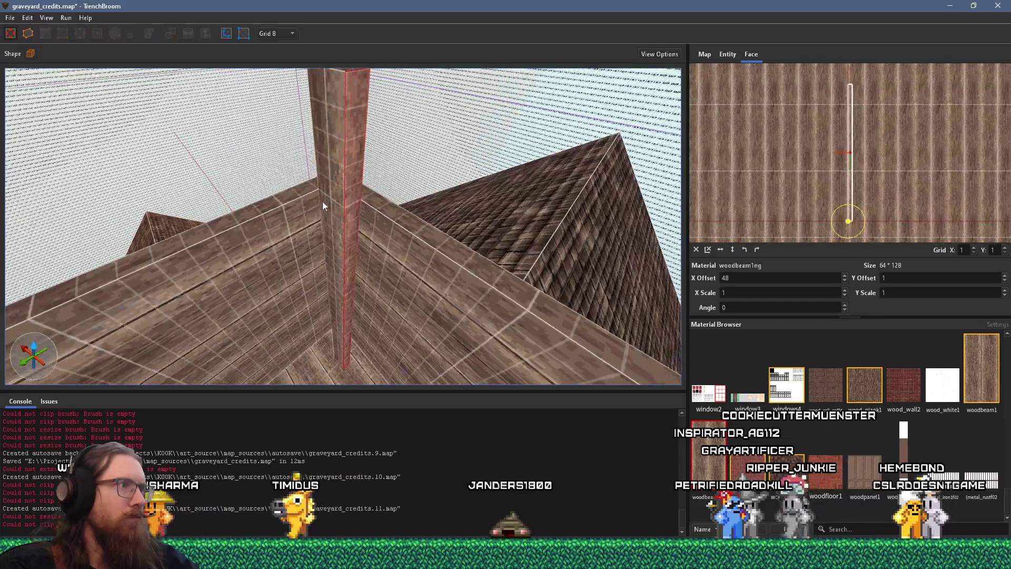
key("Escape")
mouse_move(306, 166)
left_mouse_down()
mouse_move(363, 197)
mouse_move(536, 195)
mouse_move(407, 246)
mouse_move(373, 282)
mouse_move(373, 240)
mouse_move(407, 220)
mouse_move(469, 275)
mouse_move(420, 268)
left_mouse_up()
left_click(416, 242)
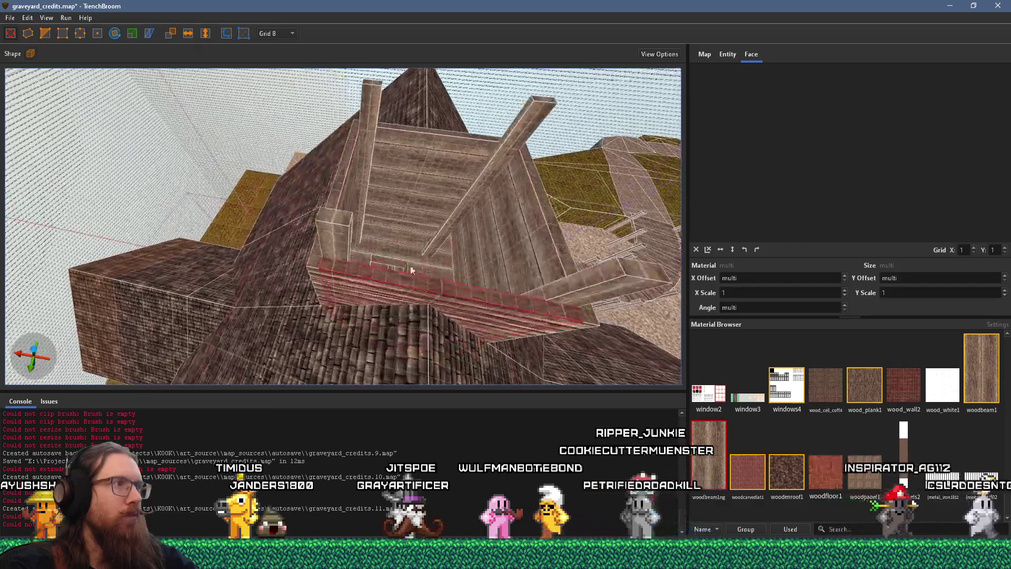
Step: Move the long rim board's end vertex 16 units inward with the vertex tool
scroll(332, 263, "up", 5)
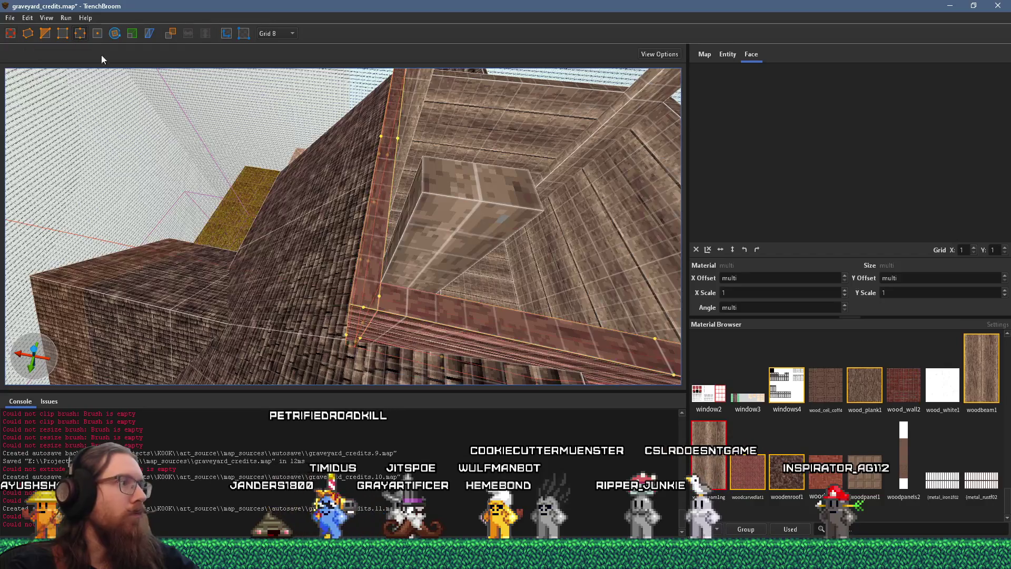
left_click_drag(326, 242, 359, 274)
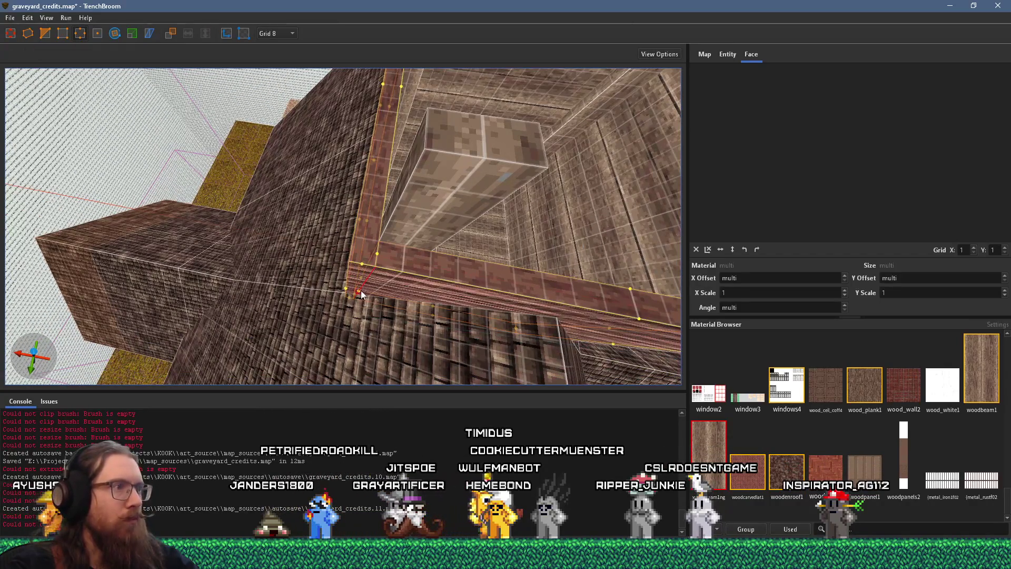
mouse_move(359, 286)
left_mouse_down()
mouse_move(364, 301)
mouse_move(339, 320)
mouse_move(368, 297)
mouse_move(446, 293)
left_mouse_up()
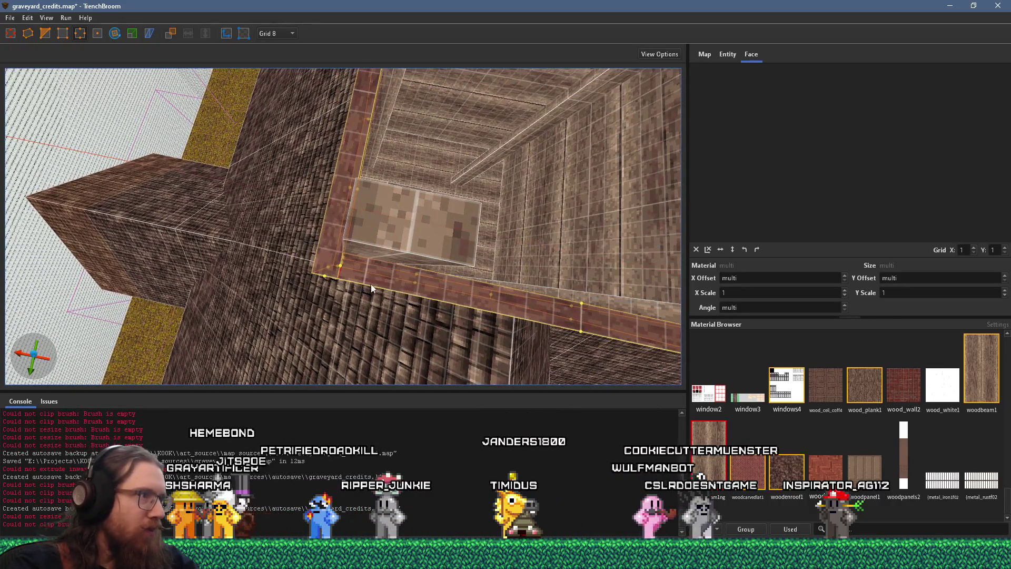
left_click_drag(371, 285, 340, 279)
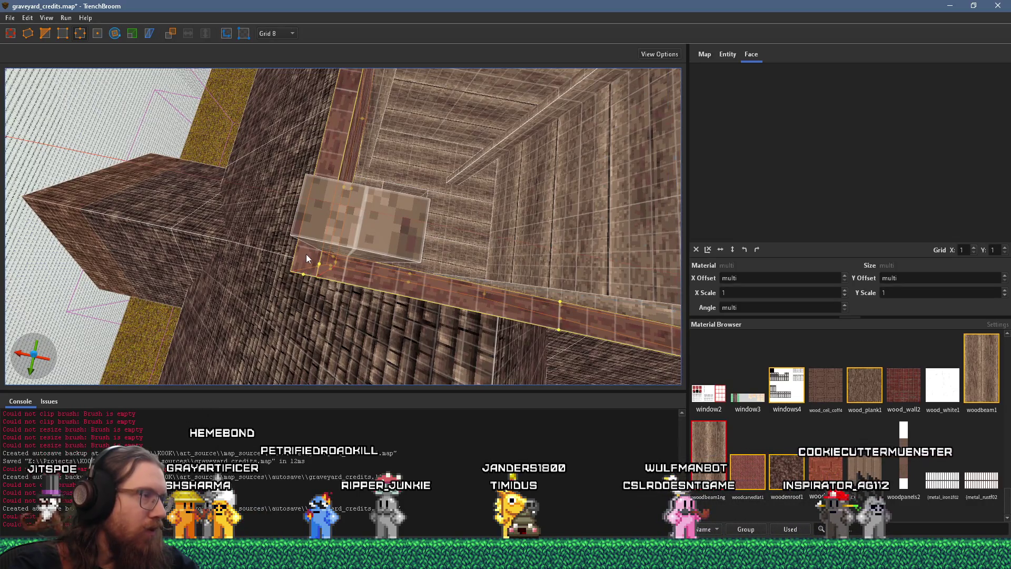
key("Escape")
left_click_drag(339, 176, 314, 150)
left_click(80, 34)
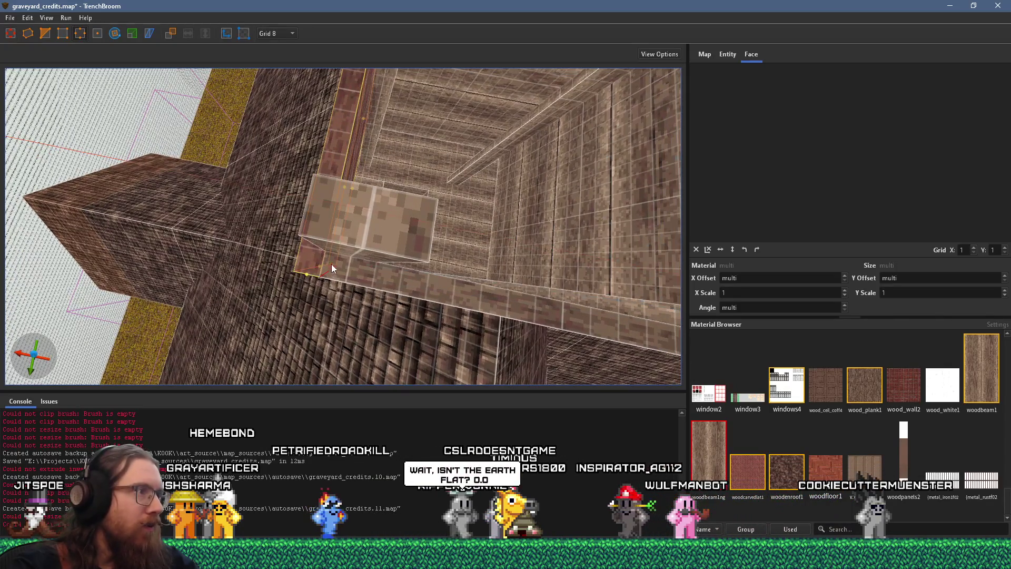
left_click(336, 277)
mouse_move(331, 270)
left_mouse_down()
mouse_move(311, 271)
mouse_move(361, 263)
mouse_move(295, 253)
mouse_move(361, 279)
mouse_move(346, 240)
mouse_move(342, 294)
mouse_move(355, 284)
mouse_move(342, 272)
left_mouse_up()
Step: Select the horizontal rim board, try the edge tool, then deselect everything
left_click(356, 238)
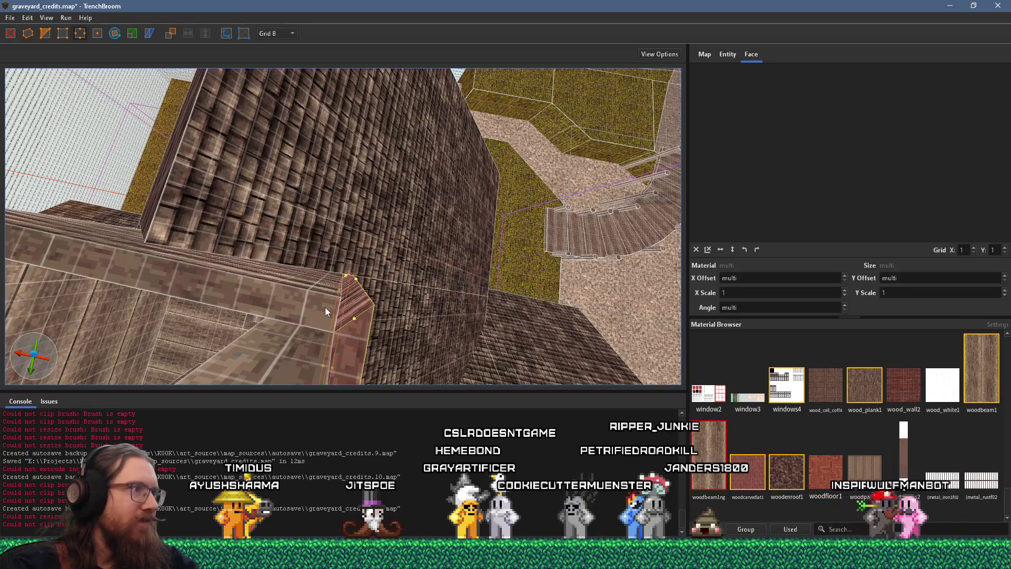
double_click(324, 307)
left_click(326, 293)
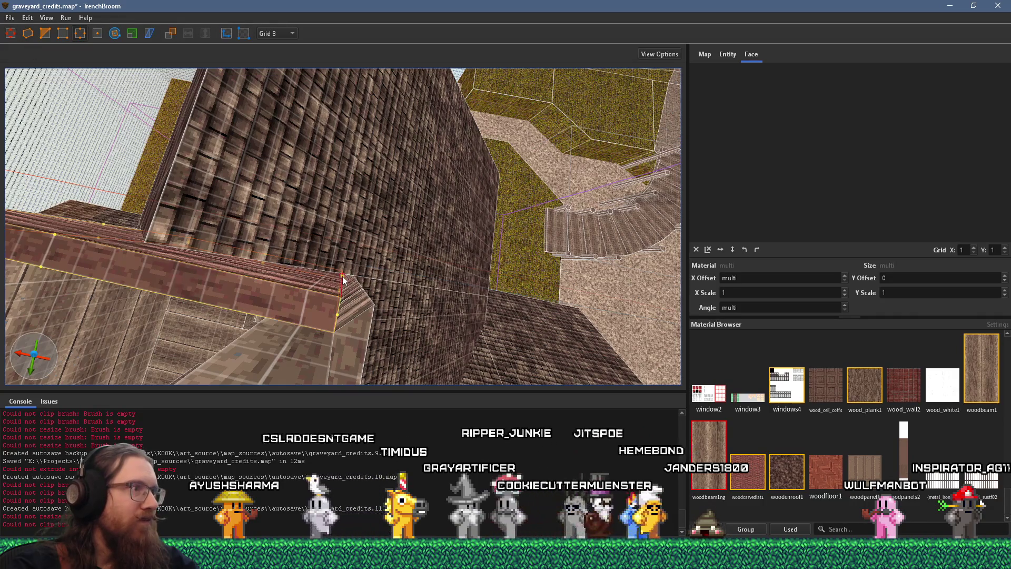
mouse_move(357, 281)
left_mouse_down()
mouse_move(245, 251)
mouse_move(219, 264)
mouse_move(182, 228)
mouse_move(200, 241)
mouse_move(282, 254)
mouse_move(287, 271)
mouse_move(346, 281)
mouse_move(327, 289)
mouse_move(328, 260)
mouse_move(412, 274)
left_mouse_up()
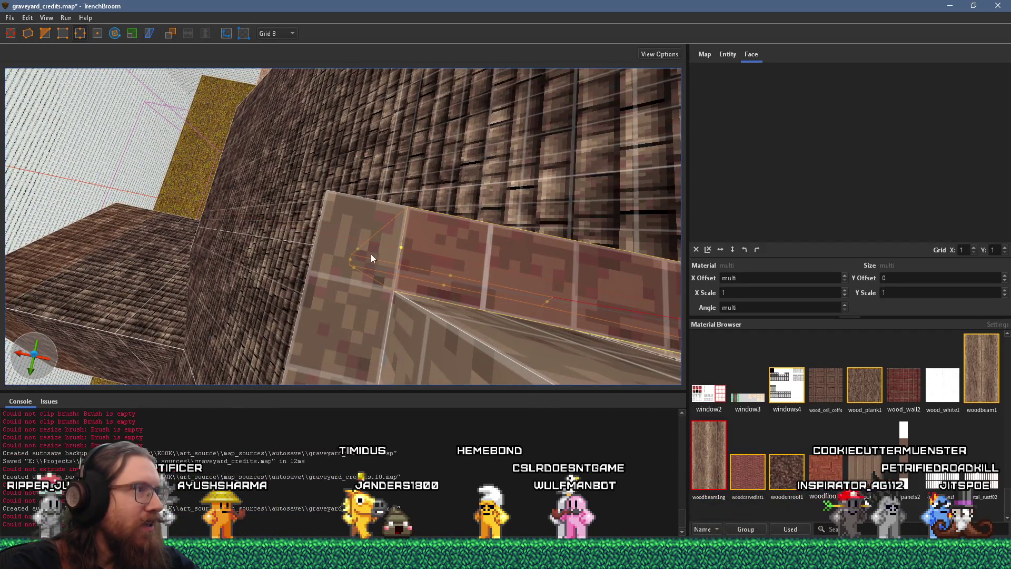
left_click(321, 306)
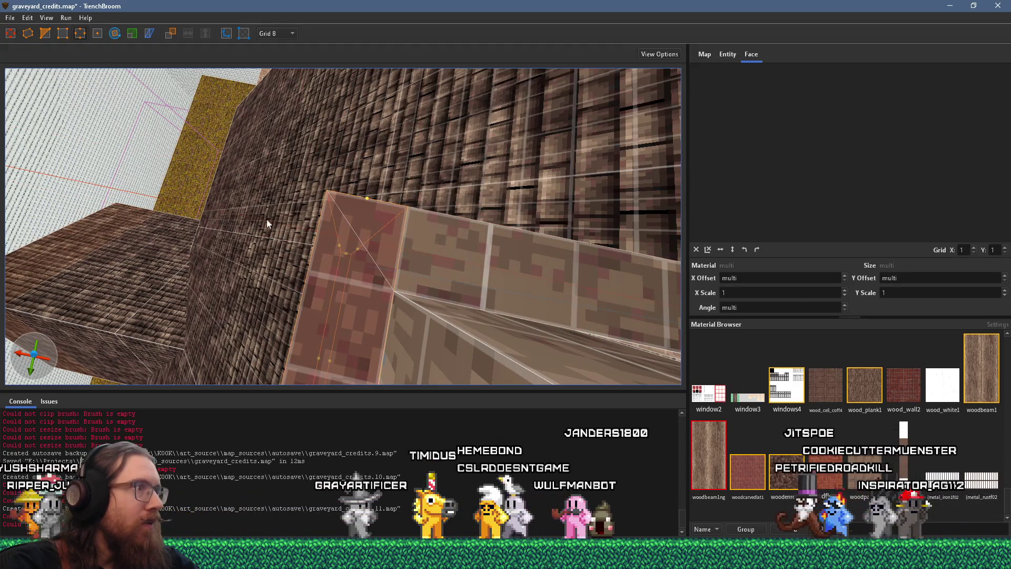
key("e")
key("Escape")
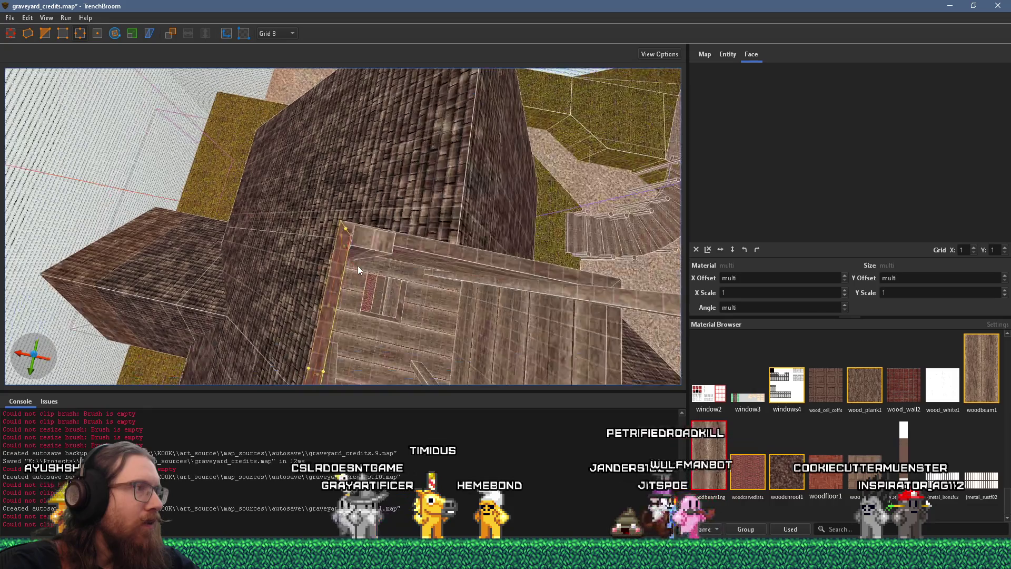
key("Escape")
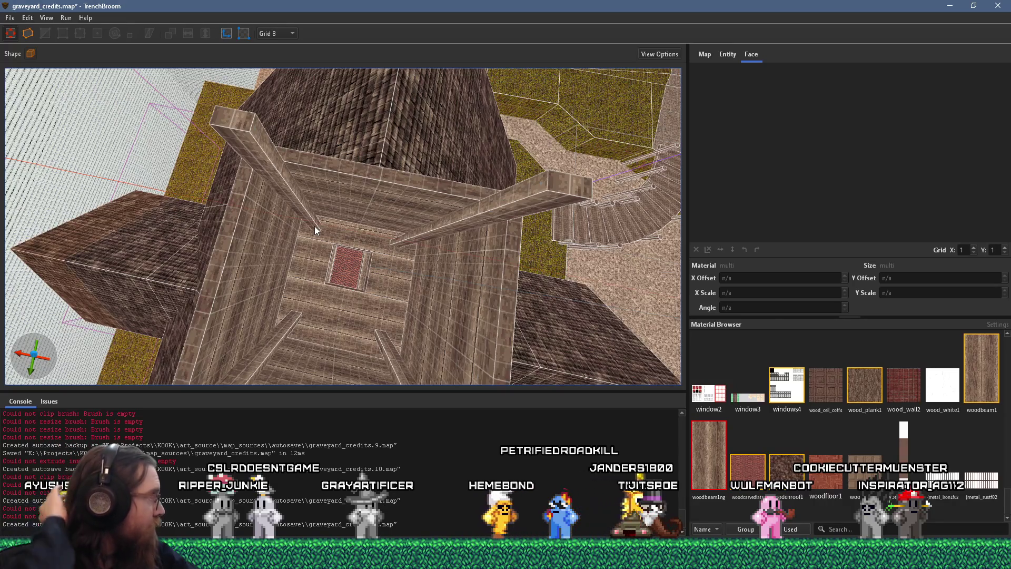
Step: Raise the bottom of the tower's wooden band to reveal the corner posts
mouse_move(314, 229)
left_mouse_down()
mouse_move(293, 223)
mouse_move(270, 248)
left_mouse_up()
scroll(270, 247, "up", 10)
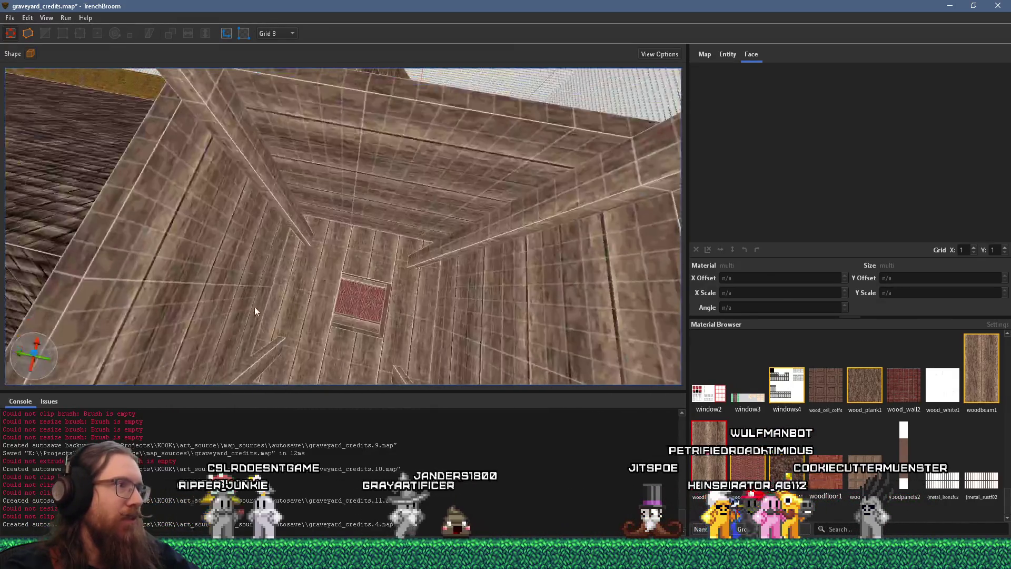
scroll(254, 307, "down", 10)
mouse_move(255, 308)
left_mouse_down()
mouse_move(244, 296)
mouse_move(243, 227)
mouse_move(247, 268)
mouse_move(349, 232)
mouse_move(324, 228)
mouse_move(382, 254)
mouse_move(386, 271)
left_mouse_up()
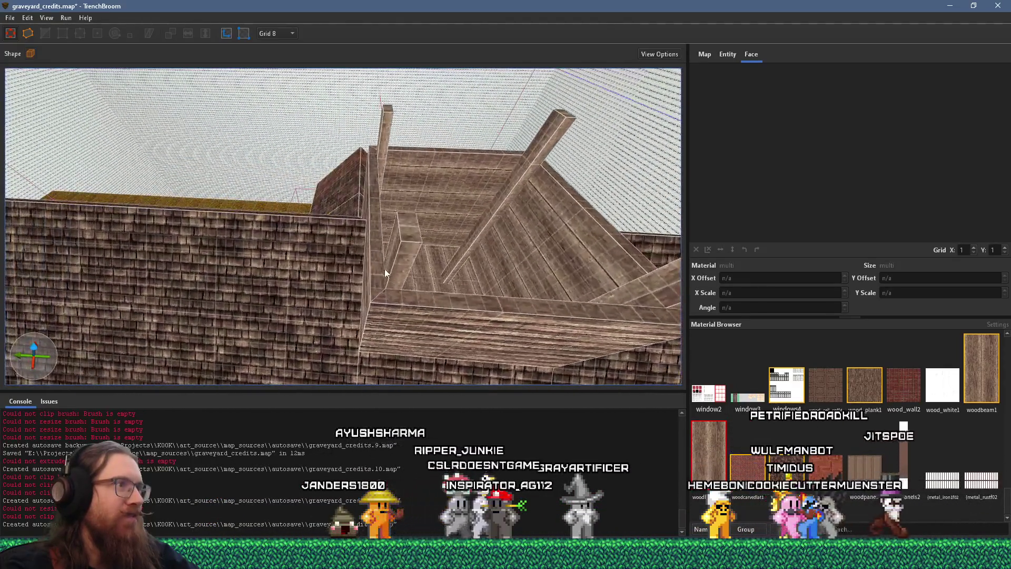
left_click(428, 301)
mouse_move(488, 156)
left_mouse_down()
mouse_move(392, 252)
mouse_move(425, 273)
mouse_move(497, 184)
mouse_move(479, 176)
mouse_move(499, 101)
left_mouse_up()
left_click_drag(455, 238, 462, 208)
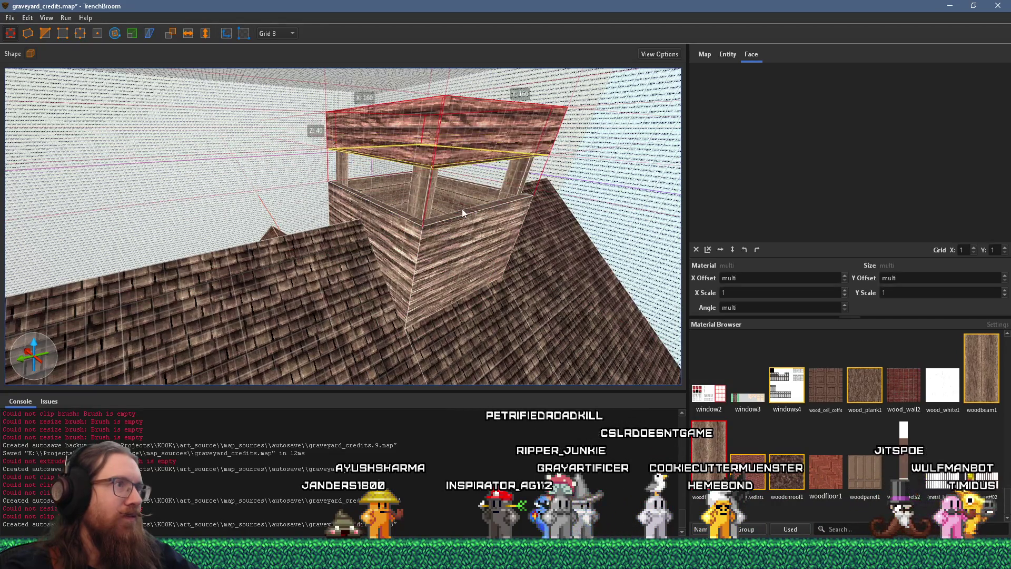
mouse_move(463, 102)
left_mouse_down()
mouse_move(369, 267)
mouse_move(324, 292)
mouse_move(373, 148)
mouse_move(308, 337)
mouse_move(349, 178)
mouse_move(366, 217)
left_mouse_up()
Step: Make the top wooden band taller, then delete it and leave the tower uncapped
mouse_move(362, 301)
left_mouse_down()
mouse_move(400, 242)
mouse_move(494, 283)
mouse_move(611, 307)
mouse_move(472, 334)
mouse_move(489, 304)
mouse_move(513, 298)
mouse_move(511, 315)
mouse_move(409, 330)
mouse_move(418, 269)
mouse_move(375, 326)
left_mouse_up()
left_click(480, 356)
key("Escape")
left_click(374, 326)
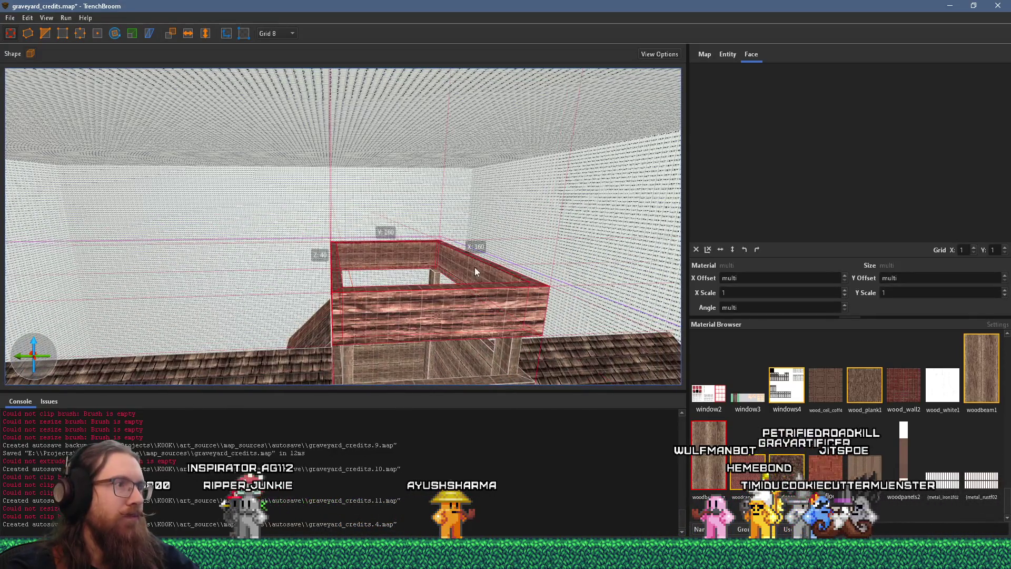
mouse_move(426, 293)
left_mouse_down()
mouse_move(439, 170)
mouse_move(409, 368)
mouse_move(429, 268)
mouse_move(456, 218)
mouse_move(508, 240)
left_mouse_up()
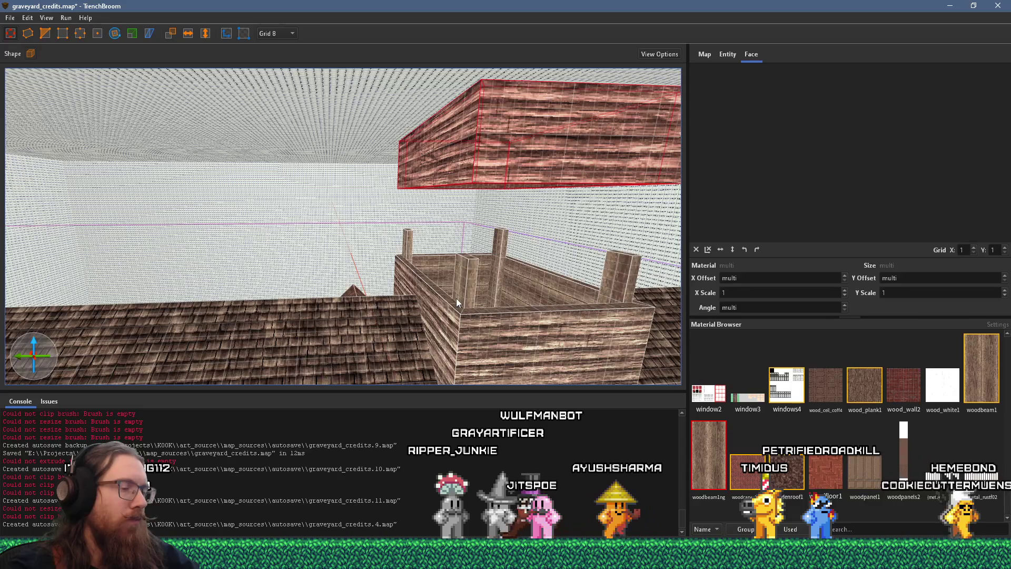
key("Delete")
Step: Stretch the tower's left and front walls upward to a new height
left_click(446, 269)
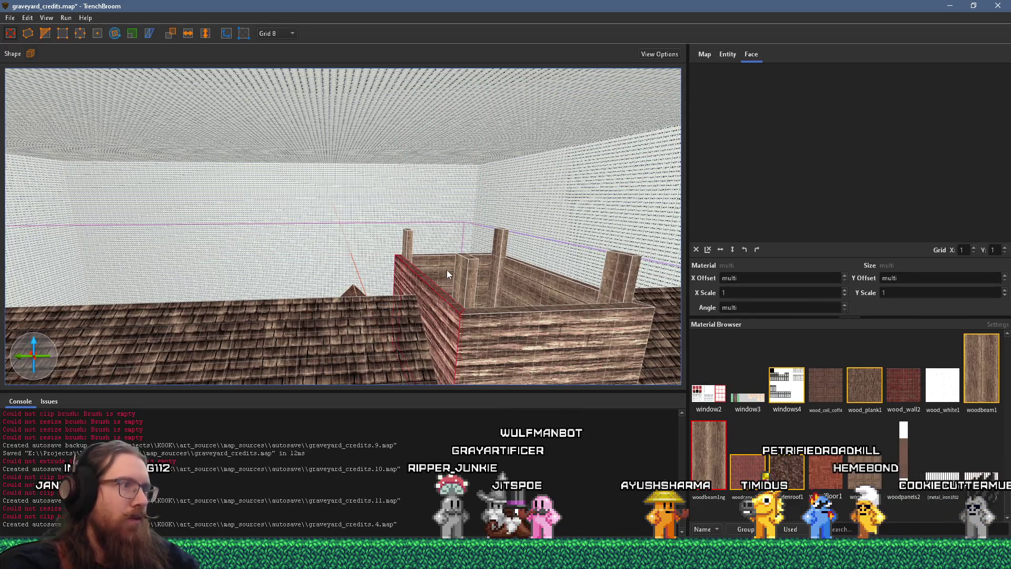
left_click(511, 313, "ctrl")
mouse_move(538, 309)
left_mouse_down()
mouse_move(567, 157)
mouse_move(563, 167)
left_mouse_up()
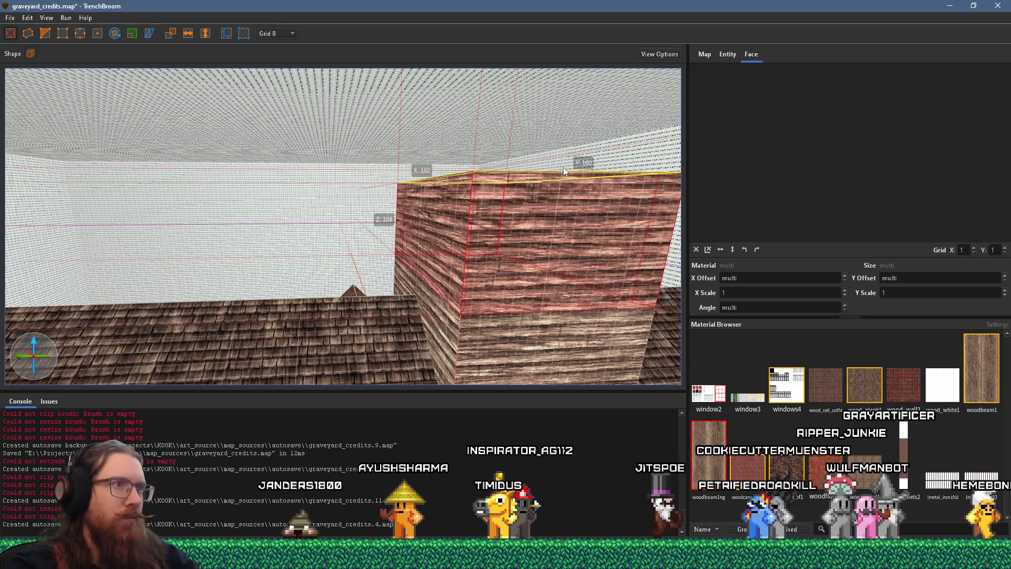
mouse_move(563, 174)
left_mouse_down()
mouse_move(521, 292)
mouse_move(530, 230)
left_mouse_up()
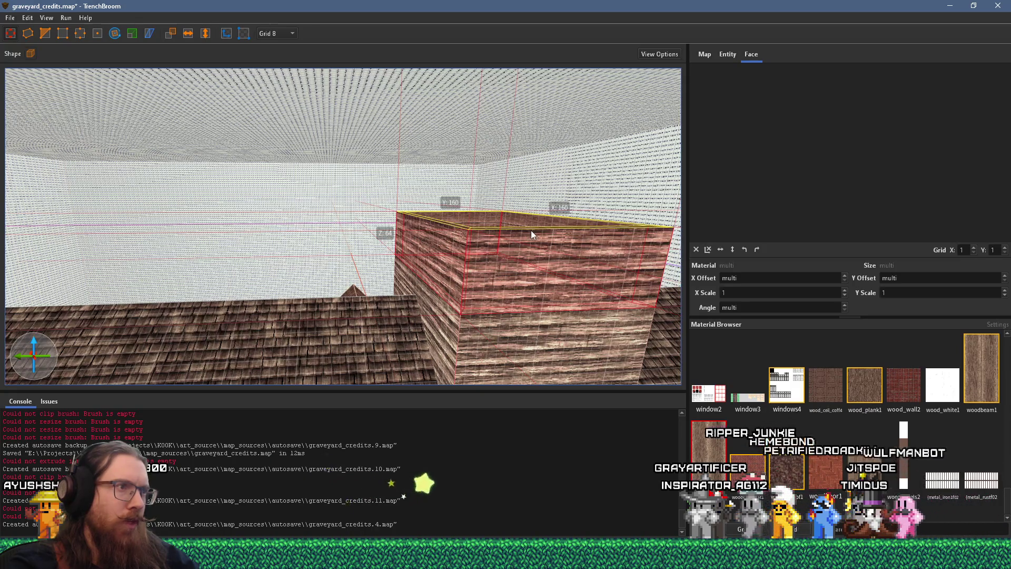
left_click_drag(531, 230, 551, 130)
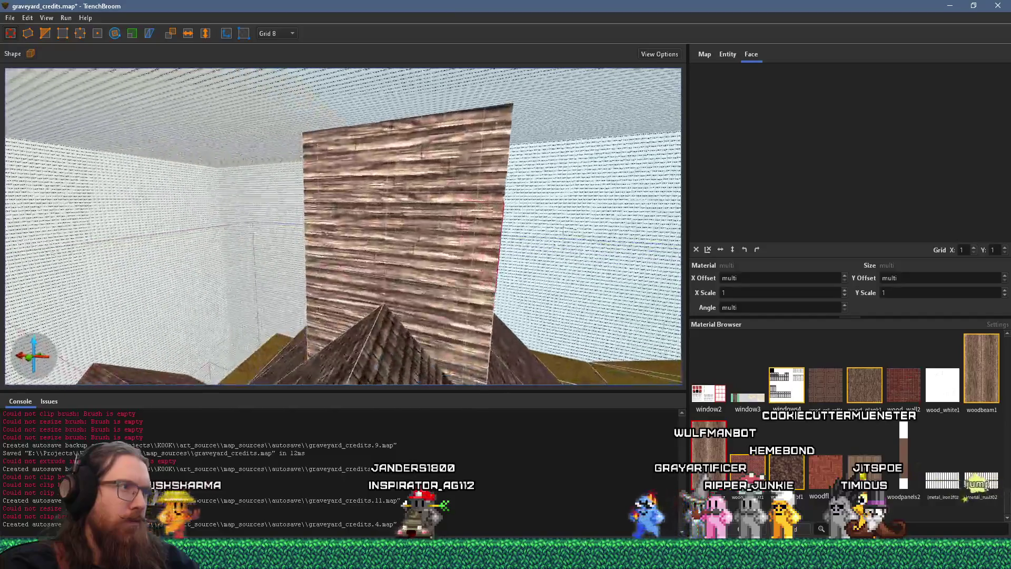
scroll(452, 260, "up", 3)
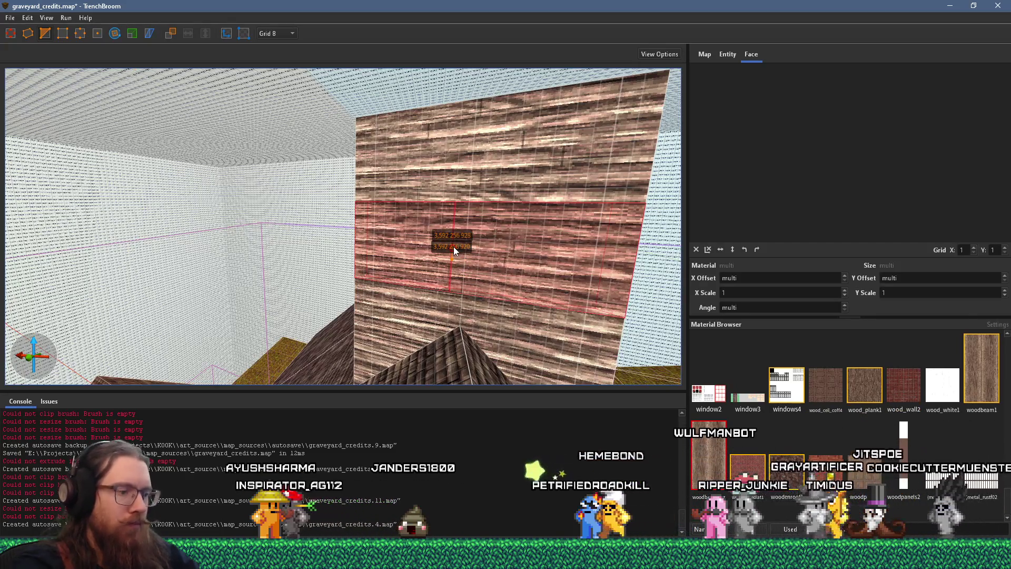
key("Escape")
Step: Pull the tall wall brush inward to leave a recessed gap
left_click(524, 269)
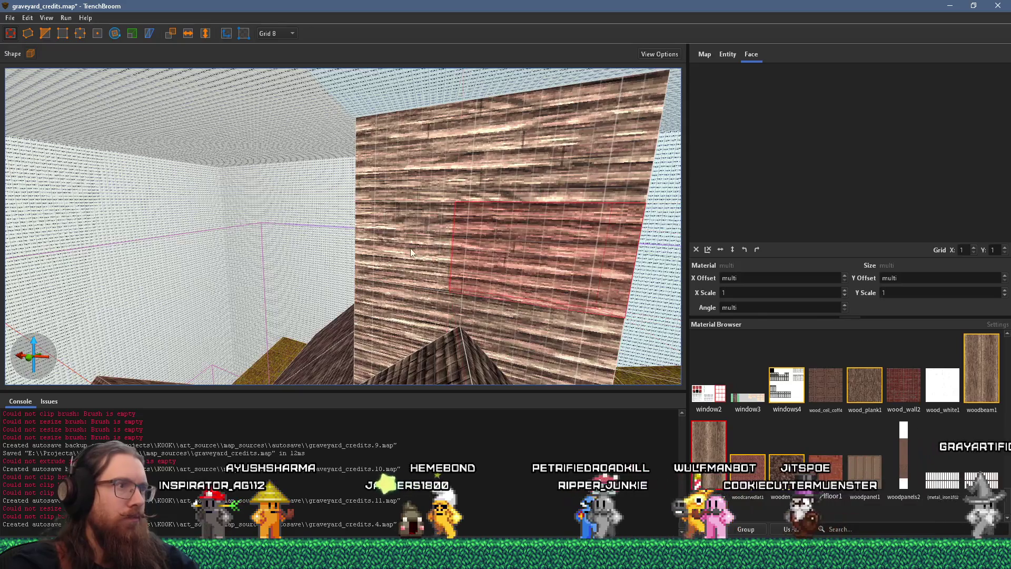
left_click_drag(383, 247, 459, 255)
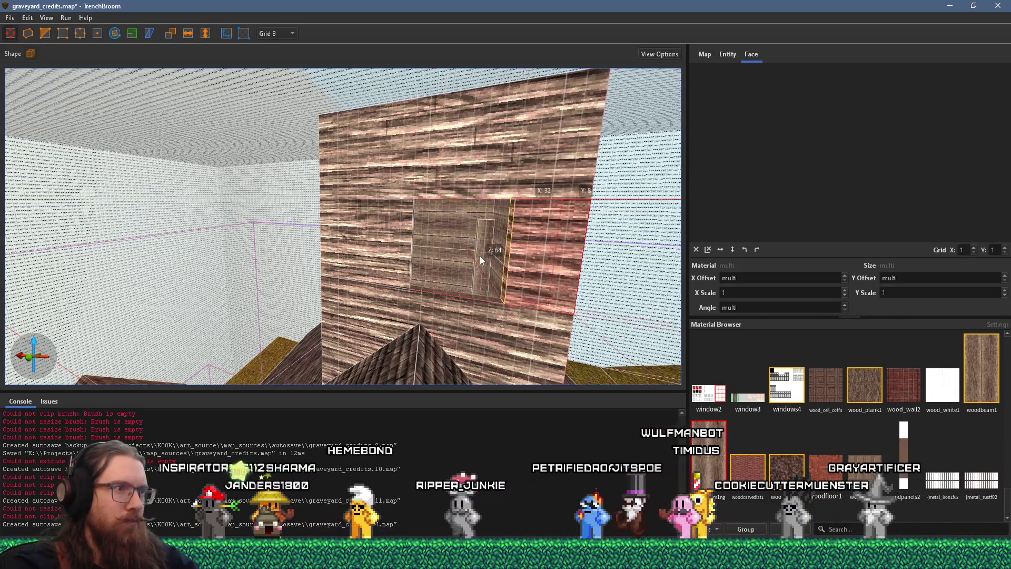
mouse_move(419, 262)
left_mouse_down()
mouse_move(548, 258)
mouse_move(368, 250)
mouse_move(435, 238)
mouse_move(476, 236)
mouse_move(453, 264)
mouse_move(366, 280)
mouse_move(307, 242)
left_mouse_up()
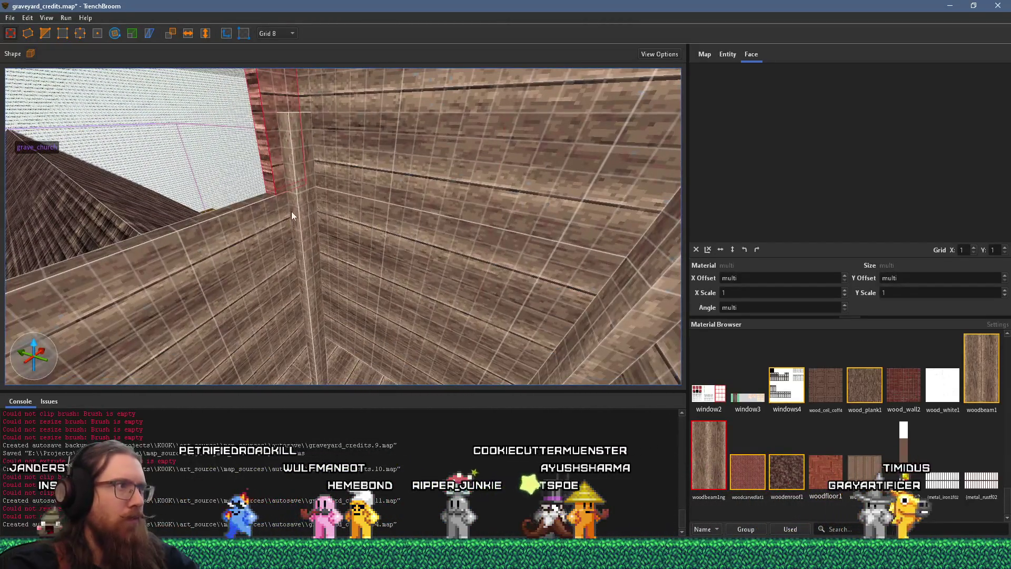
Step: Set a tower wall face's plank texture X offset to 0
left_click(276, 157, "shift")
mouse_move(267, 159)
left_mouse_down()
mouse_move(241, 181)
mouse_move(328, 176)
left_mouse_up()
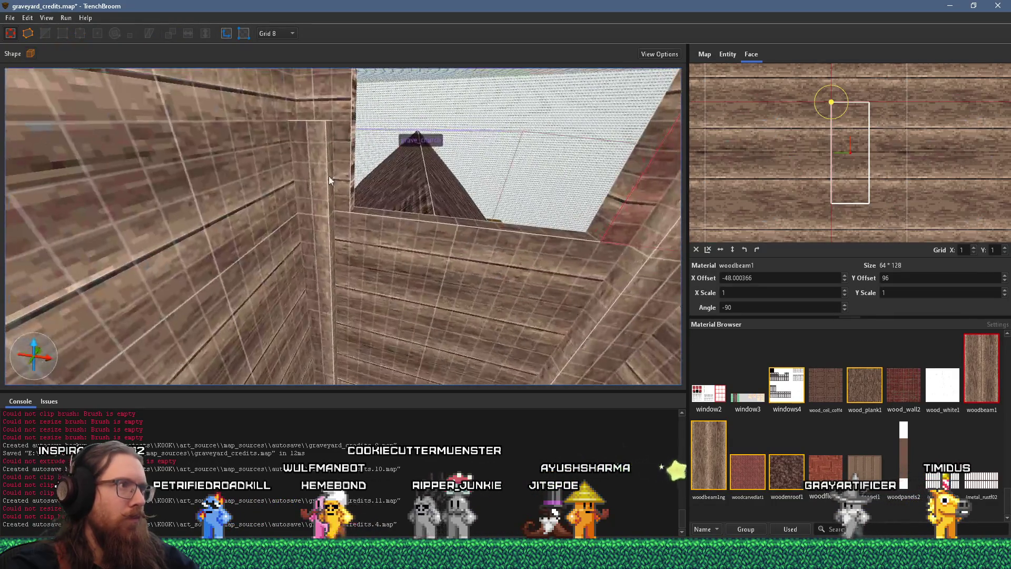
left_click(348, 183, "shift")
left_click(329, 230, "shift")
mouse_move(330, 230)
left_mouse_down()
mouse_move(465, 217)
mouse_move(461, 202)
left_mouse_up()
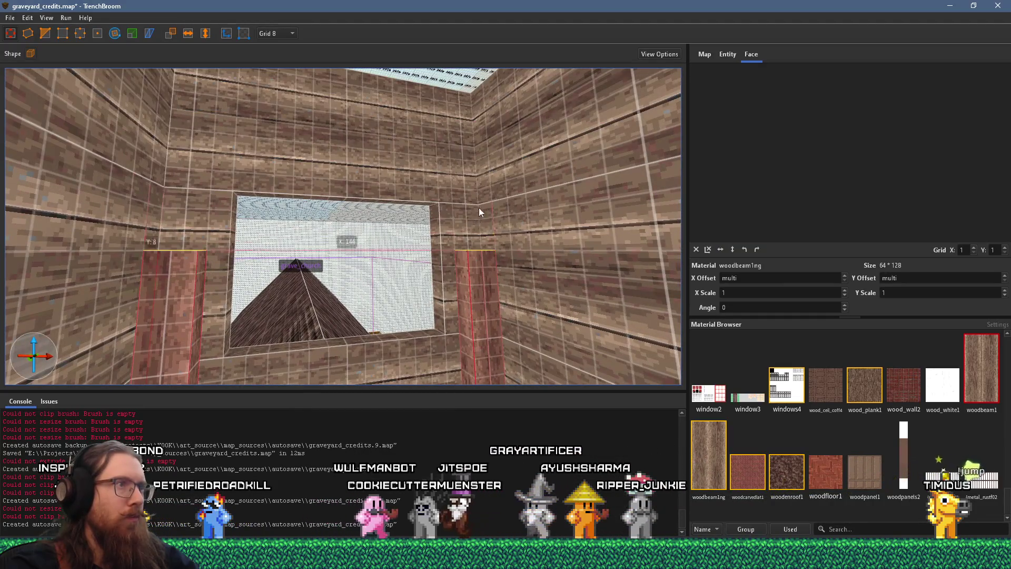
mouse_move(468, 42)
left_mouse_down()
mouse_move(411, 210)
mouse_move(420, 229)
left_mouse_up()
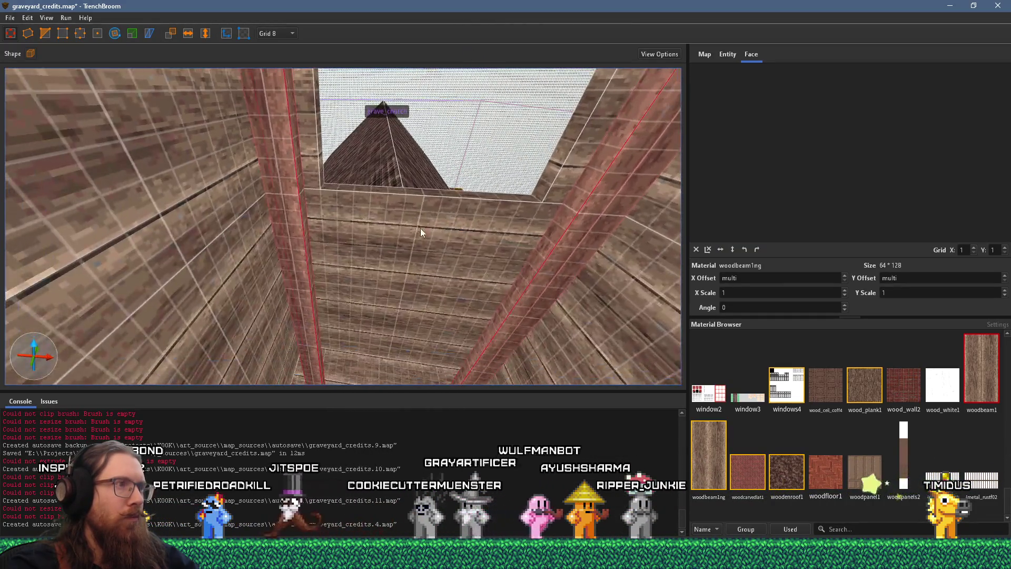
left_click(421, 230)
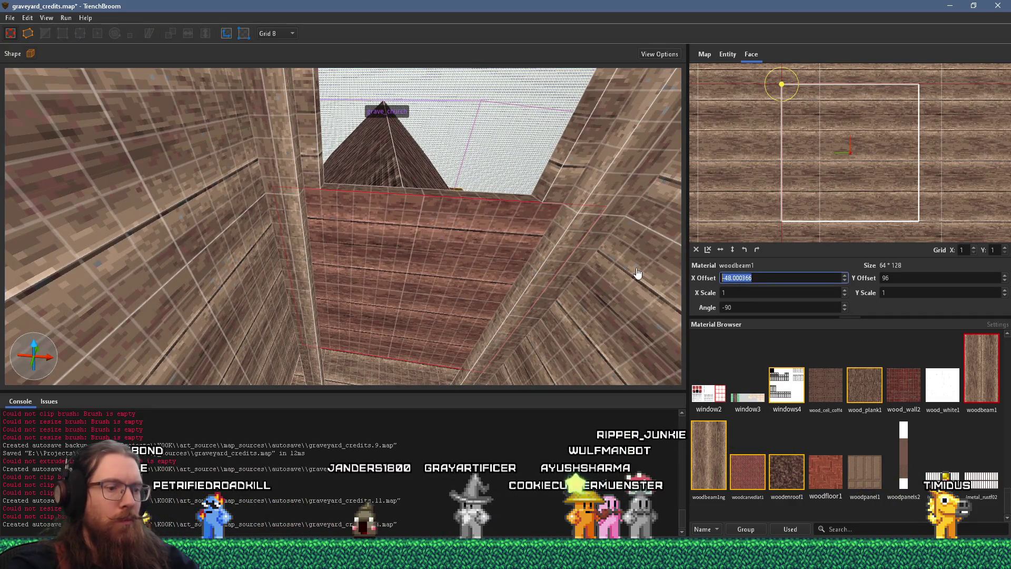
type("0")
key("Return")
Step: Select the other interior wall and ceiling plank faces for texture alignment
mouse_move(480, 247)
left_mouse_down()
mouse_move(455, 159)
mouse_move(466, 125)
mouse_move(412, 267)
mouse_move(413, 172)
mouse_move(368, 144)
mouse_move(366, 125)
left_mouse_up()
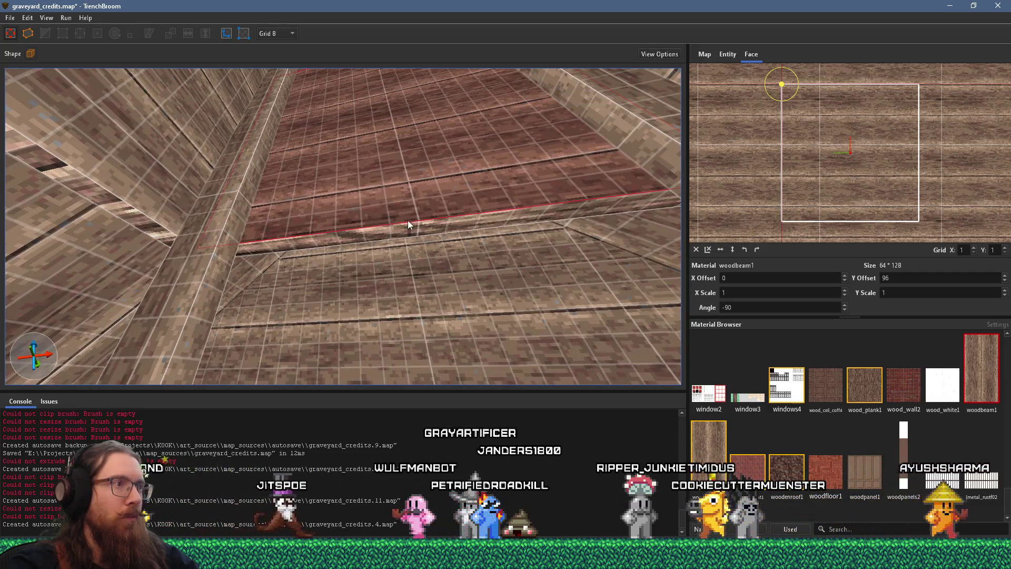
mouse_move(411, 230)
left_mouse_down()
mouse_move(327, 221)
mouse_move(353, 225)
left_mouse_up()
mouse_move(412, 199)
left_mouse_down()
mouse_move(346, 245)
mouse_move(236, 248)
left_mouse_up()
left_click(343, 255)
left_click(266, 294)
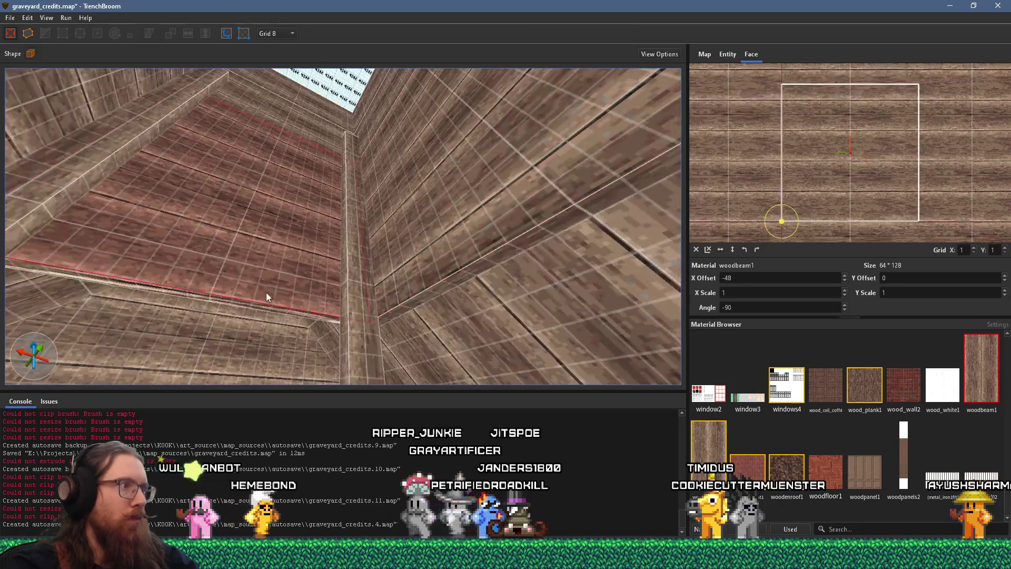
mouse_move(267, 308)
left_mouse_down()
mouse_move(206, 288)
mouse_move(310, 273)
left_mouse_up()
left_click(365, 294)
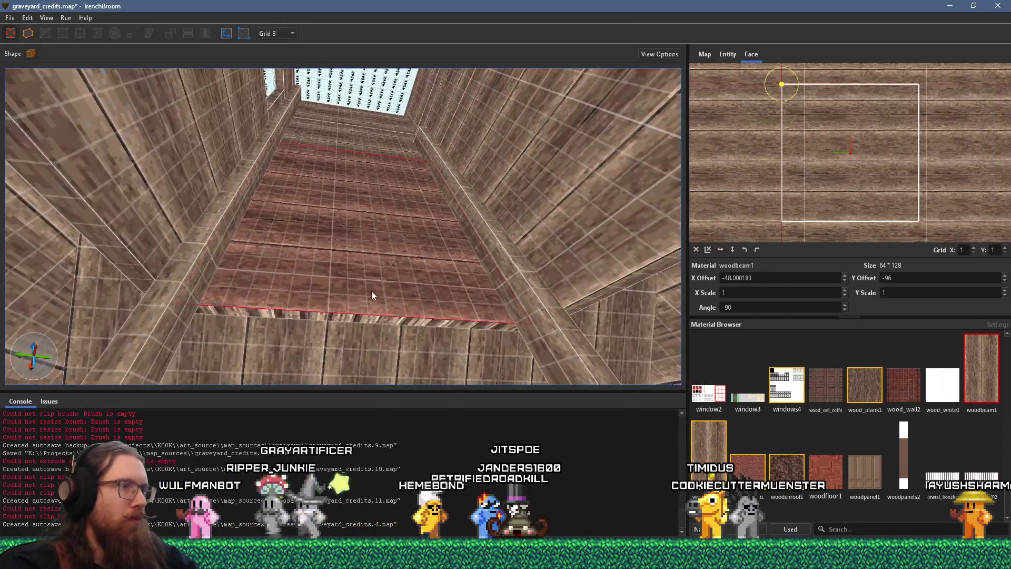
left_click(188, 224)
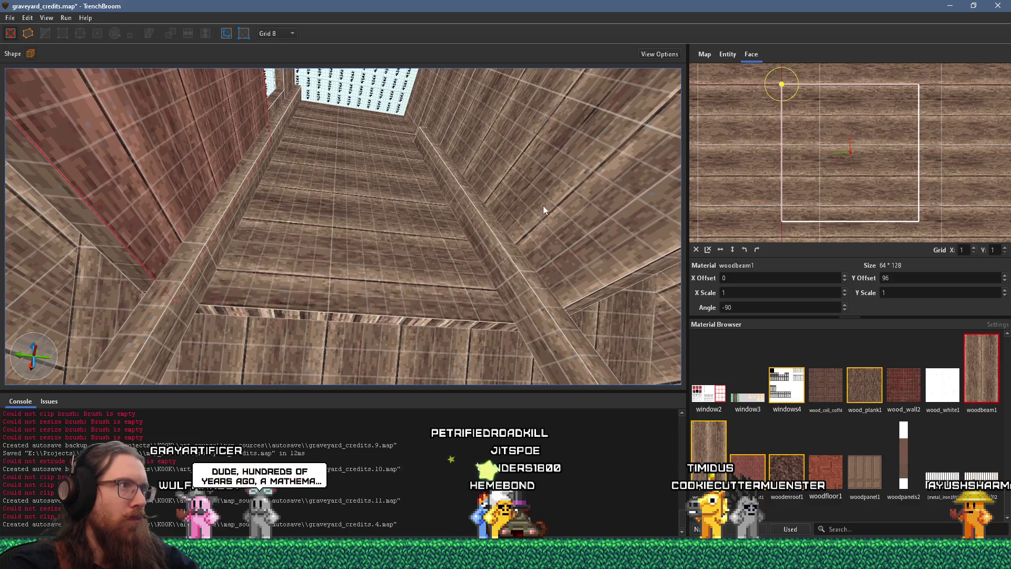
mouse_move(530, 213)
left_mouse_down()
mouse_move(493, 276)
mouse_move(500, 318)
left_mouse_up()
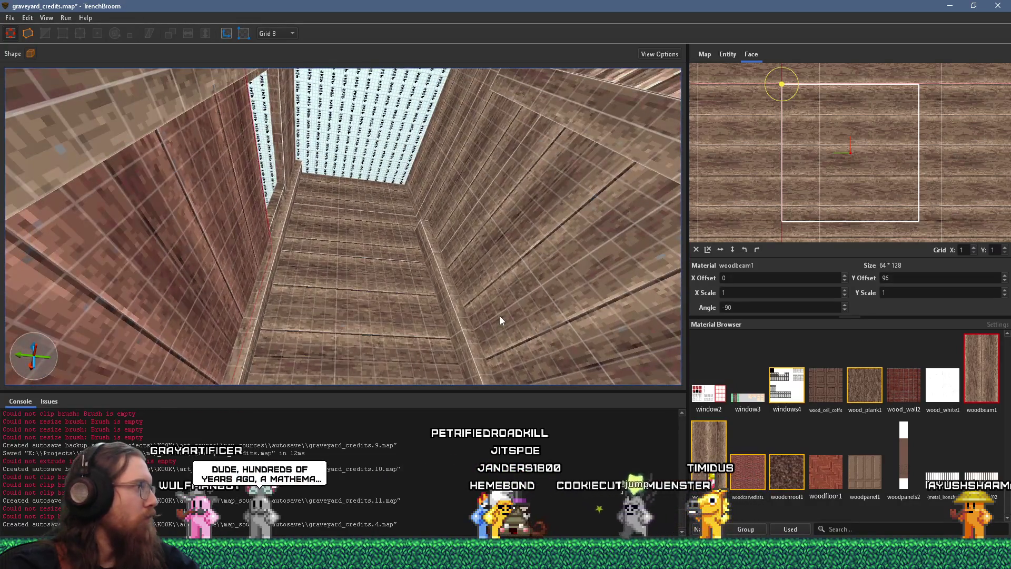
left_click(411, 318)
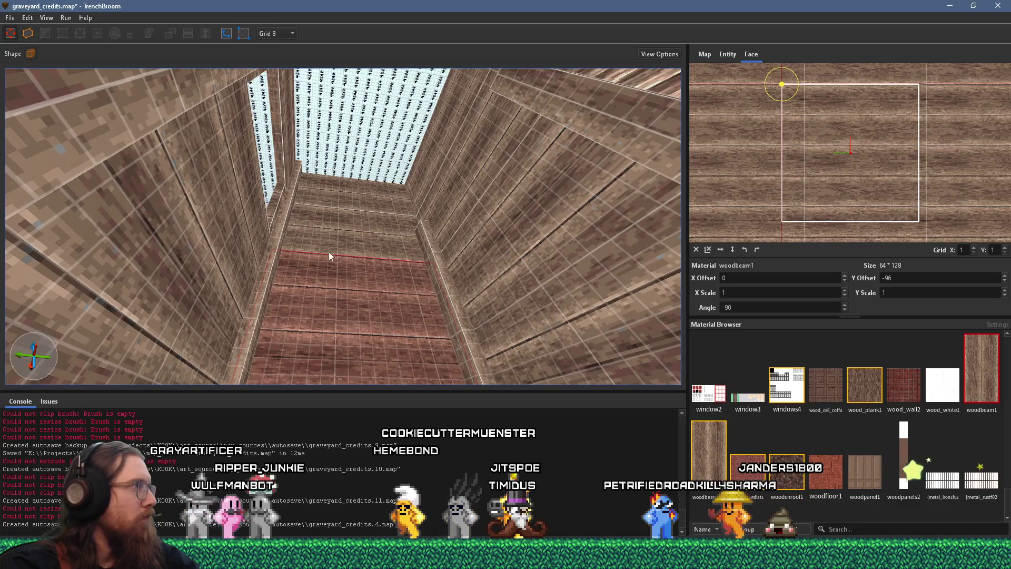
mouse_move(336, 273)
left_mouse_down()
mouse_move(356, 276)
mouse_move(318, 286)
mouse_move(383, 270)
mouse_move(355, 304)
mouse_move(409, 217)
left_mouse_up()
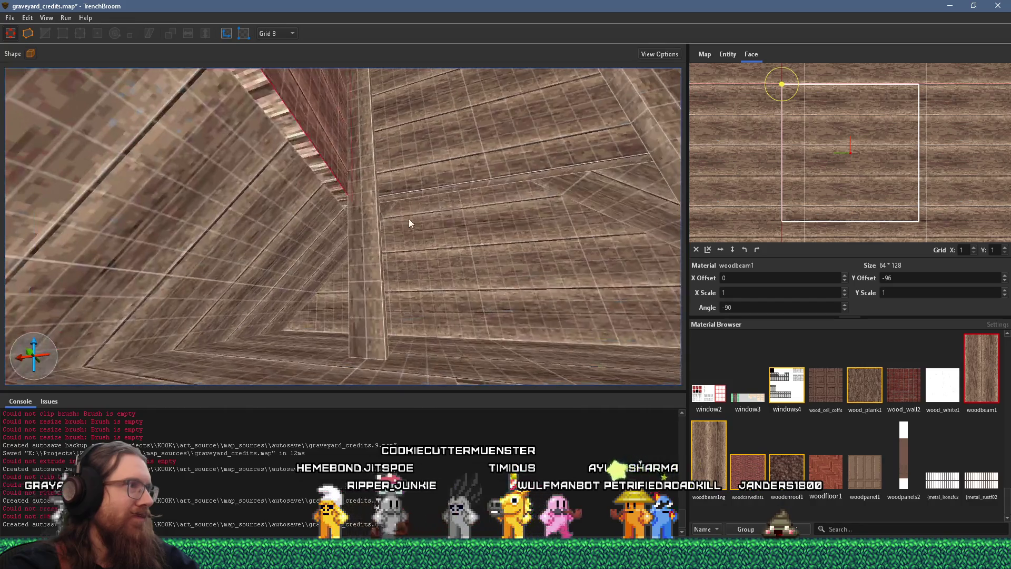
Step: Nudge the lower wall's plank texture vertically, settling on a Y offset of -96
key("Up")
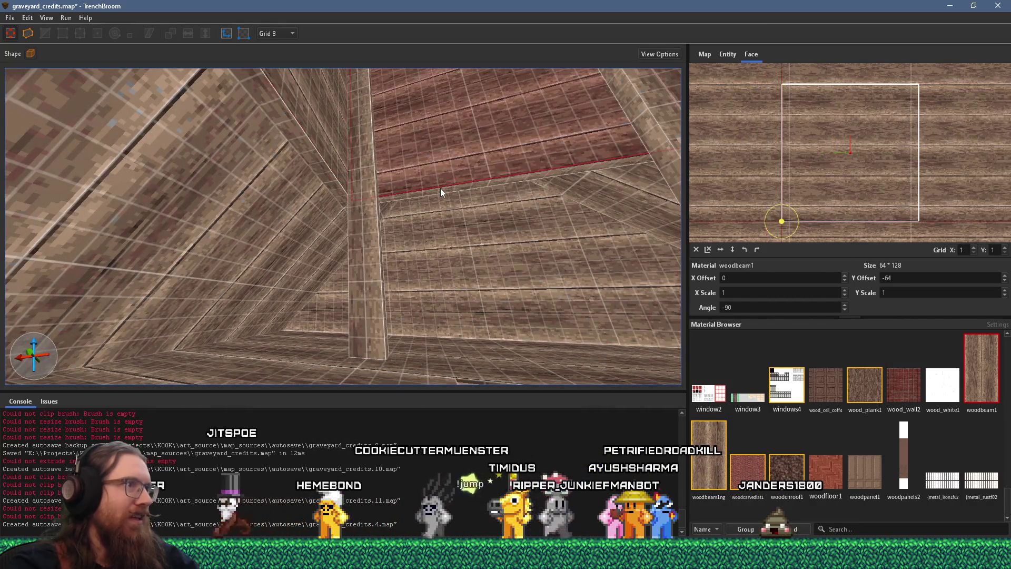
mouse_move(425, 194)
left_mouse_down()
mouse_move(462, 206)
mouse_move(442, 213)
left_mouse_up()
key("Down")
mouse_move(417, 267)
left_mouse_down()
mouse_move(400, 246)
mouse_move(430, 172)
mouse_move(384, 272)
left_mouse_up()
mouse_move(377, 158)
left_mouse_down()
mouse_move(374, 143)
mouse_move(399, 301)
mouse_move(366, 301)
mouse_move(196, 210)
mouse_move(406, 327)
mouse_move(371, 273)
mouse_move(352, 345)
mouse_move(398, 335)
mouse_move(384, 349)
mouse_move(421, 327)
mouse_move(488, 322)
mouse_move(488, 250)
mouse_move(540, 135)
mouse_move(520, 150)
mouse_move(517, 201)
mouse_move(554, 211)
mouse_move(531, 230)
left_mouse_up()
left_click(356, 219)
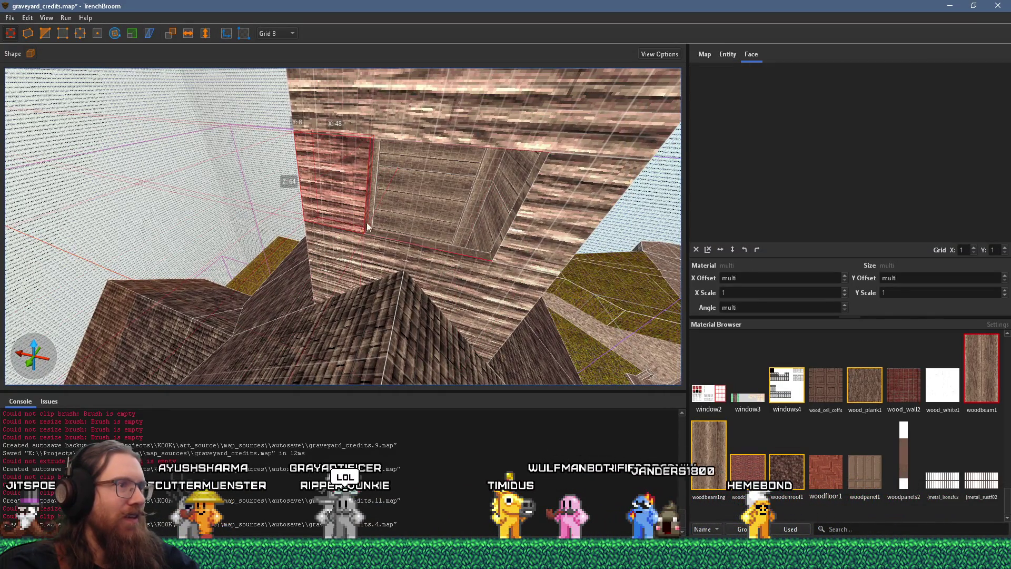
left_click(506, 250)
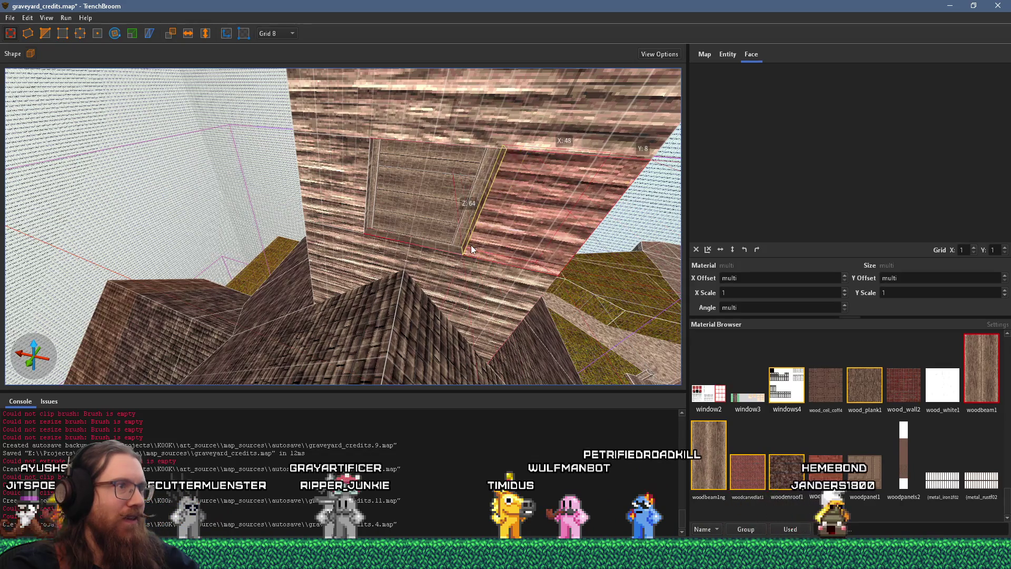
mouse_move(466, 251)
left_mouse_down()
mouse_move(432, 270)
mouse_move(597, 192)
mouse_move(648, 188)
mouse_move(535, 209)
mouse_move(212, 203)
mouse_move(201, 232)
mouse_move(328, 212)
mouse_move(330, 411)
mouse_move(368, 330)
mouse_move(313, 354)
mouse_move(343, 364)
left_mouse_up()
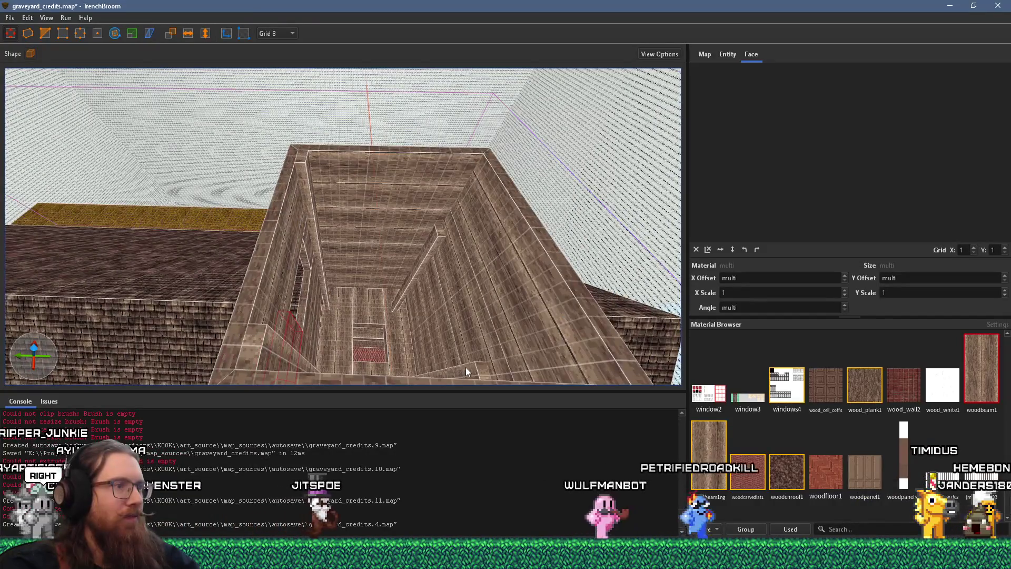
left_click(441, 232)
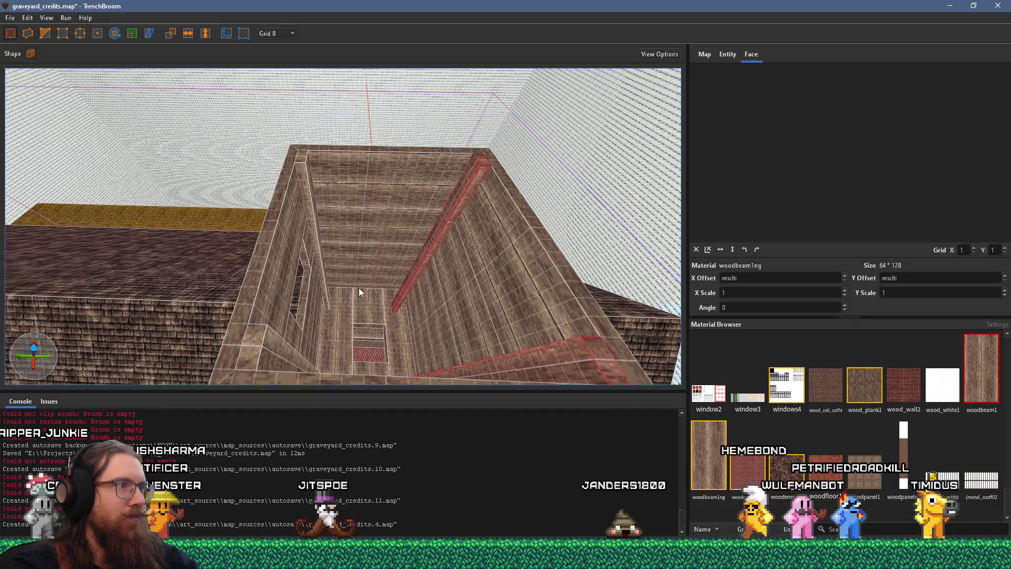
scroll(358, 287, "down", 5)
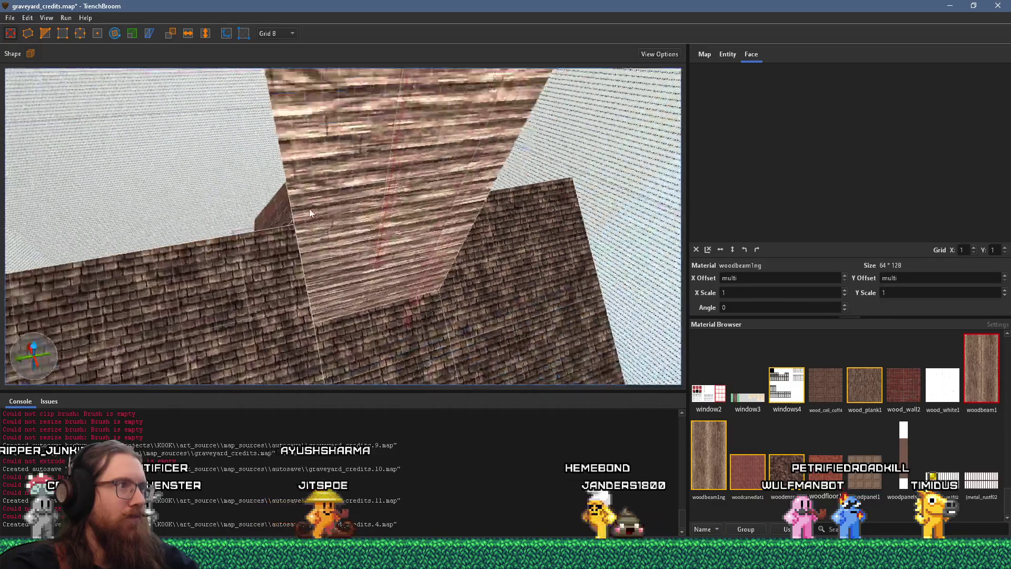
mouse_move(337, 237)
left_mouse_down()
mouse_move(315, 274)
mouse_move(524, 244)
mouse_move(461, 281)
mouse_move(359, 256)
mouse_move(621, 276)
mouse_move(532, 327)
mouse_move(474, 225)
mouse_move(293, 291)
mouse_move(344, 277)
mouse_move(258, 322)
mouse_move(301, 320)
mouse_move(331, 229)
mouse_move(304, 218)
left_mouse_up()
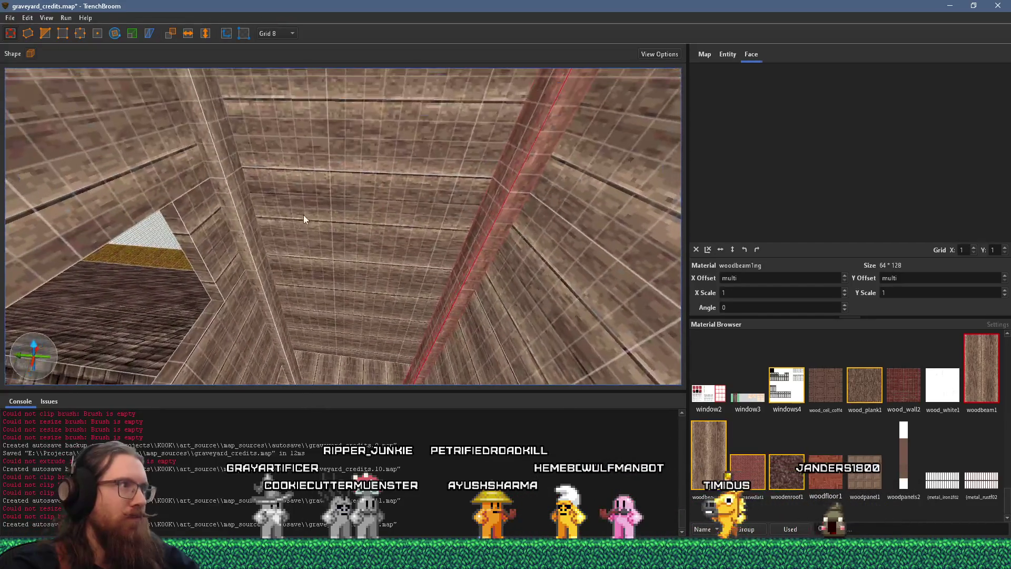
Step: Try pulling in the upper-centre wooden brush's face, then undo the change
left_click(345, 208)
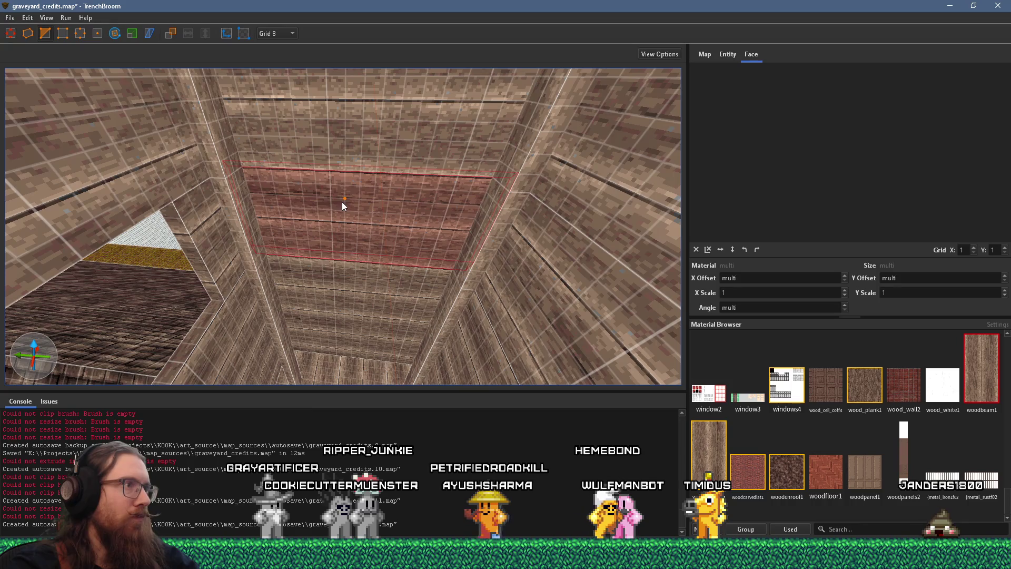
key("Escape")
mouse_move(343, 185)
left_mouse_down()
mouse_move(365, 150)
mouse_move(381, 156)
left_mouse_up()
left_click(399, 150)
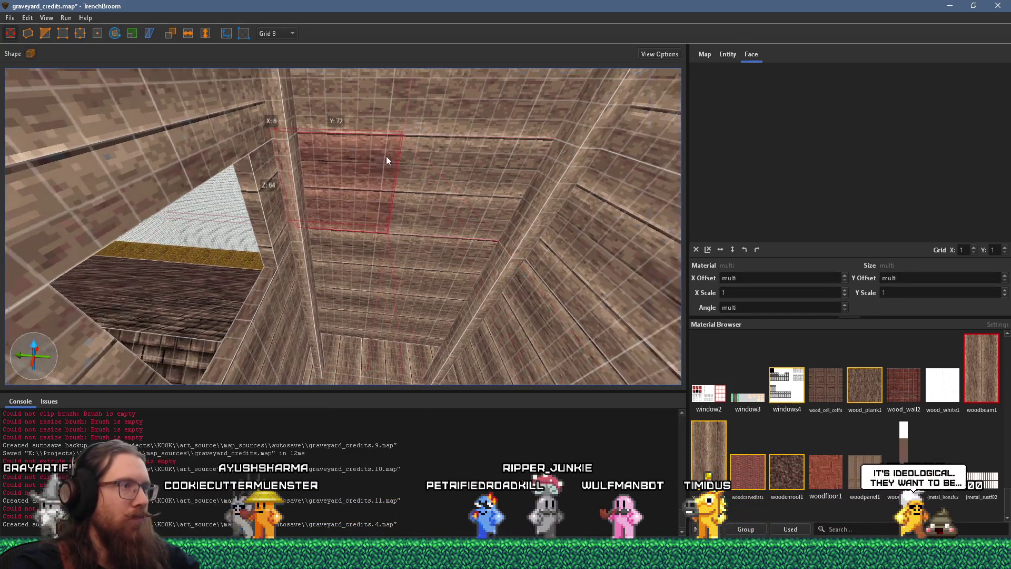
scroll(387, 155, "up", 2)
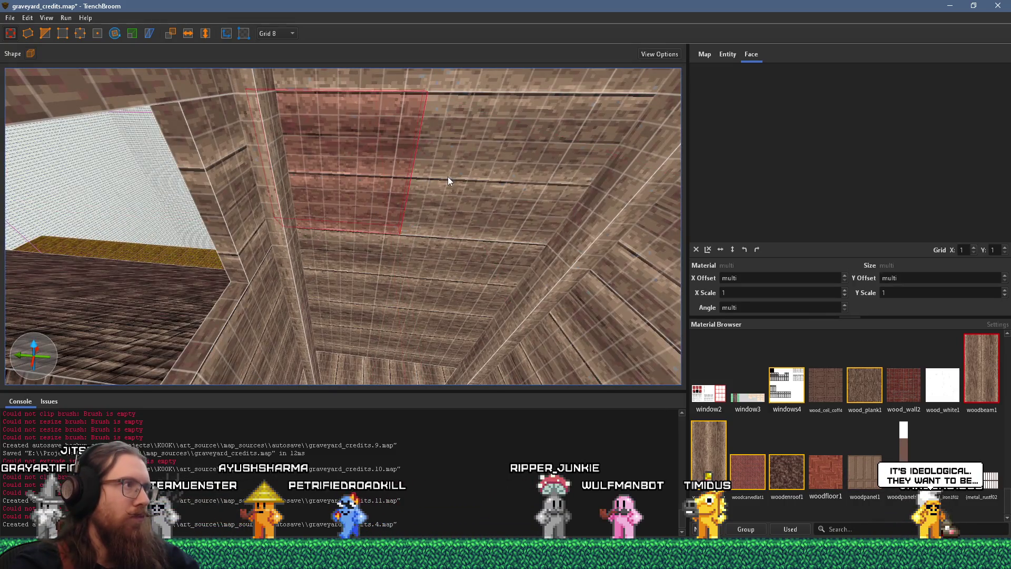
scroll(445, 179, "down", 2)
left_click_drag(442, 180, 368, 175)
key("ctrl+z")
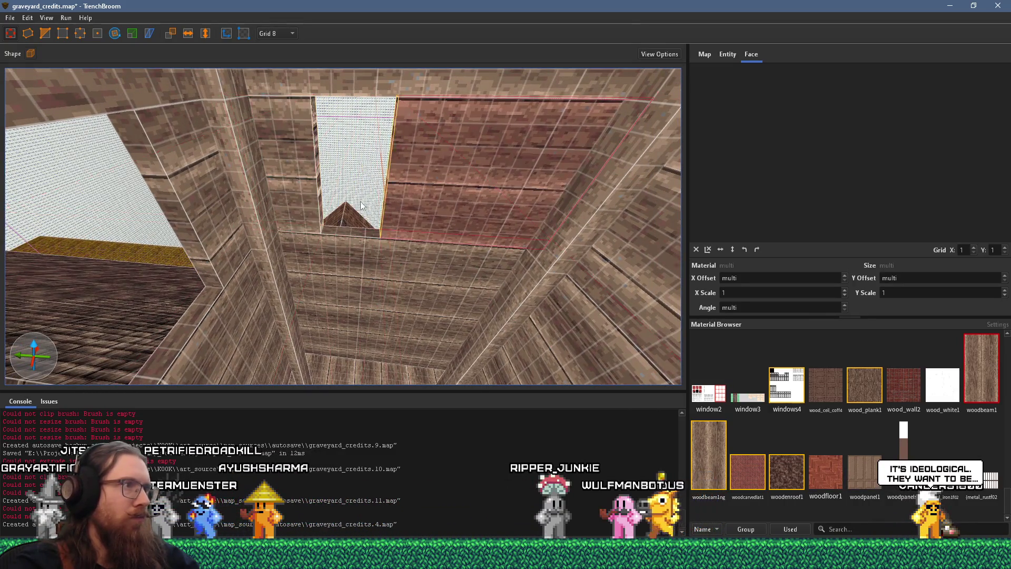
scroll(304, 174, "down", 2)
scroll(389, 162, "up", 3)
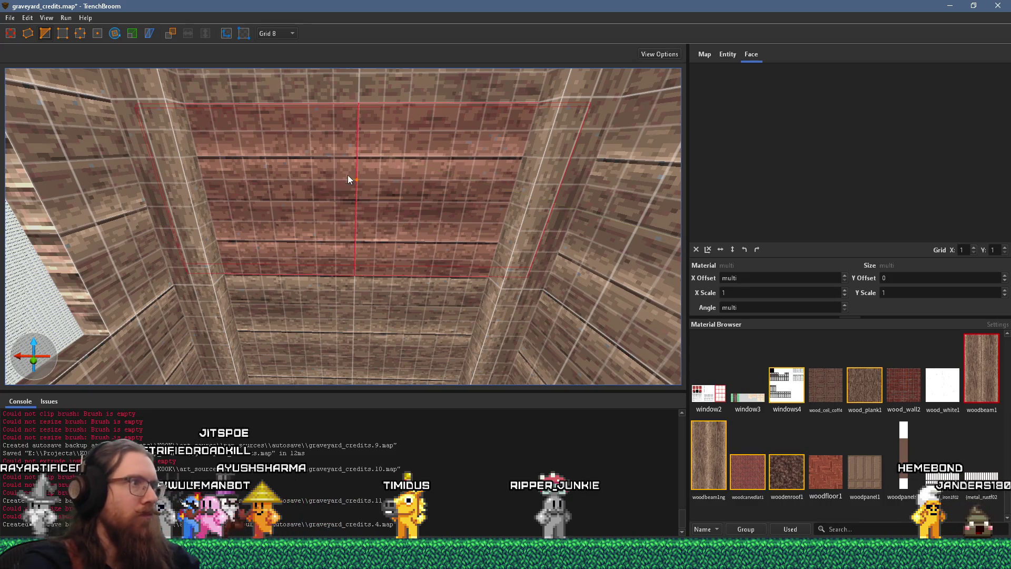
key("Escape")
Step: Clip the ceiling brush in two and pull it back to open a window
left_click(334, 176)
mouse_move(374, 231)
left_mouse_down()
mouse_move(350, 227)
mouse_move(388, 227)
mouse_move(328, 216)
mouse_move(419, 229)
mouse_move(343, 226)
mouse_move(95, 77)
left_mouse_up()
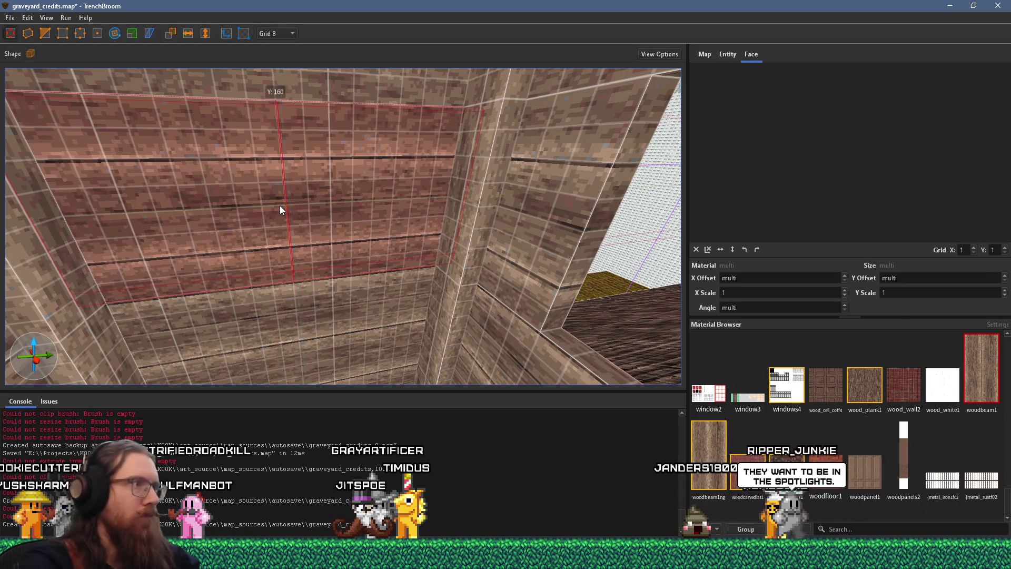
key("Return")
mouse_move(217, 219)
left_mouse_down()
mouse_move(336, 219)
mouse_move(195, 216)
mouse_move(228, 228)
left_mouse_up()
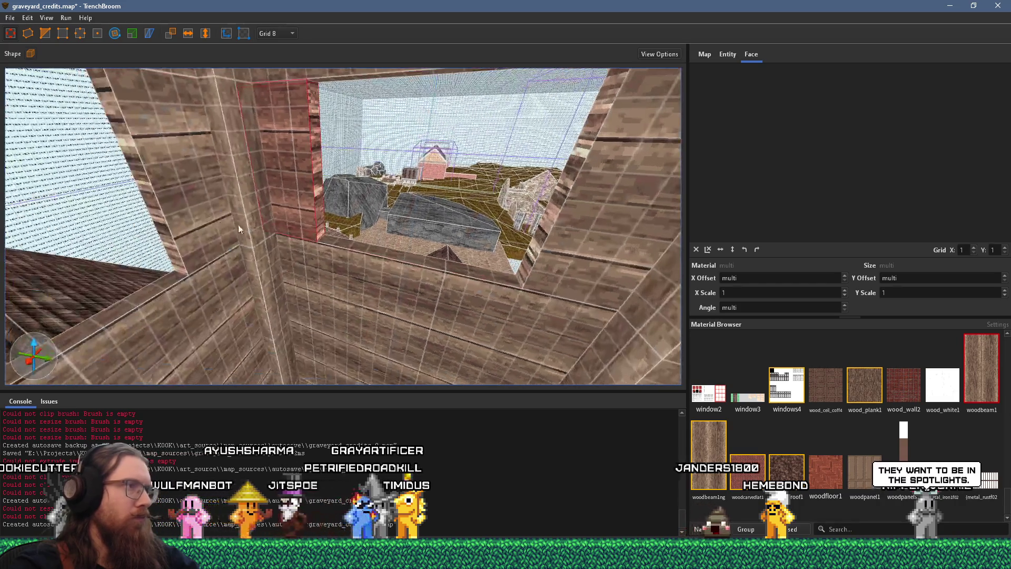
Step: Select the wall faces around the new window for texture alignment
left_click(305, 200, "shift")
left_click(160, 212, "shift")
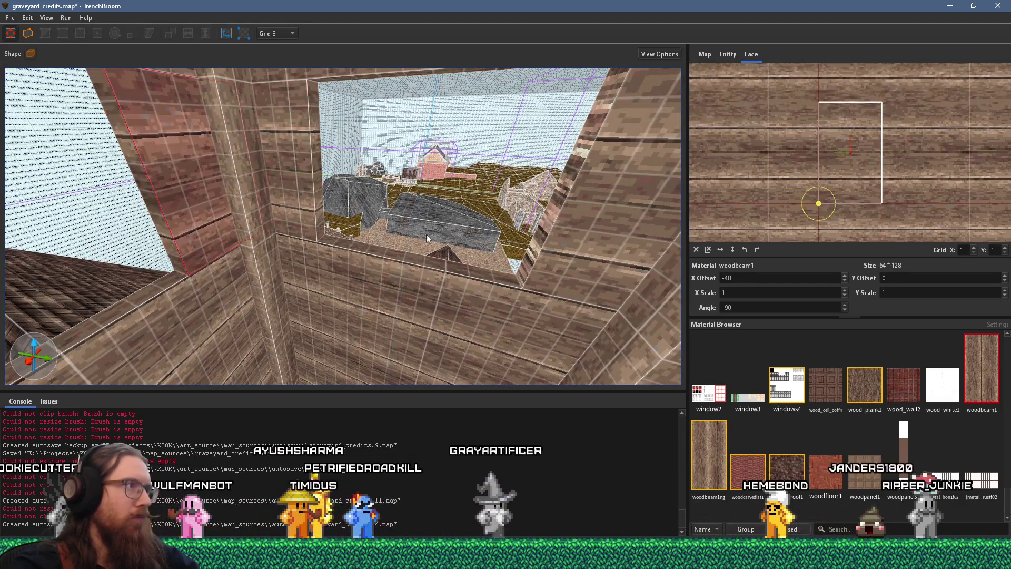
mouse_move(561, 219)
left_mouse_down()
mouse_move(509, 228)
mouse_move(477, 216)
left_mouse_up()
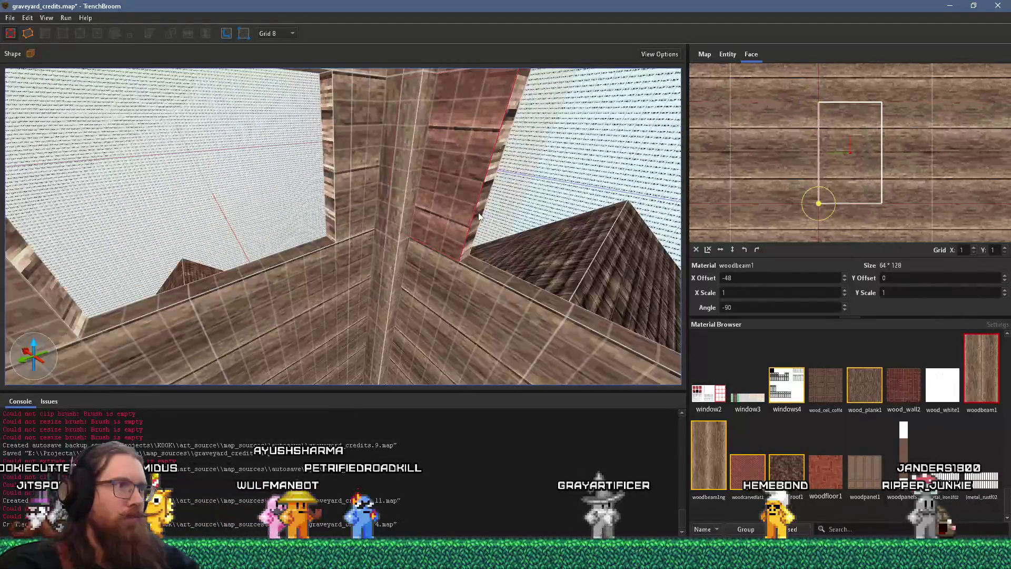
left_click(336, 208, "shift")
mouse_move(336, 207)
left_mouse_down()
mouse_move(316, 210)
mouse_move(336, 216)
mouse_move(337, 180)
mouse_move(397, 184)
mouse_move(358, 205)
mouse_move(391, 209)
mouse_move(361, 326)
mouse_move(371, 266)
mouse_move(395, 252)
mouse_move(385, 285)
left_mouse_up()
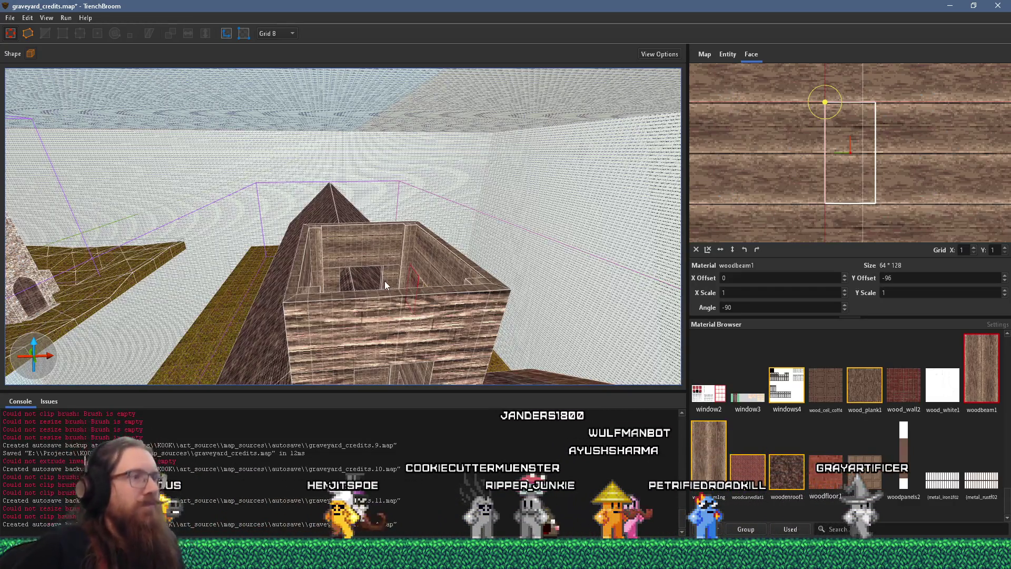
Step: Select the wall faces beside the tower window to align their wood texture
mouse_move(378, 266)
left_mouse_down()
mouse_move(362, 249)
mouse_move(374, 230)
mouse_move(349, 261)
left_mouse_up()
scroll(363, 268, "down", 3)
left_click(380, 276)
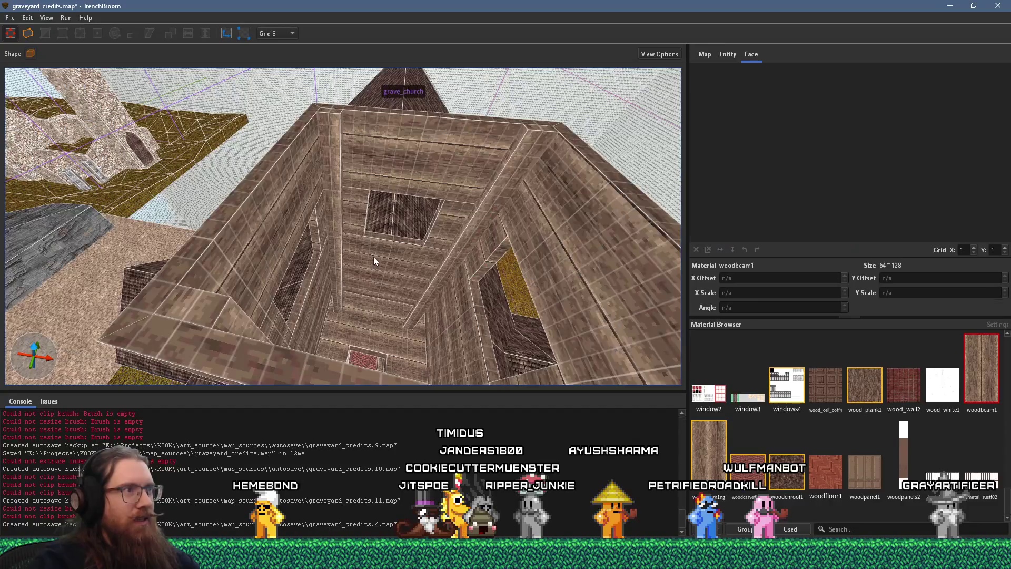
scroll(395, 258, "down", 5)
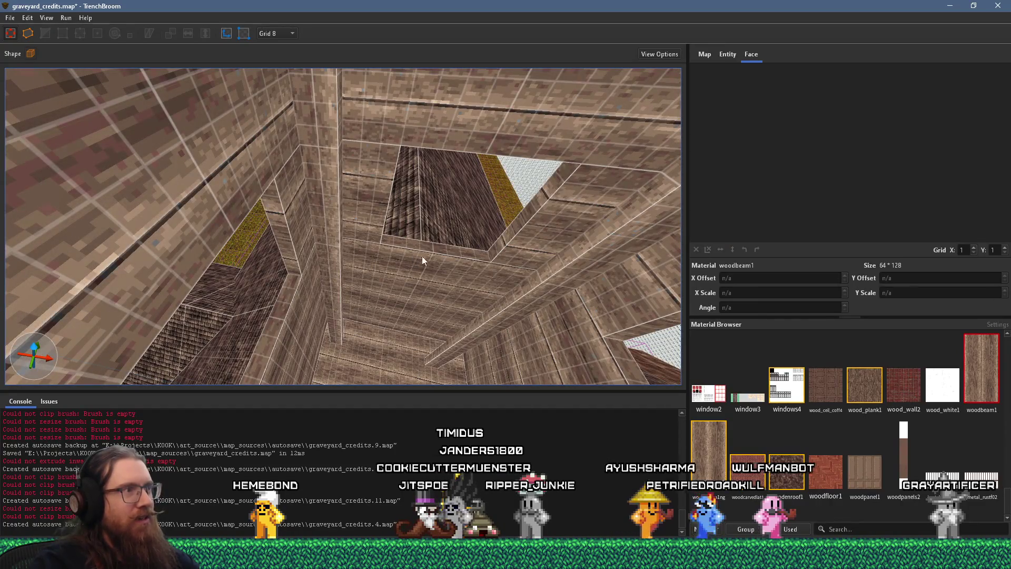
mouse_move(476, 299)
left_mouse_down()
mouse_move(411, 227)
mouse_move(376, 209)
mouse_move(396, 192)
mouse_move(380, 245)
left_mouse_up()
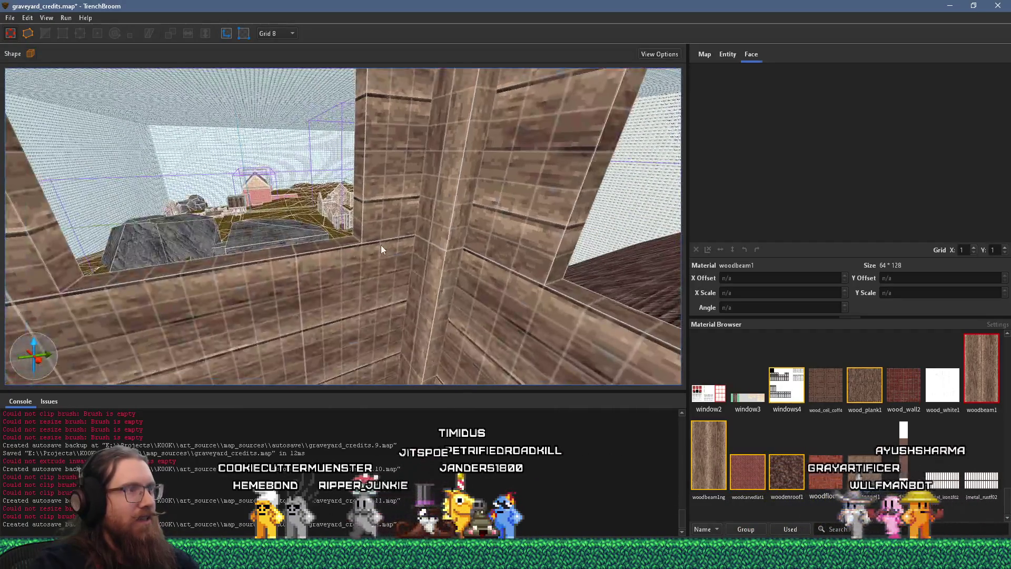
left_click(380, 245)
mouse_move(381, 209)
left_mouse_down()
mouse_move(419, 230)
mouse_move(370, 245)
mouse_move(386, 206)
left_mouse_up()
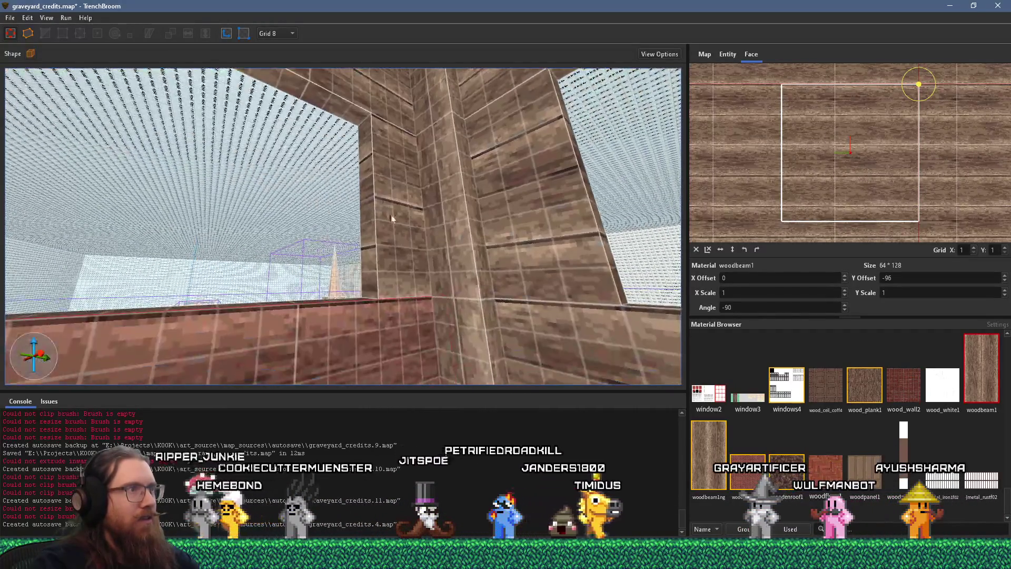
left_click(381, 235)
Step: Adjust the wood texture Y offsets on the pillar faces between the two windows
mouse_move(526, 264)
left_mouse_down()
mouse_move(536, 252)
mouse_move(470, 266)
mouse_move(525, 326)
mouse_move(486, 253)
mouse_move(440, 277)
left_mouse_up()
left_click(487, 266)
left_click(487, 254)
left_click(481, 245)
left_click(440, 278)
left_click(456, 262)
mouse_move(396, 224)
left_mouse_down()
mouse_move(455, 225)
mouse_move(436, 245)
mouse_move(386, 263)
left_mouse_up()
left_click(376, 229)
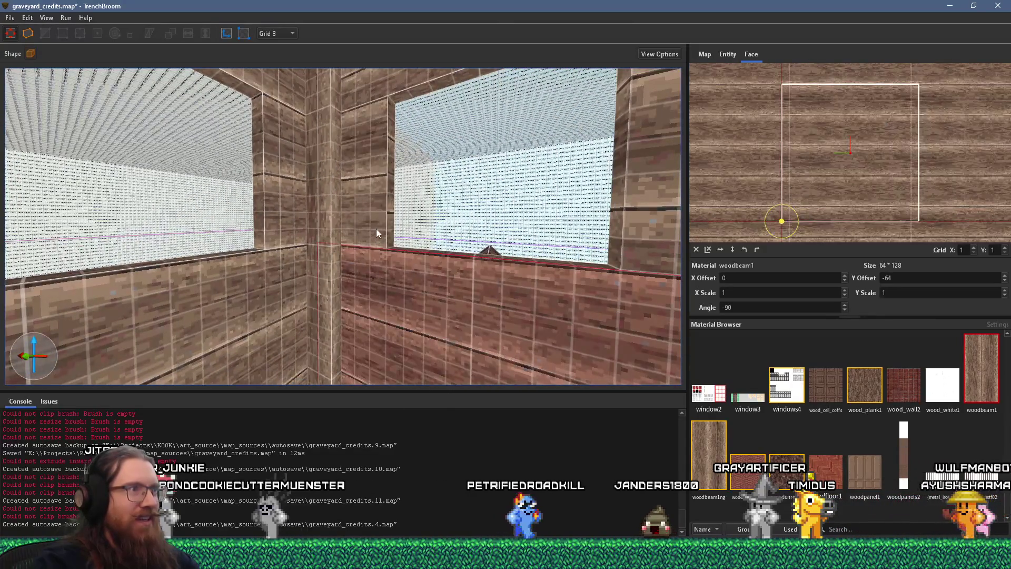
left_click_drag(393, 219, 458, 276)
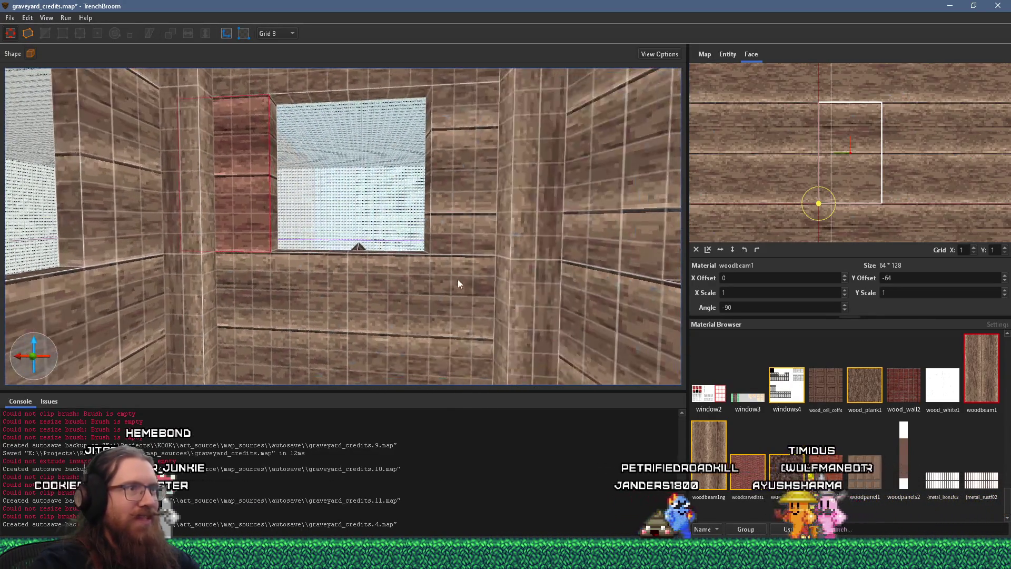
mouse_move(427, 212)
left_mouse_down()
mouse_move(434, 270)
mouse_move(491, 220)
mouse_move(502, 295)
mouse_move(473, 222)
mouse_move(459, 217)
left_mouse_up()
left_click(504, 243)
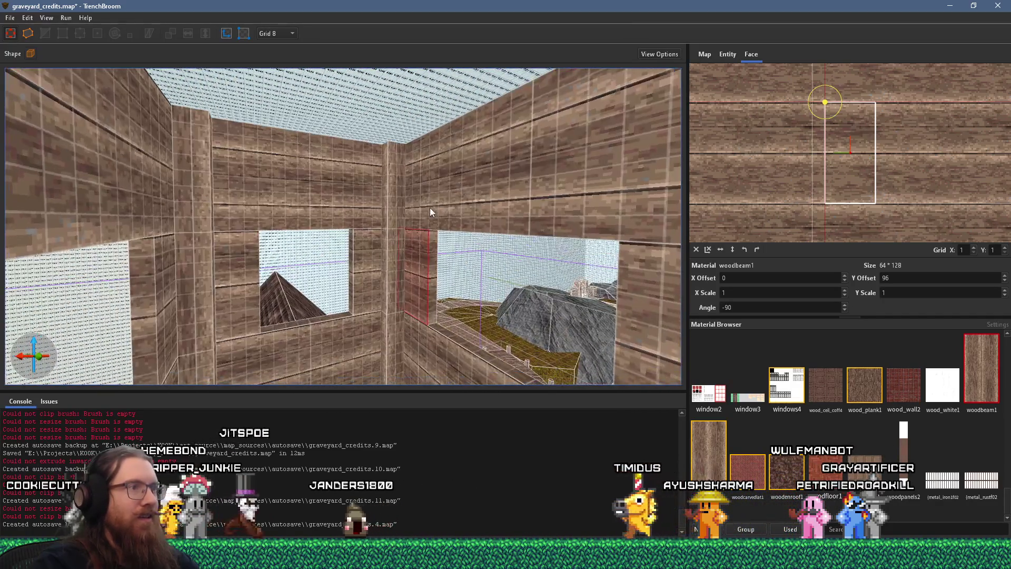
Step: Undo the last texture offset change, deselect, and fly out above the tower
mouse_move(367, 236)
left_mouse_down()
mouse_move(342, 209)
mouse_move(368, 248)
mouse_move(303, 244)
left_mouse_up()
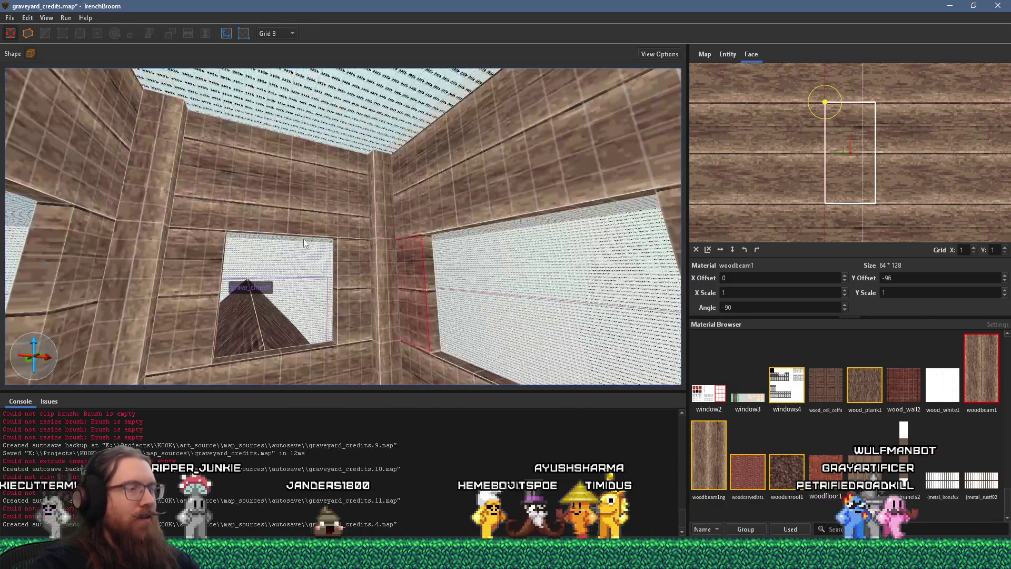
key("ctrl+z")
mouse_move(335, 210)
left_mouse_down()
mouse_move(318, 220)
mouse_move(504, 200)
mouse_move(538, 182)
mouse_move(480, 117)
mouse_move(471, 128)
mouse_move(552, 193)
mouse_move(455, 309)
mouse_move(451, 294)
mouse_move(316, 253)
mouse_move(363, 312)
mouse_move(396, 289)
mouse_move(142, 372)
mouse_move(339, 222)
mouse_move(319, 225)
left_mouse_up()
left_click(327, 222)
scroll(329, 222, "down", 5)
left_click(525, 240)
key("Escape")
scroll(319, 225, "up", 3)
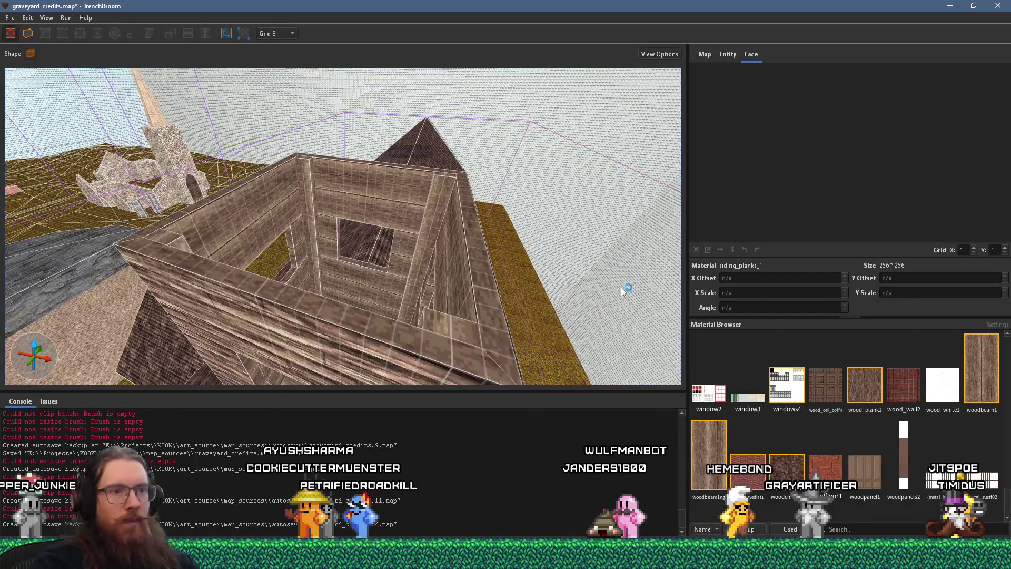
left_click_drag(444, 267, 428, 256)
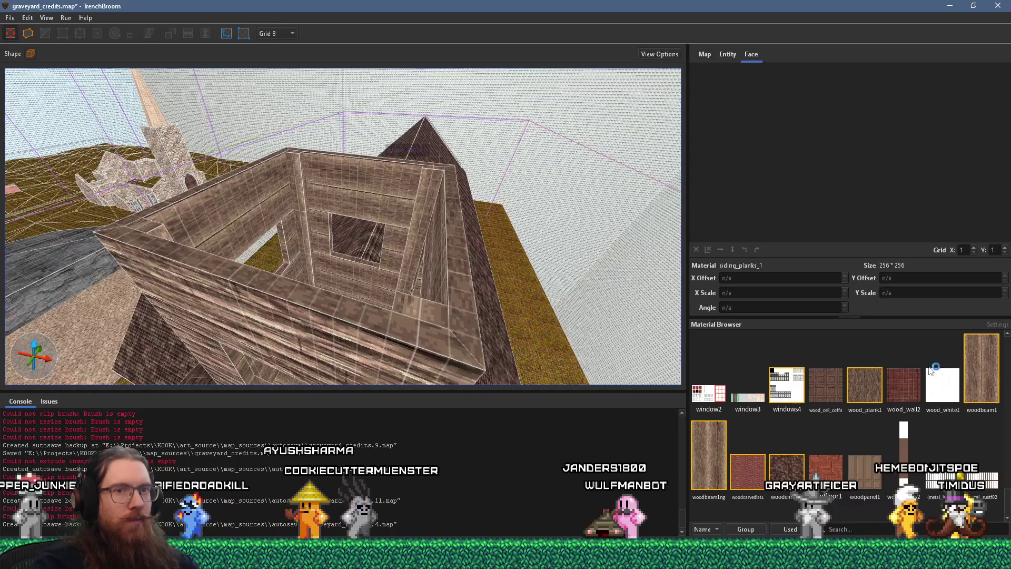
Step: Draw a new woodbeam1 beam brush on top of the bell tower wall
key("a")
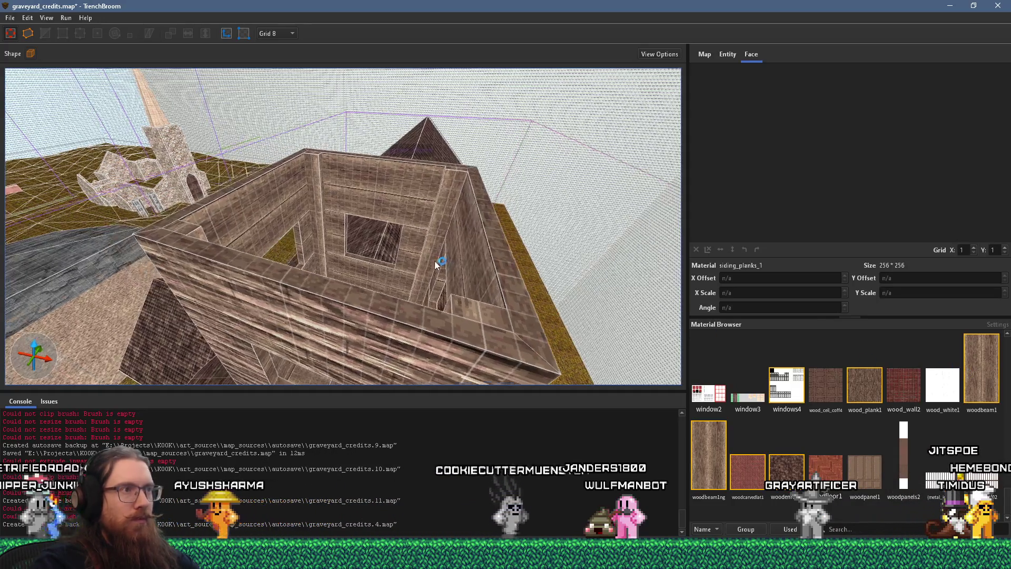
key("d")
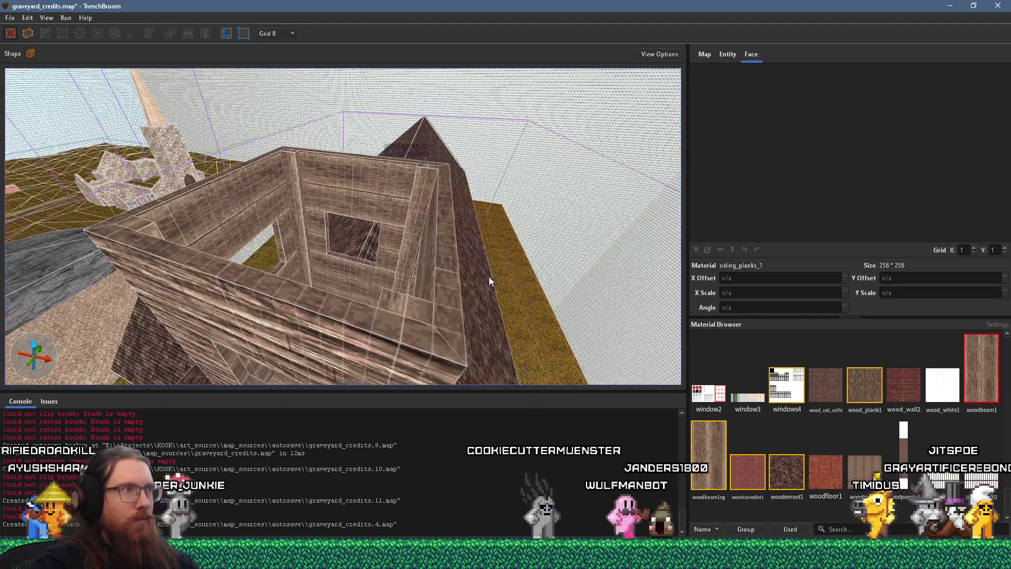
left_click(455, 179)
left_click_drag(454, 174, 451, 166)
key("a")
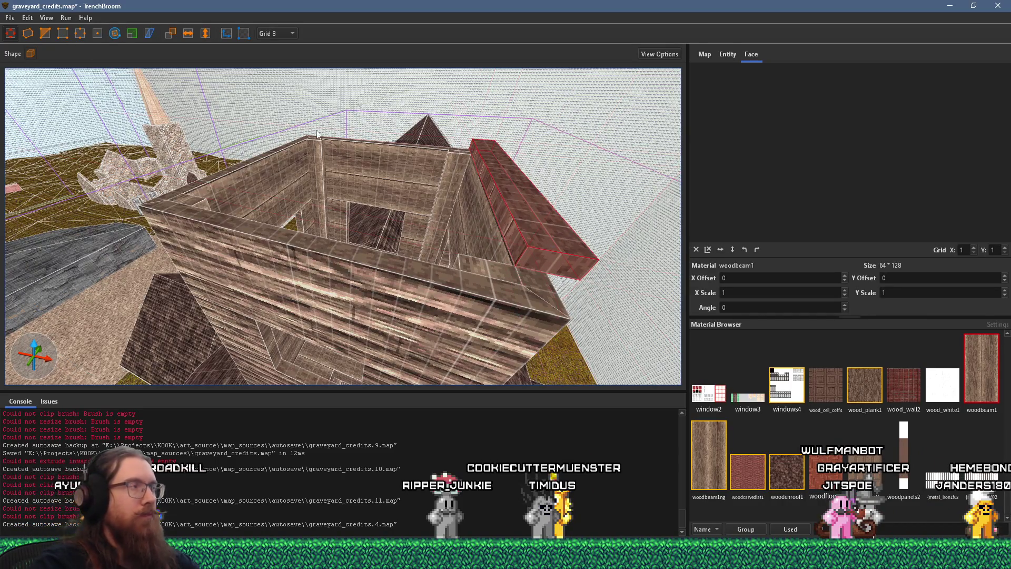
scroll(490, 224, "down", 2)
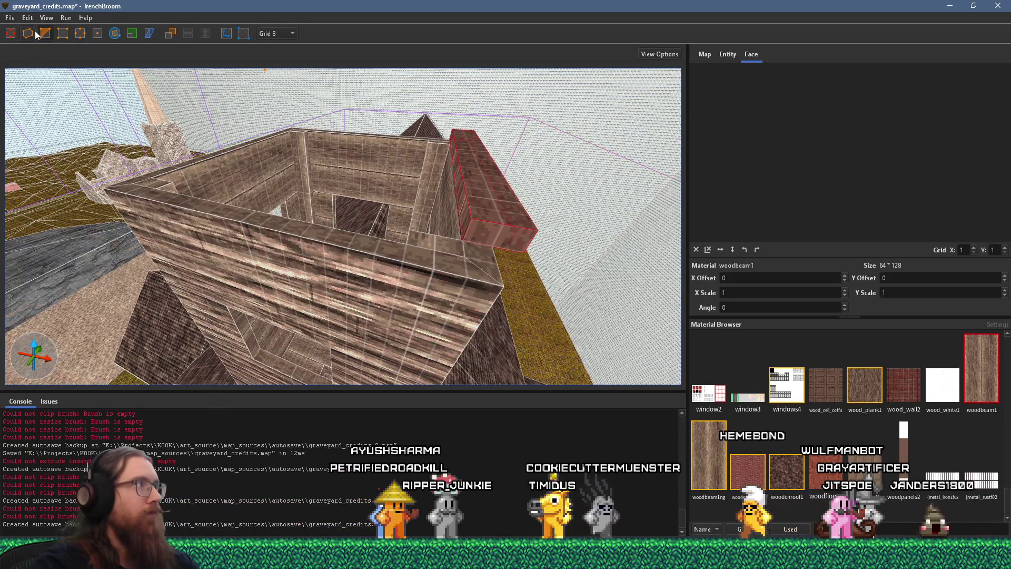
Step: Lengthen and widen the beam, slant one end into a wedge, and pull its bottom face down
key("ctrl+z")
left_click_drag(479, 202, 409, 192)
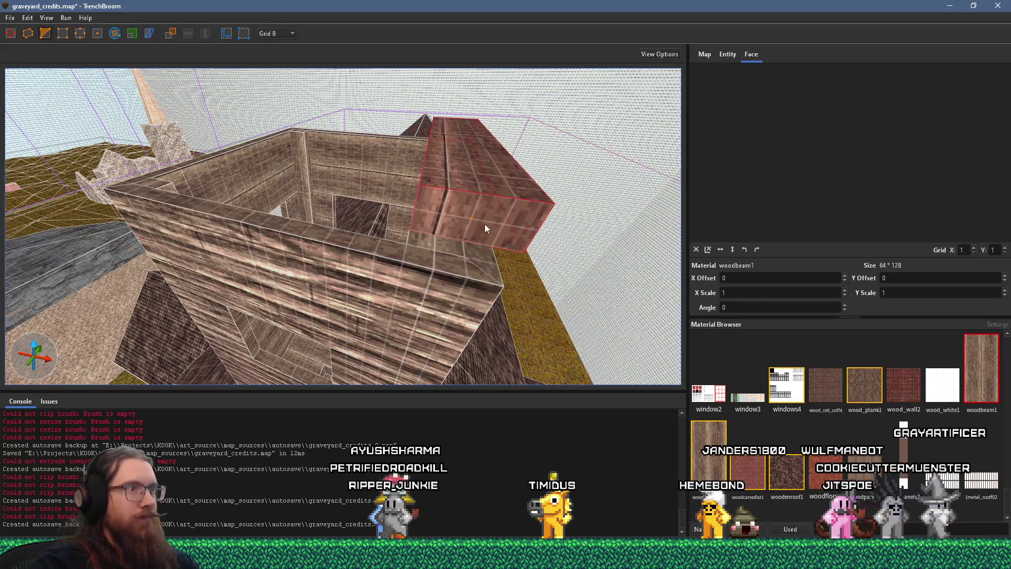
left_click_drag(491, 247, 551, 257)
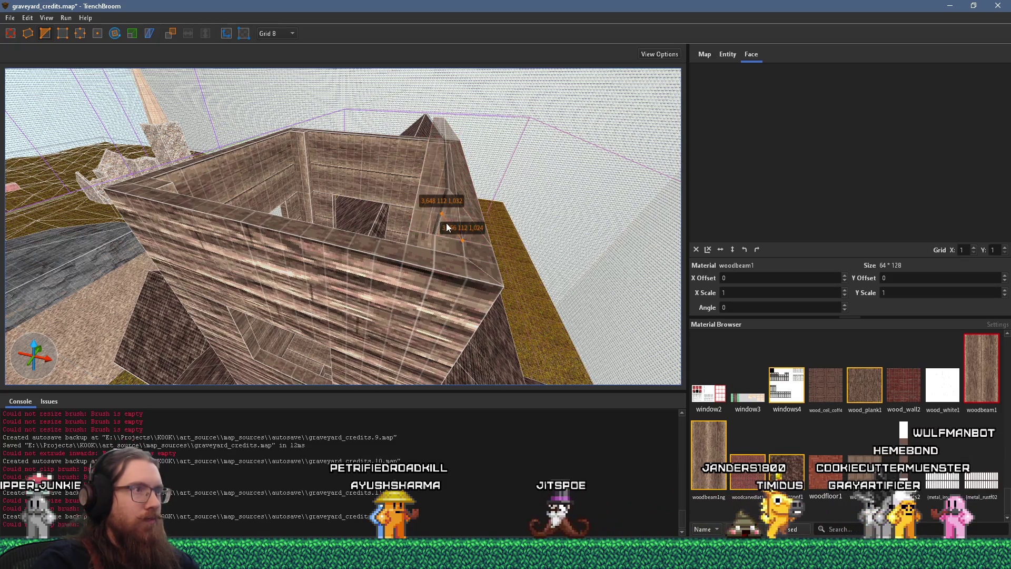
left_click_drag(447, 222, 552, 203)
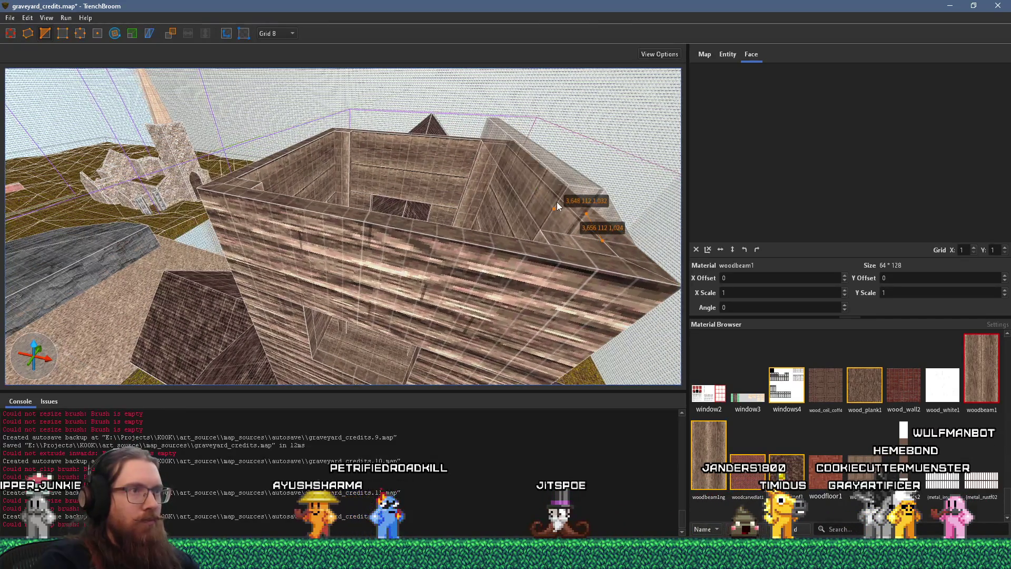
left_click(551, 170)
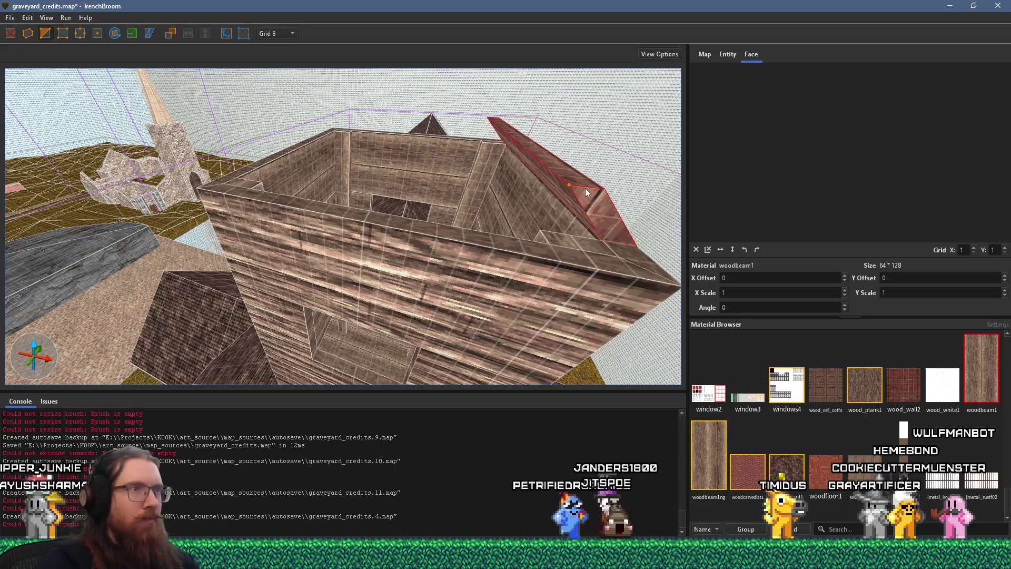
mouse_move(583, 188)
left_mouse_down()
mouse_move(396, 234)
mouse_move(428, 264)
left_mouse_up()
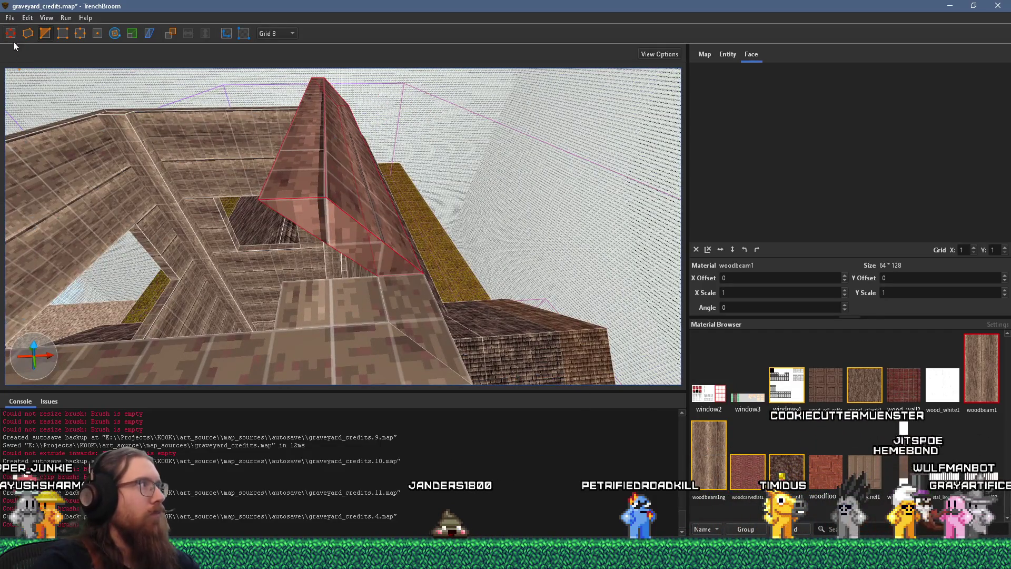
left_click_drag(337, 223, 373, 322)
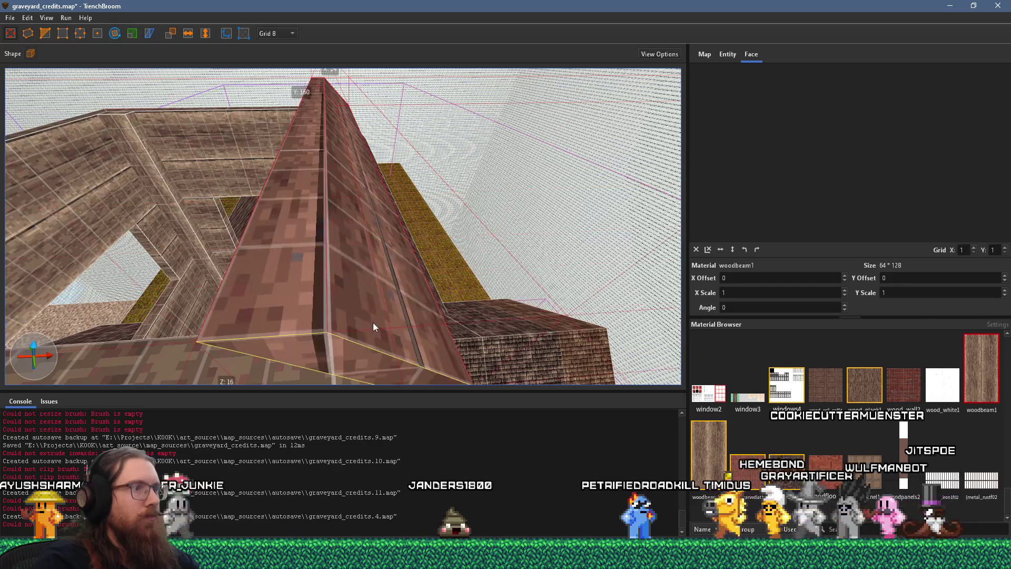
scroll(330, 273, "down", 6)
scroll(376, 278, "up", 3)
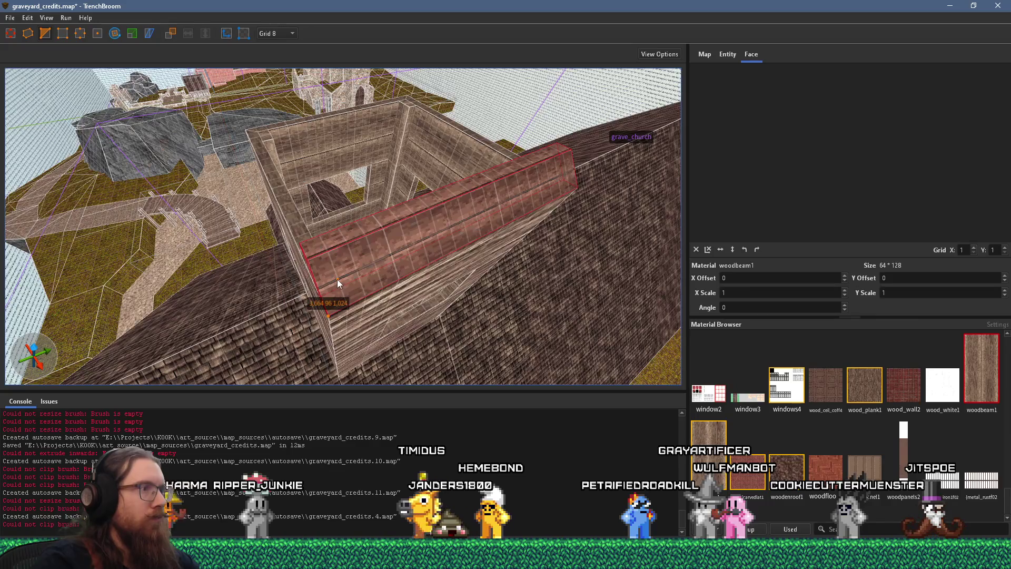
Step: Cut the beam diagonally with the Clip tool, redoing the misplaced clip points
key("c")
left_click(328, 314)
left_click(337, 279)
key("Escape")
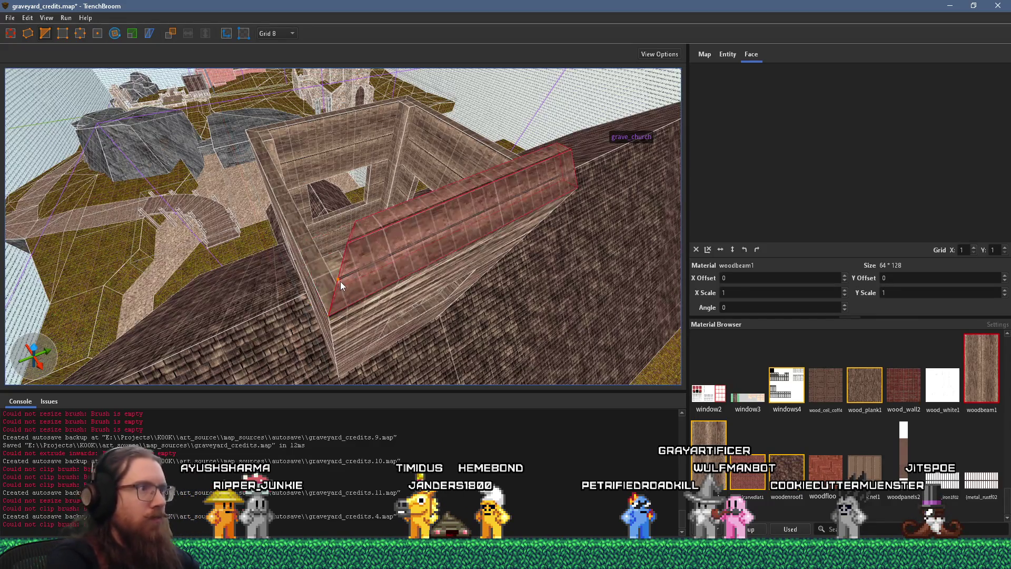
scroll(500, 217, "up", 4)
left_click(263, 218)
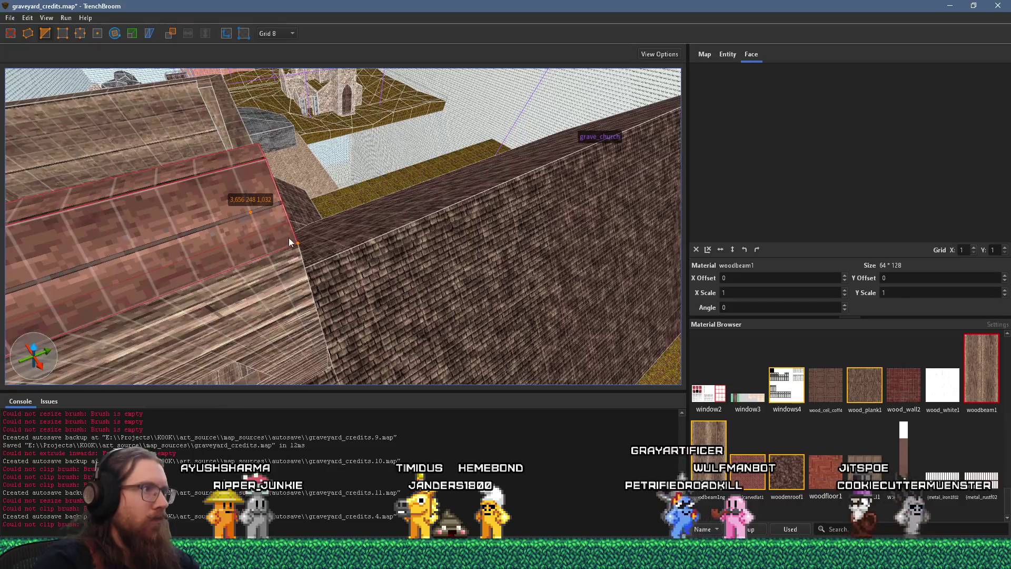
left_click(289, 239)
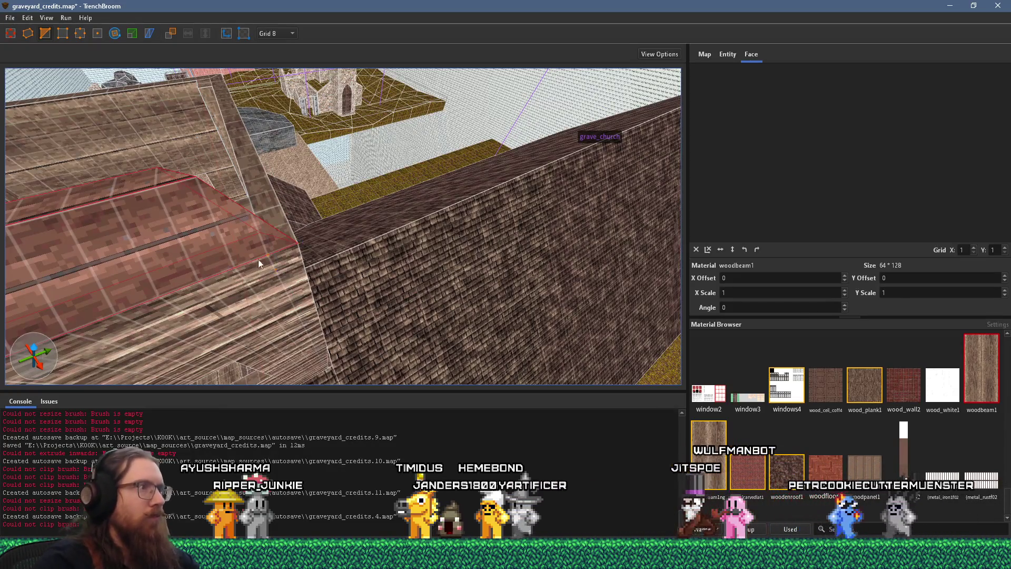
key("w")
key("w")
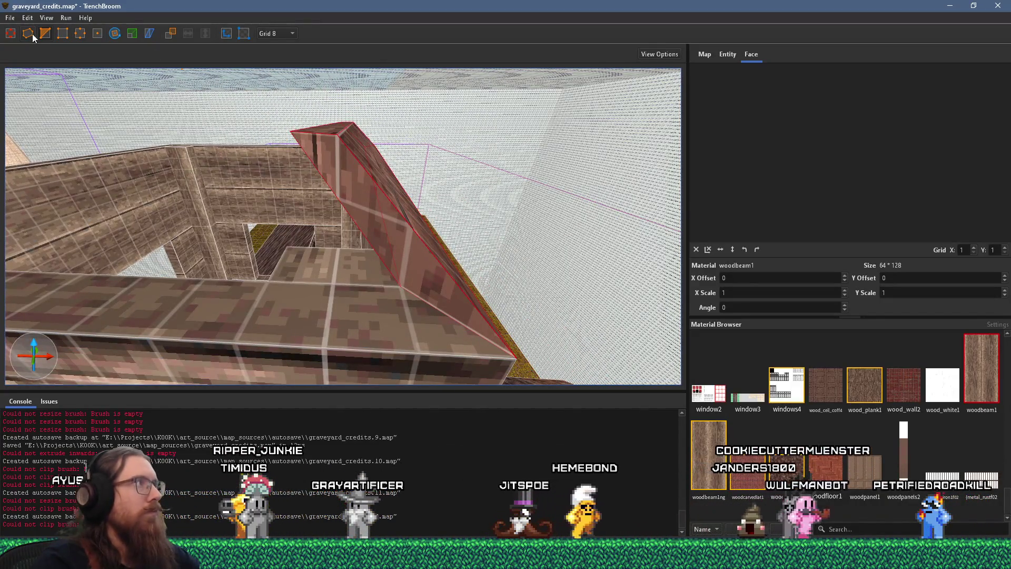
Step: Stretch the slanted beam upward along the roof edge toward the peak
key("w")
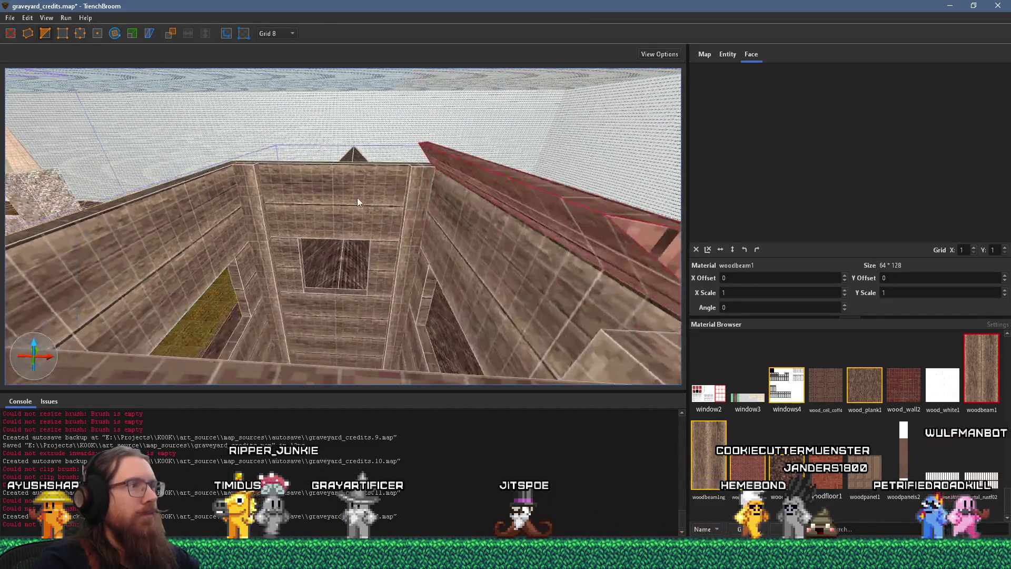
key("a")
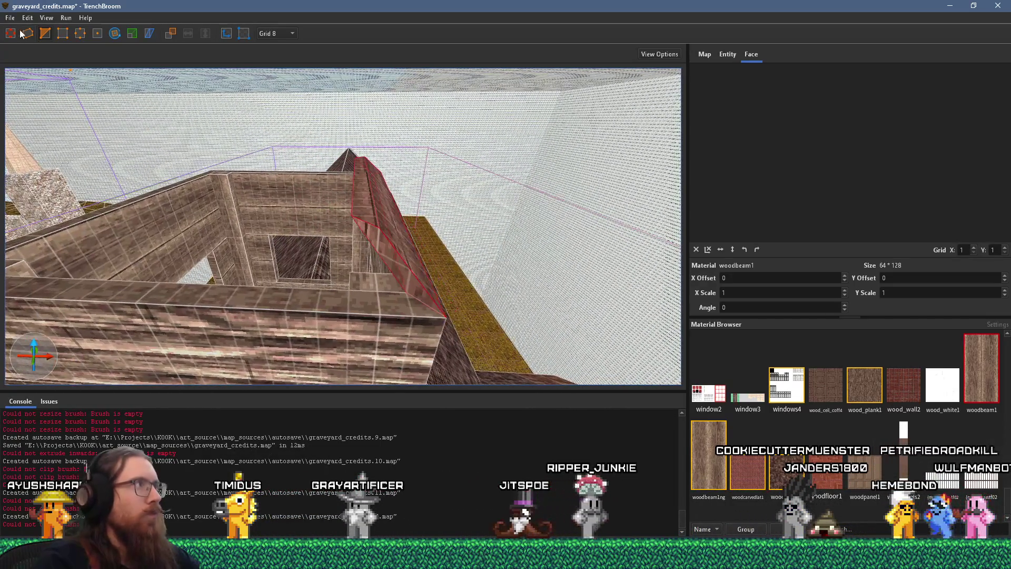
mouse_move(363, 161)
left_mouse_down()
mouse_move(368, 148)
mouse_move(326, 102)
mouse_move(410, 228)
mouse_move(308, 129)
left_mouse_up()
mouse_move(405, 217)
left_mouse_down()
mouse_move(268, 150)
mouse_move(252, 157)
left_mouse_up()
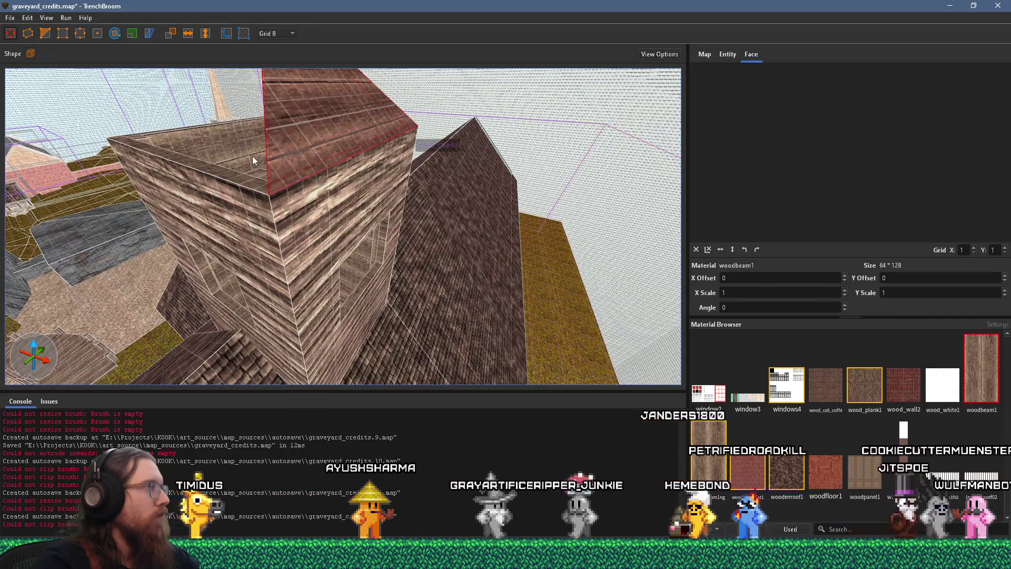
Step: Shift the woodenroof1 shingle texture offset on a triangular pyramid roof face in the UV editor
mouse_move(365, 170)
left_mouse_down()
mouse_move(383, 176)
mouse_move(302, 236)
left_mouse_up()
left_click(513, 289, "shift")
scroll(324, 176, "down", 2)
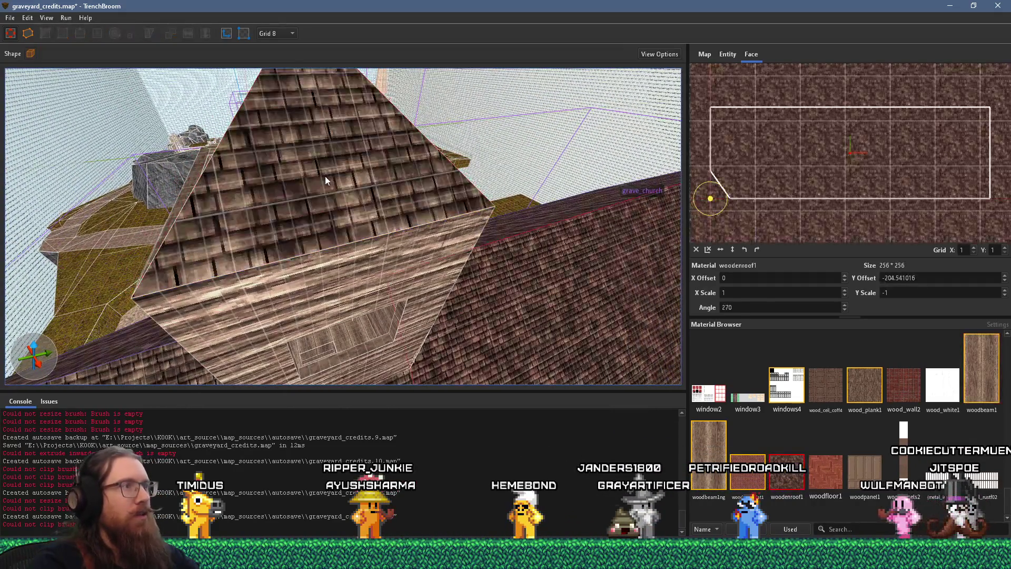
scroll(314, 185, "down", 4)
scroll(339, 172, "up", 5)
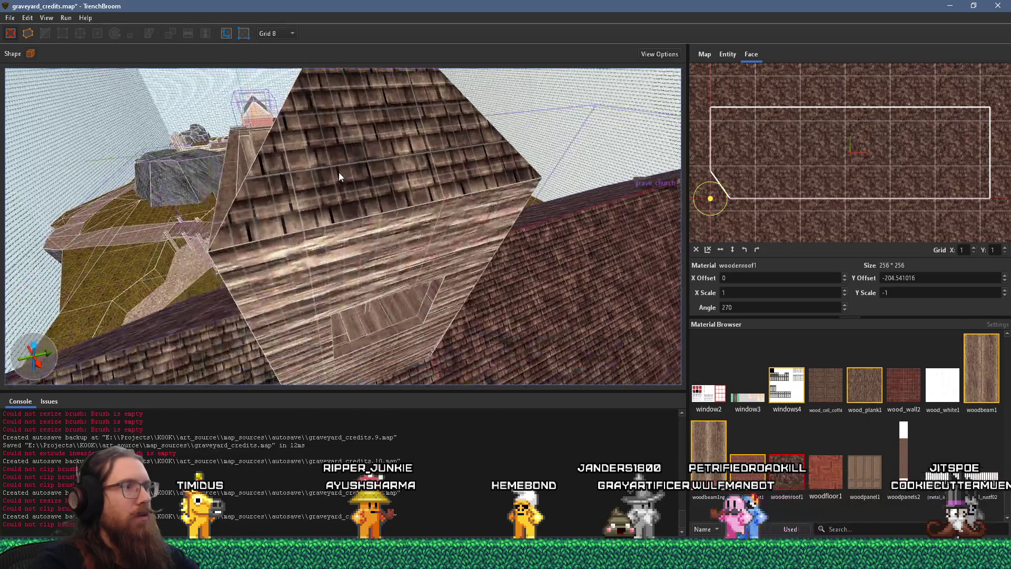
left_click(357, 181, "shift")
scroll(827, 215, "up", 5)
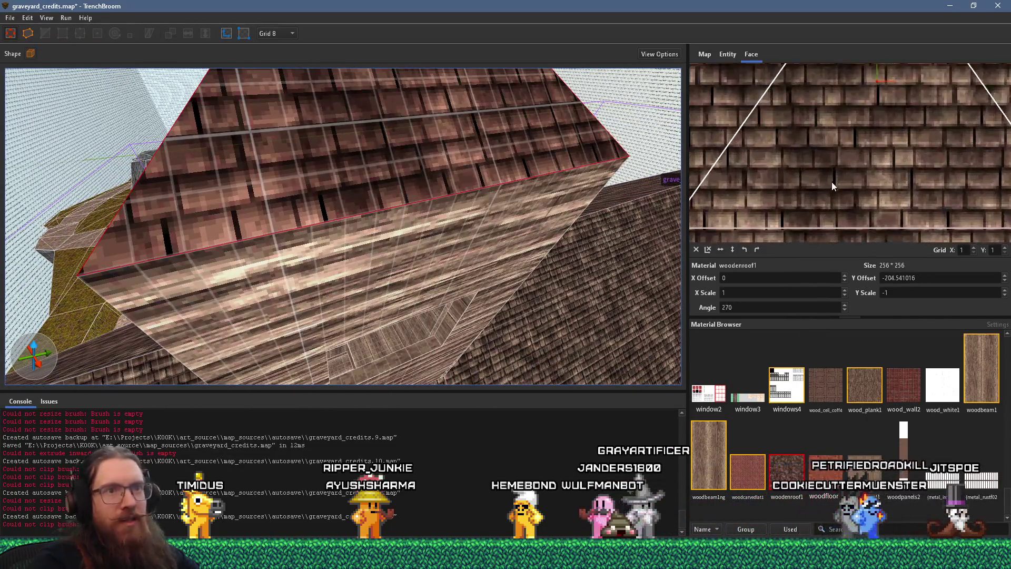
left_click_drag(839, 164, 841, 159)
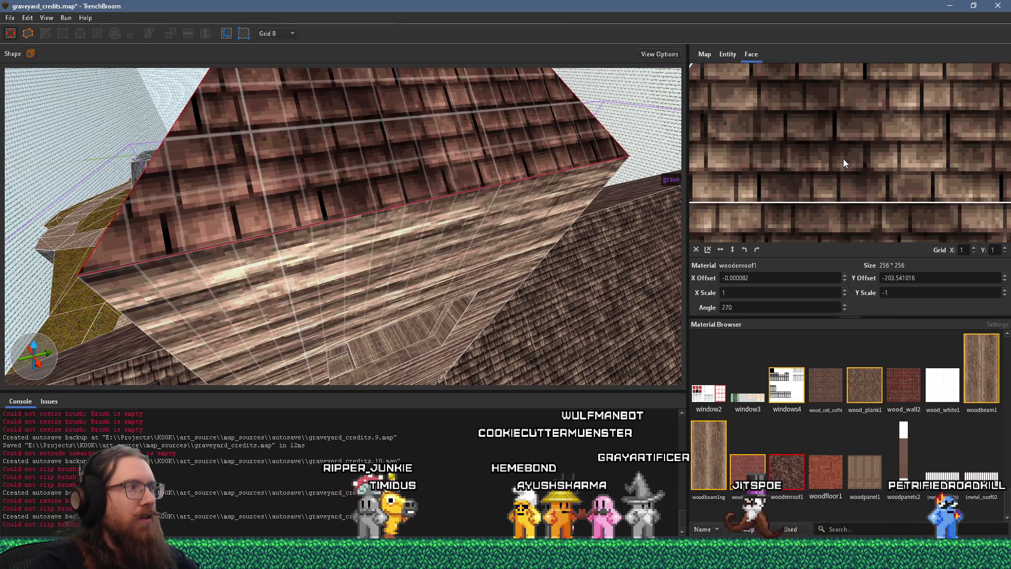
Step: Move the view closer to the tower and select the whole roof brush
scroll(469, 169, "down", 10)
left_click_drag(535, 163, 475, 196)
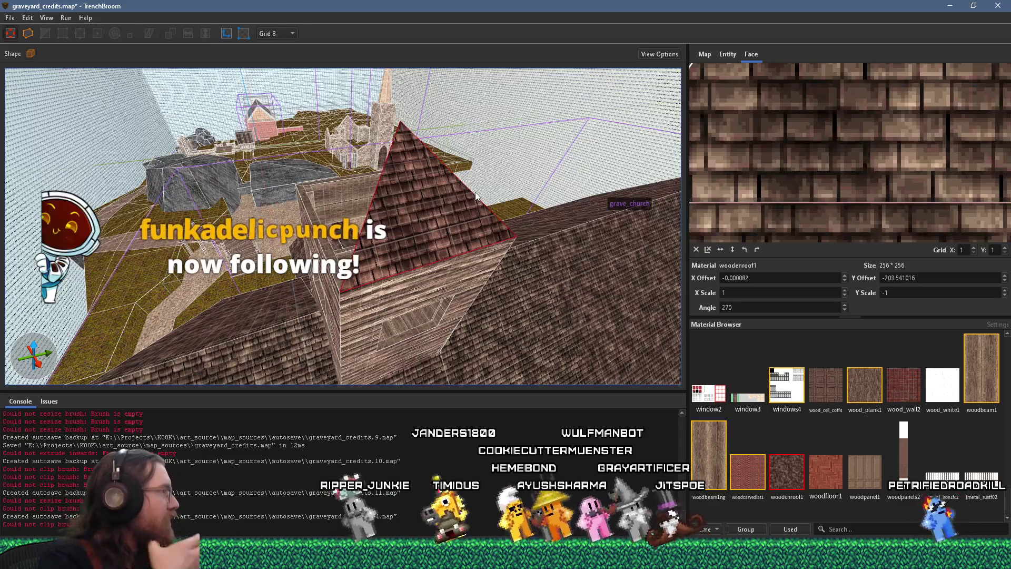
mouse_move(399, 247)
left_mouse_down()
mouse_move(427, 135)
mouse_move(415, 231)
mouse_move(349, 213)
mouse_move(346, 201)
mouse_move(396, 96)
mouse_move(378, 106)
mouse_move(329, 214)
left_mouse_up()
left_click(350, 204)
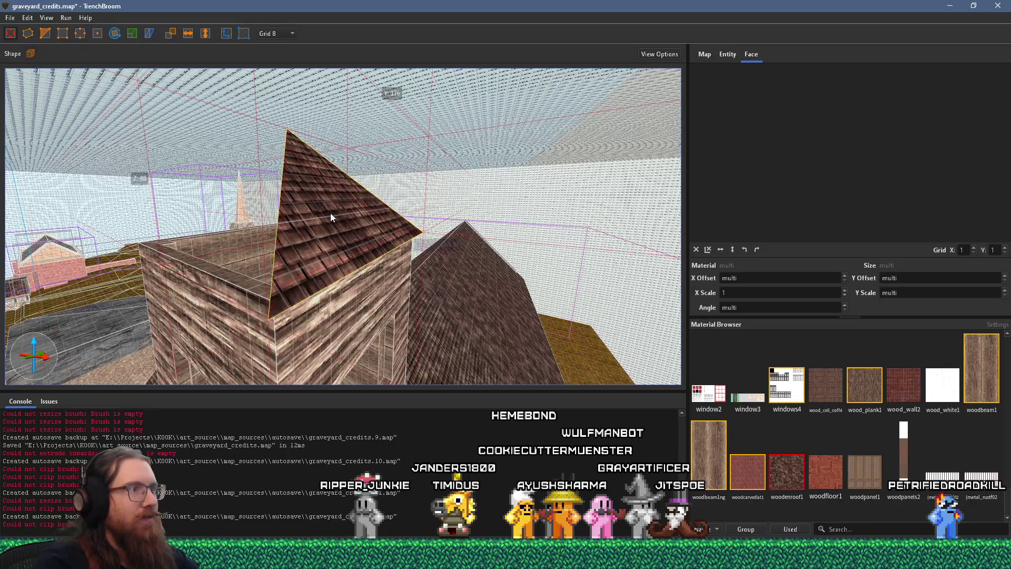
Step: Adjust the triangular roof face's texture offset and select the adjacent roof pieces
left_click(330, 213, "shift")
left_click_drag(837, 184, 838, 175)
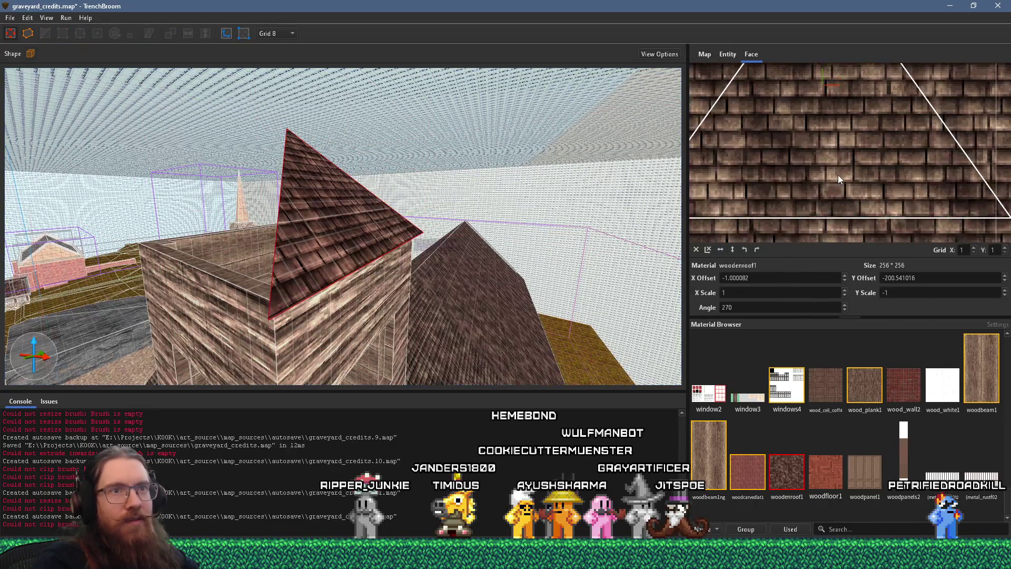
mouse_move(562, 207)
left_mouse_down()
mouse_move(348, 233)
mouse_move(373, 226)
mouse_move(343, 298)
left_mouse_up()
left_click(350, 255, "ctrl+shift")
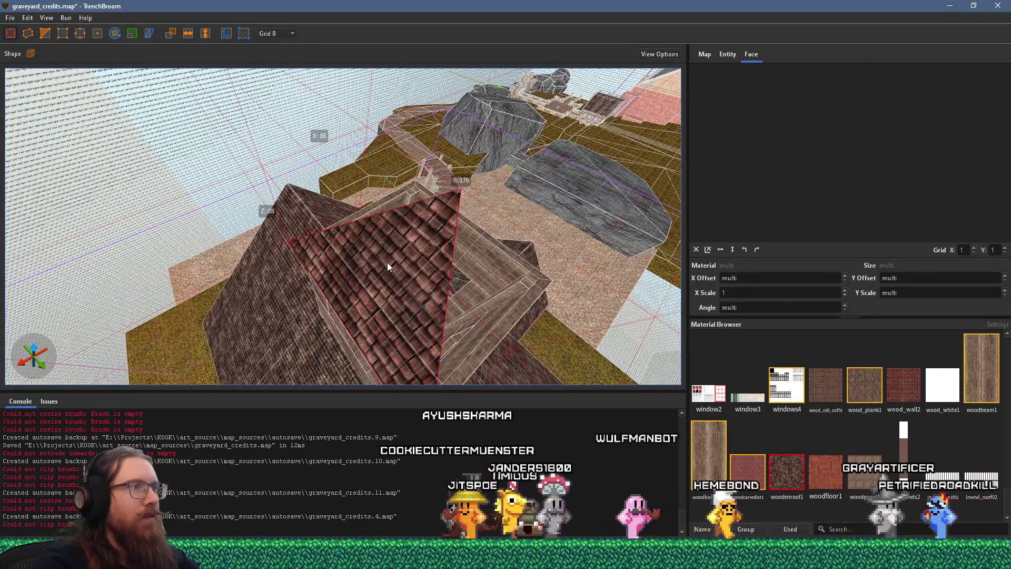
left_click(352, 242, "shift")
Step: Rotate the selected roof piece 270 degrees, inspect the fit at the apex, and undo it
key("r")
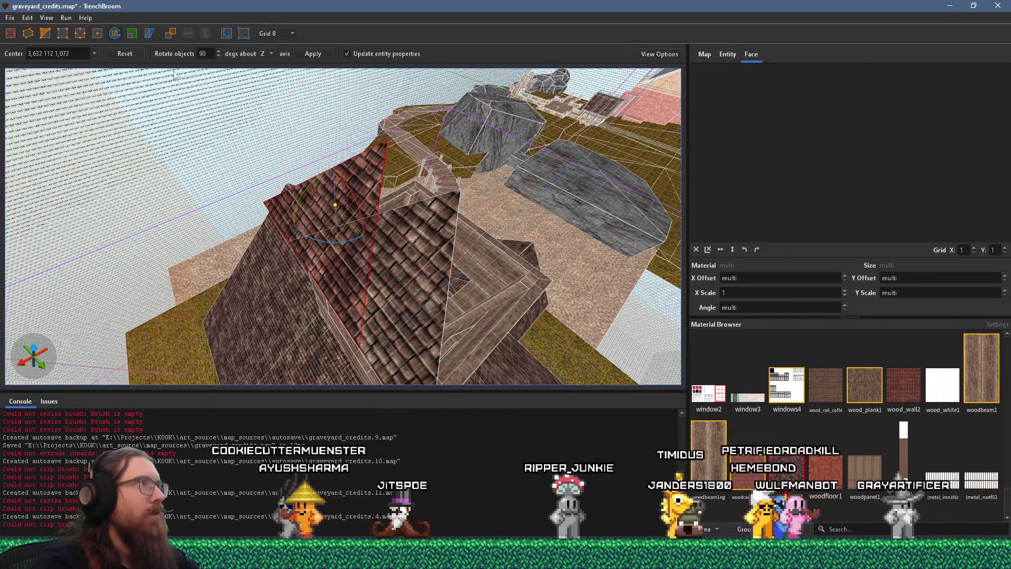
mouse_move(350, 240)
left_mouse_down()
mouse_move(277, 217)
mouse_move(305, 277)
left_mouse_up()
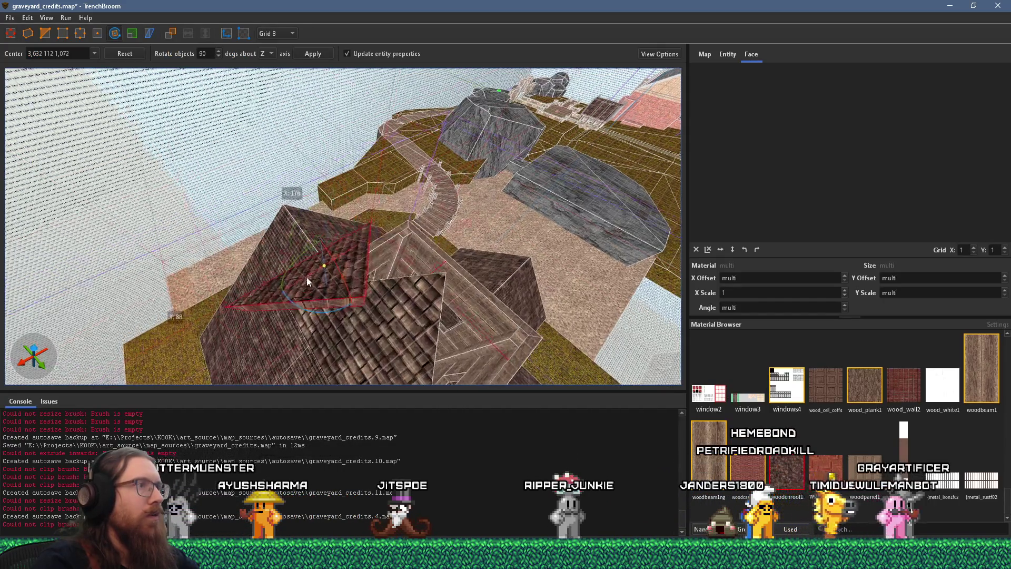
key("r")
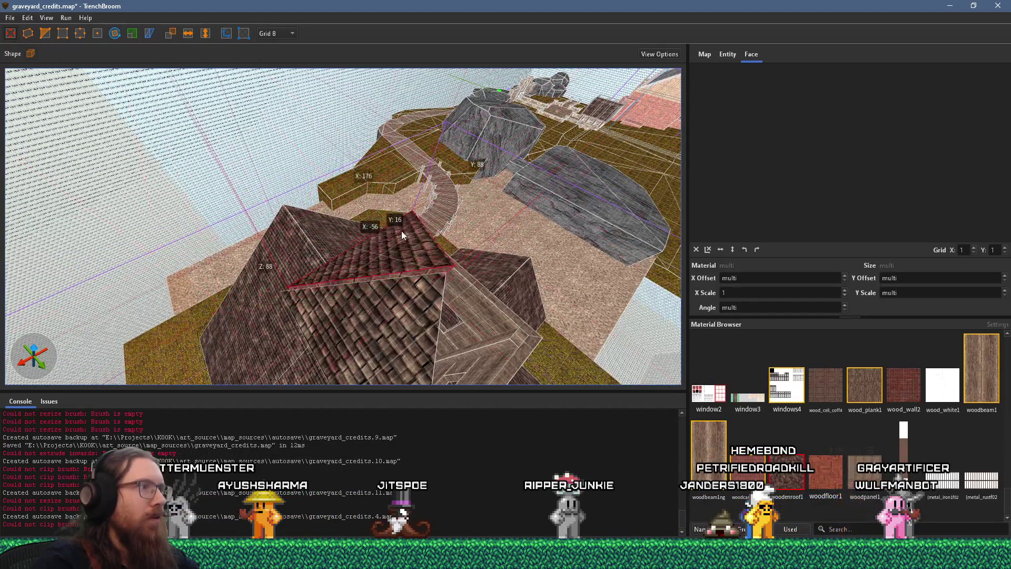
mouse_move(396, 232)
left_mouse_down()
mouse_move(476, 235)
mouse_move(338, 178)
left_mouse_up()
scroll(332, 173, "up", 5)
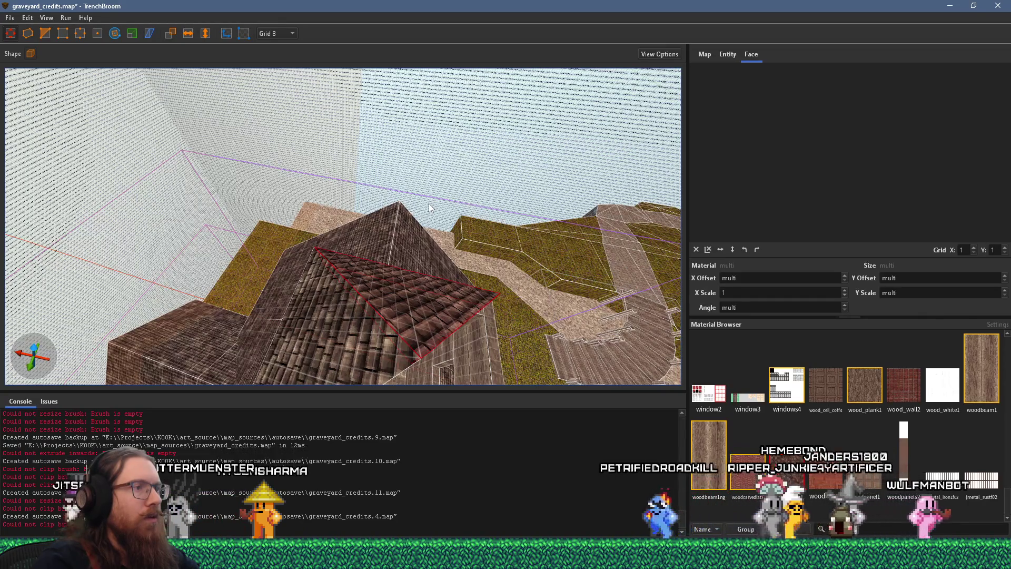
mouse_move(364, 223)
left_mouse_down()
mouse_move(526, 119)
mouse_move(475, 174)
mouse_move(542, 108)
left_mouse_up()
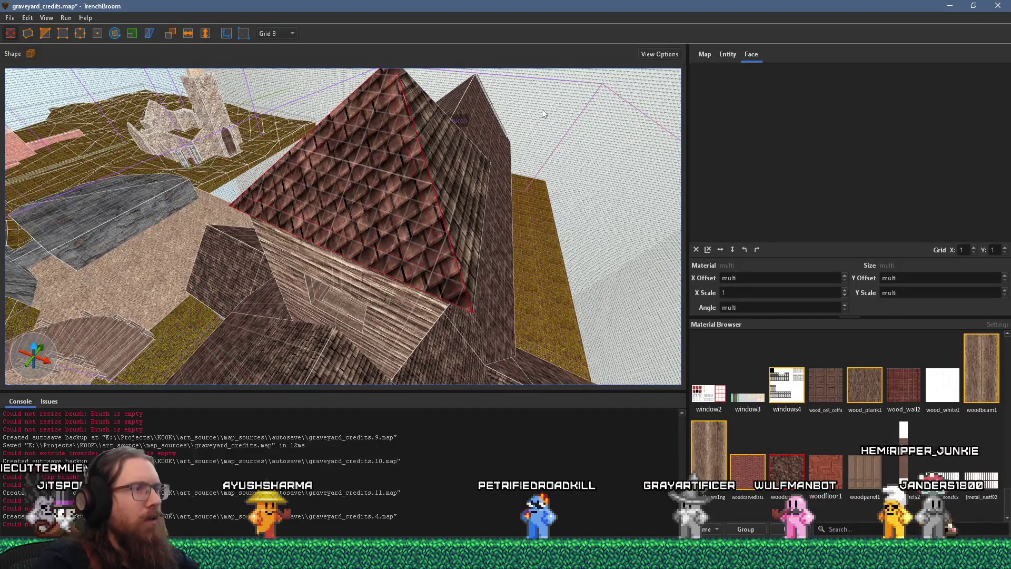
left_click_drag(445, 153, 390, 150)
key("ctrl+z")
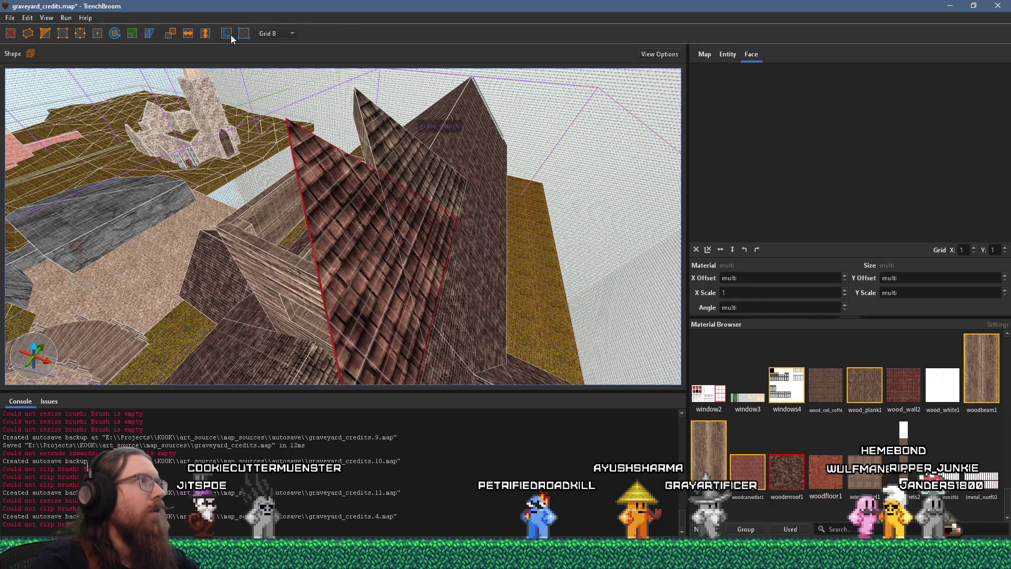
Step: Retry the 270-degree rotation, undo it, then move the roof piece down into place
mouse_move(326, 210)
left_mouse_down()
mouse_move(384, 245)
mouse_move(321, 253)
left_mouse_up()
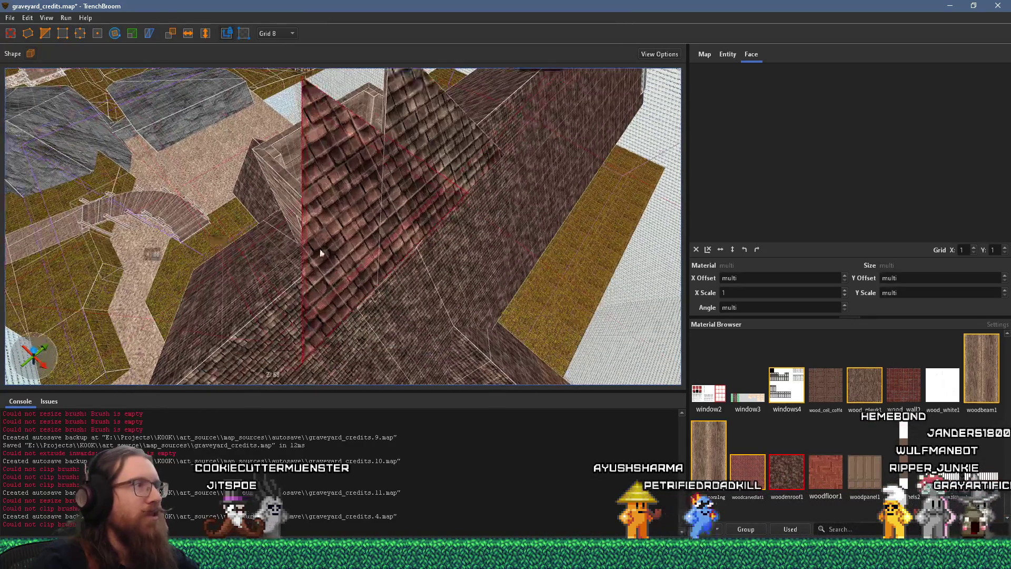
left_click(111, 34)
mouse_move(387, 223)
left_mouse_down()
mouse_move(314, 219)
mouse_move(365, 227)
left_mouse_up()
key("r")
key("ctrl+z")
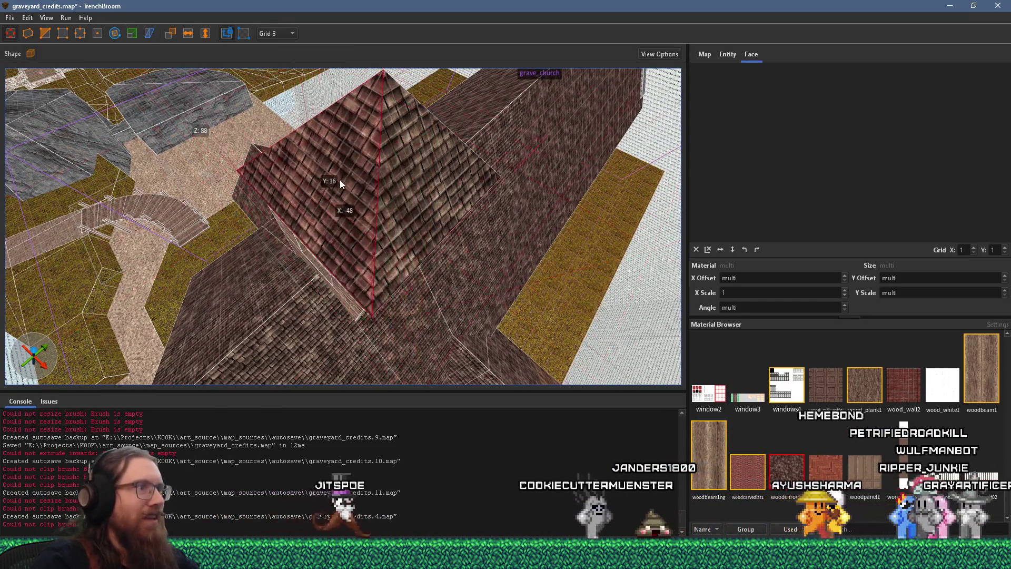
mouse_move(405, 174)
left_mouse_down()
mouse_move(400, 269)
mouse_move(288, 232)
mouse_move(265, 135)
left_mouse_up()
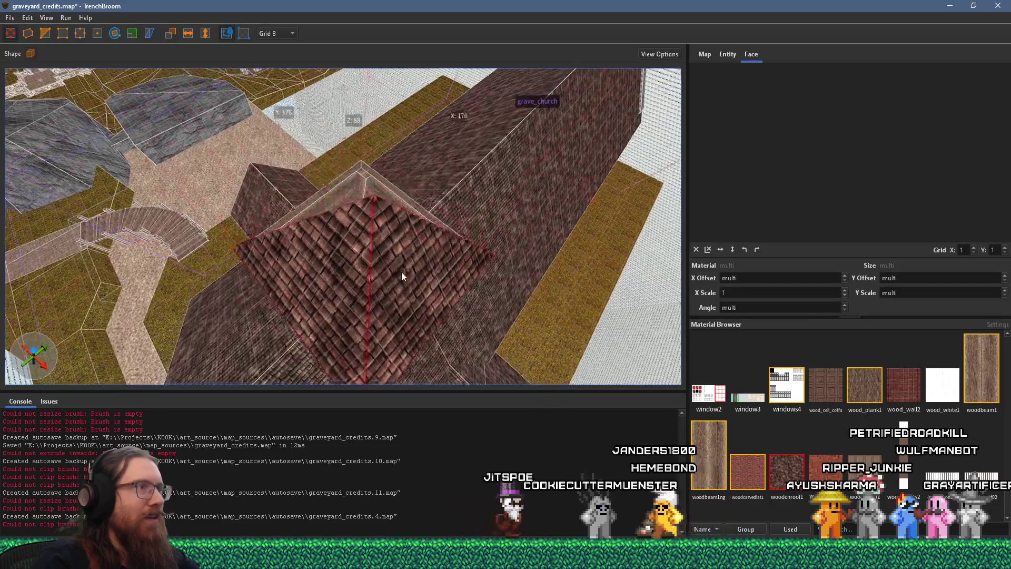
left_click(115, 34)
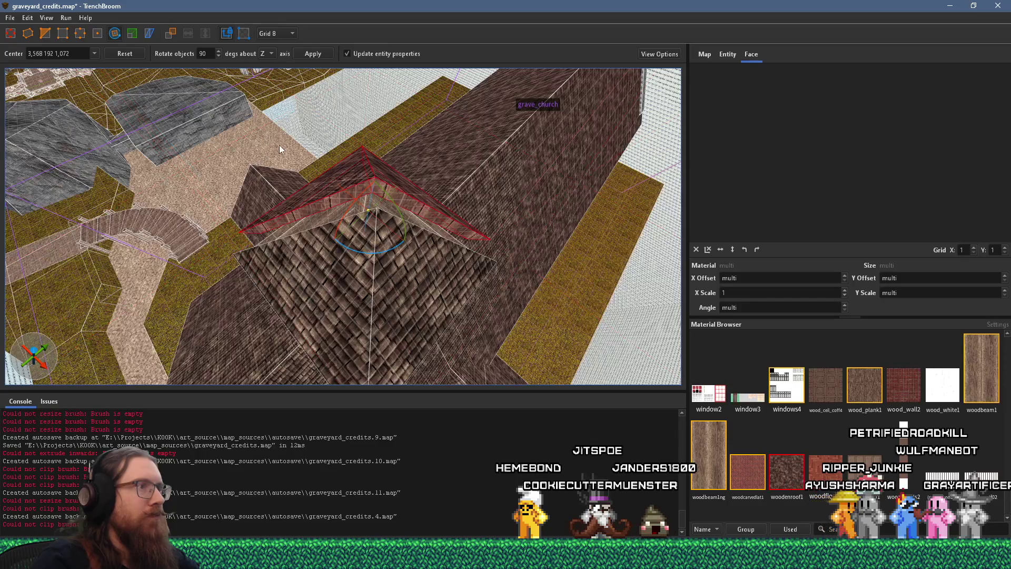
left_click(11, 33)
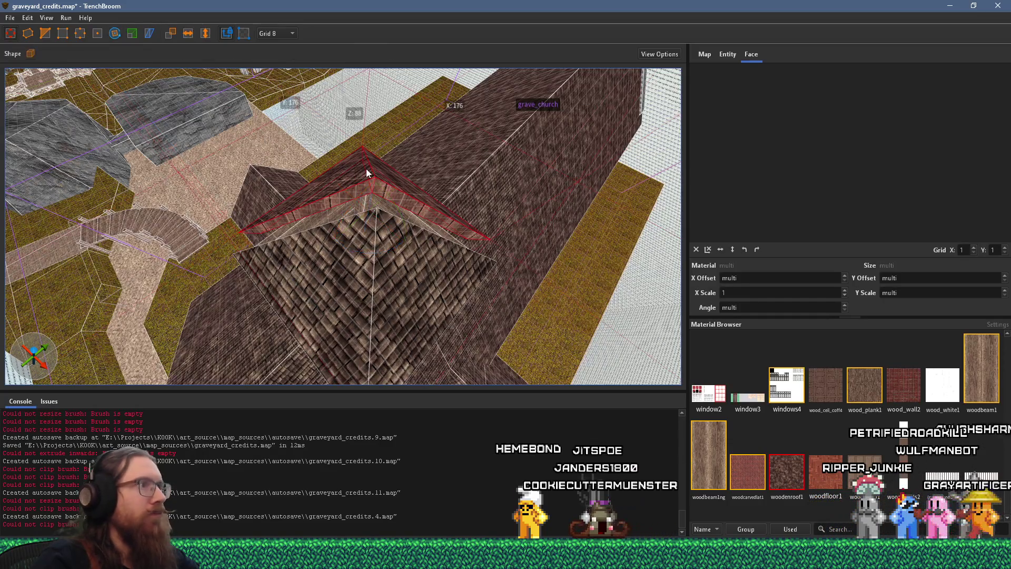
mouse_move(371, 201)
left_mouse_down()
mouse_move(404, 257)
mouse_move(381, 265)
mouse_move(399, 293)
mouse_move(394, 303)
mouse_move(415, 178)
mouse_move(353, 132)
mouse_move(399, 197)
mouse_move(558, 191)
mouse_move(446, 256)
mouse_move(431, 306)
mouse_move(646, 215)
mouse_move(326, 258)
mouse_move(317, 306)
mouse_move(420, 233)
mouse_move(517, 236)
mouse_move(361, 292)
mouse_move(238, 258)
mouse_move(474, 253)
mouse_move(357, 221)
mouse_move(102, 202)
mouse_move(343, 239)
left_mouse_up()
Step: Deselect the roof, view the church's outer corner and stairs, and set the grid to 32
key("Escape")
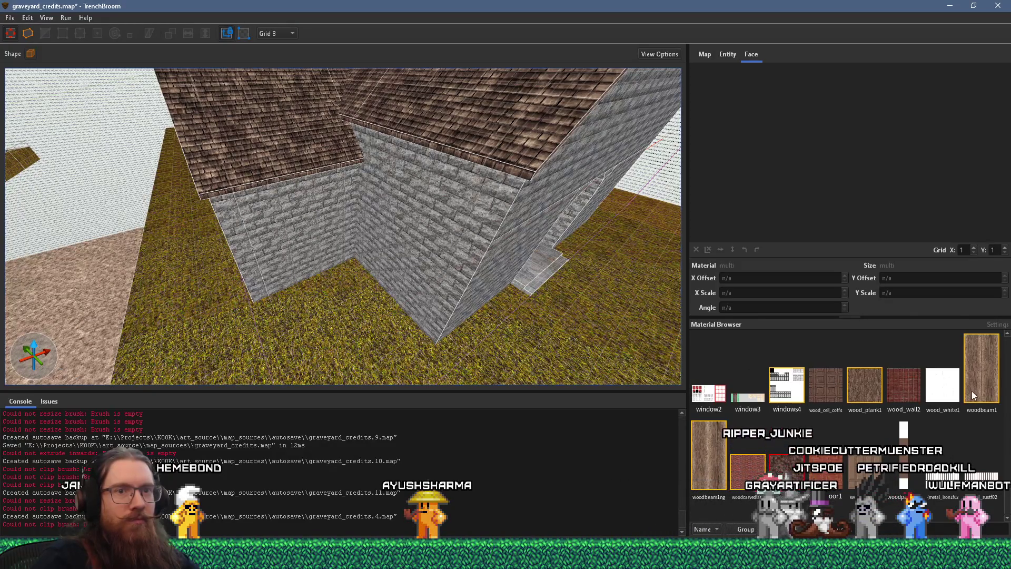
scroll(456, 203, "up", 5)
mouse_move(533, 321)
left_mouse_down()
mouse_move(340, 260)
mouse_move(447, 252)
left_mouse_up()
left_click(428, 254)
key("Escape")
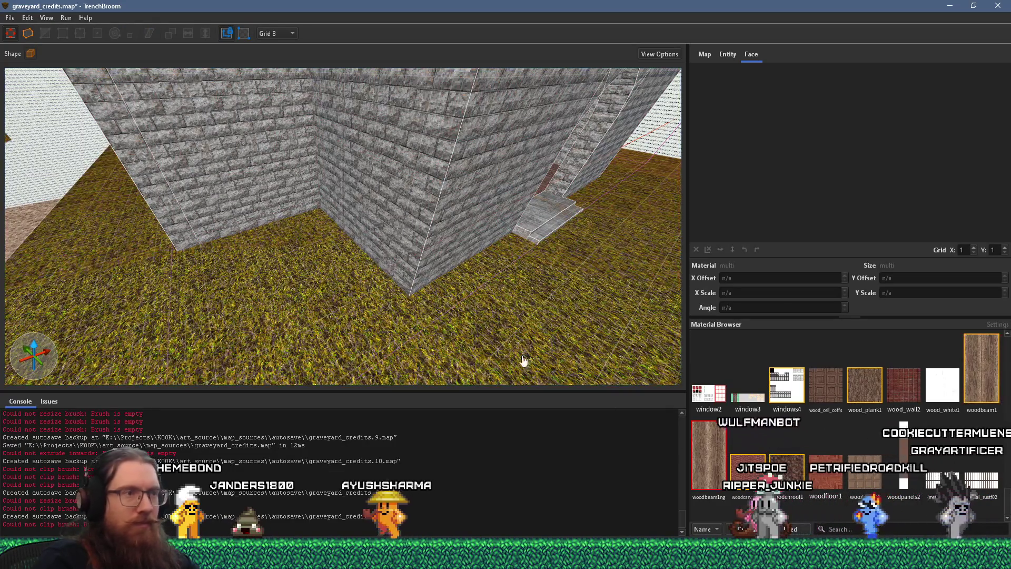
scroll(297, 74, "up", 3)
left_click(277, 33)
left_click(293, 139)
scroll(293, 139, "down", 3)
Step: Draw a wooden block on the ground against the stone wall and extend it toward the back-left wall
mouse_move(342, 223)
left_mouse_down()
mouse_move(483, 277)
mouse_move(425, 203)
mouse_move(433, 187)
mouse_move(435, 213)
left_mouse_up()
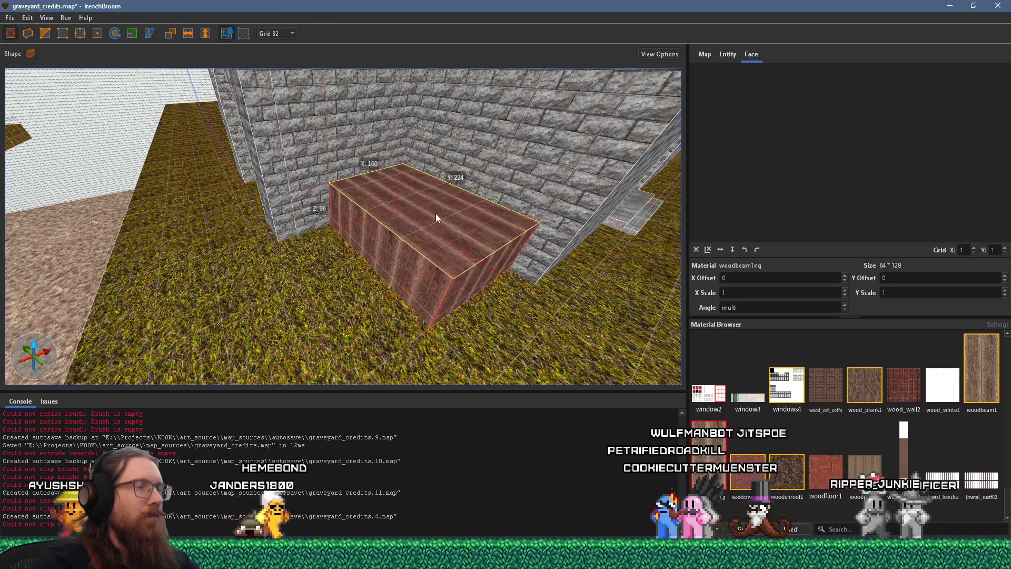
mouse_move(318, 215)
left_mouse_down()
mouse_move(339, 237)
mouse_move(318, 203)
mouse_move(389, 158)
mouse_move(389, 169)
left_mouse_up()
scroll(404, 226, "down", 5)
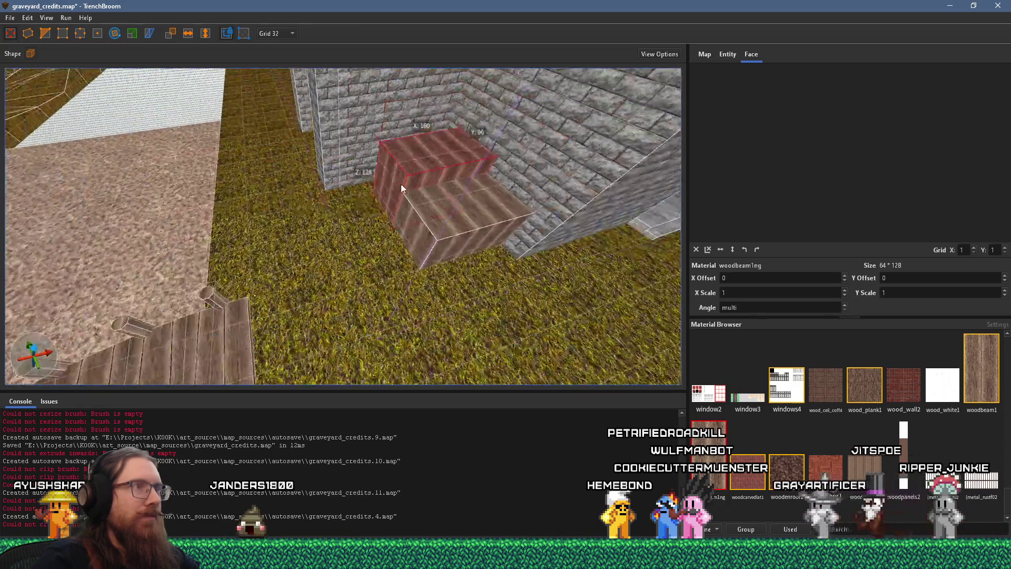
scroll(393, 147, "down", 3)
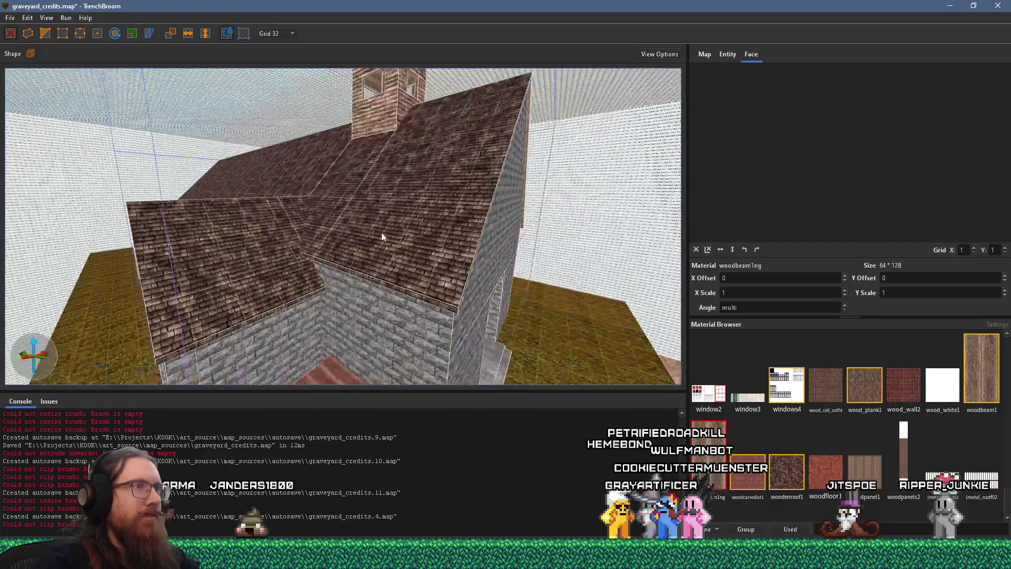
left_click_drag(393, 147, 560, 67)
scroll(437, 296, "up", 3)
mouse_move(457, 182)
left_mouse_down()
mouse_move(500, 126)
mouse_move(301, 83)
mouse_move(370, 251)
left_mouse_up()
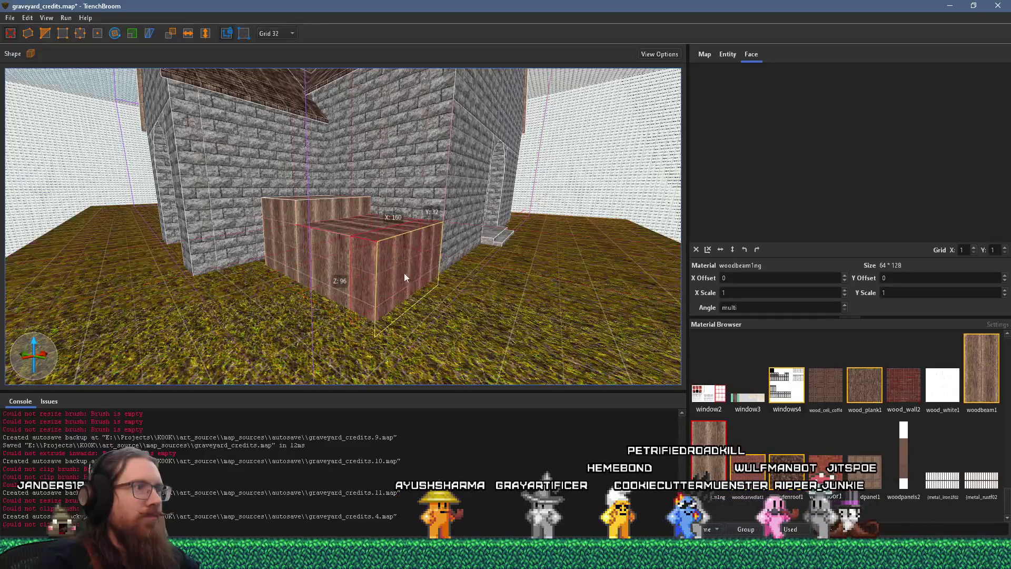
Step: Add a 160x64x32 wooden step in front and check it from another angle
mouse_move(403, 282)
left_mouse_down()
mouse_move(536, 343)
mouse_move(431, 272)
mouse_move(431, 223)
mouse_move(380, 246)
mouse_move(416, 229)
mouse_move(409, 238)
mouse_move(504, 280)
left_mouse_up()
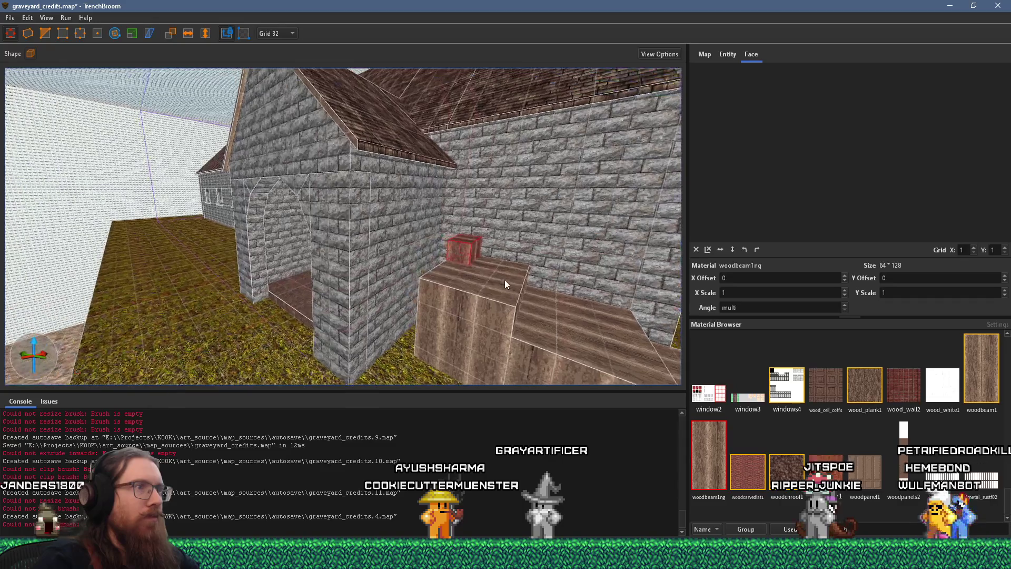
mouse_move(283, 164)
left_mouse_down()
mouse_move(450, 84)
mouse_move(495, 85)
mouse_move(517, 144)
left_mouse_up()
key("w")
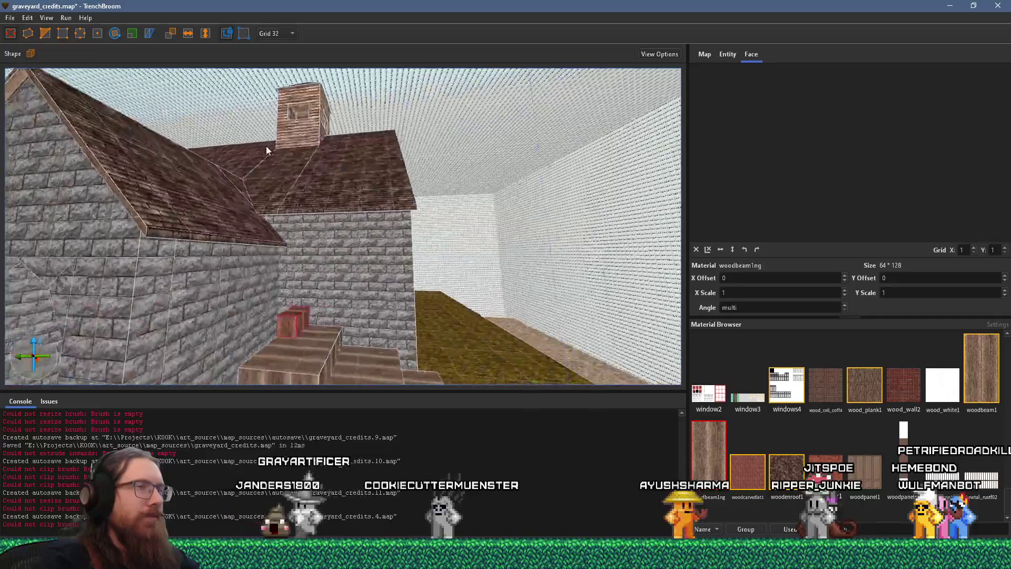
key("s")
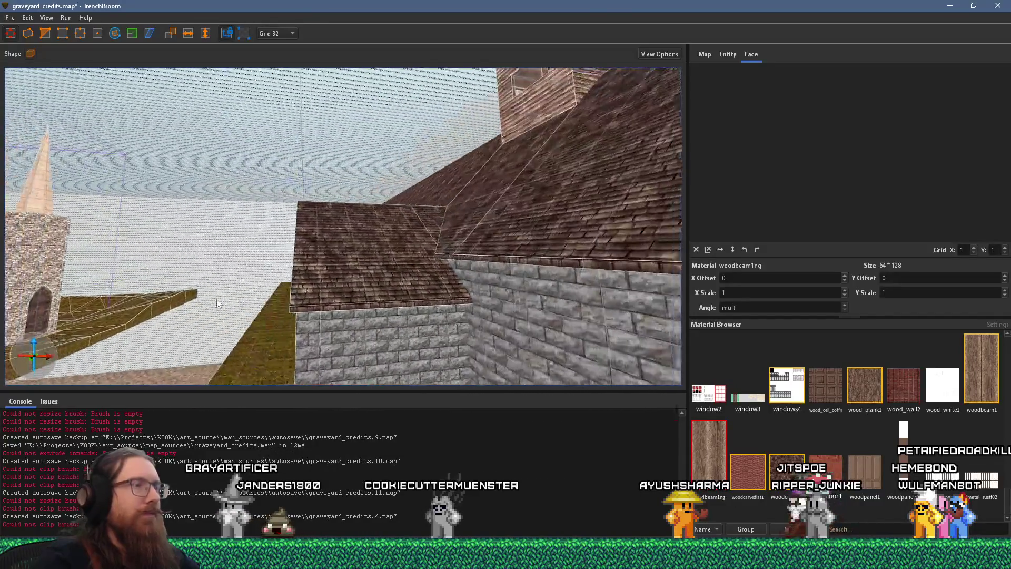
left_click(11, 17)
Step: Save graveyard_credits, compile it with the qbsp profile to exit code 0, and return to Godot
left_click(24, 69)
left_click(66, 17)
left_click(70, 31)
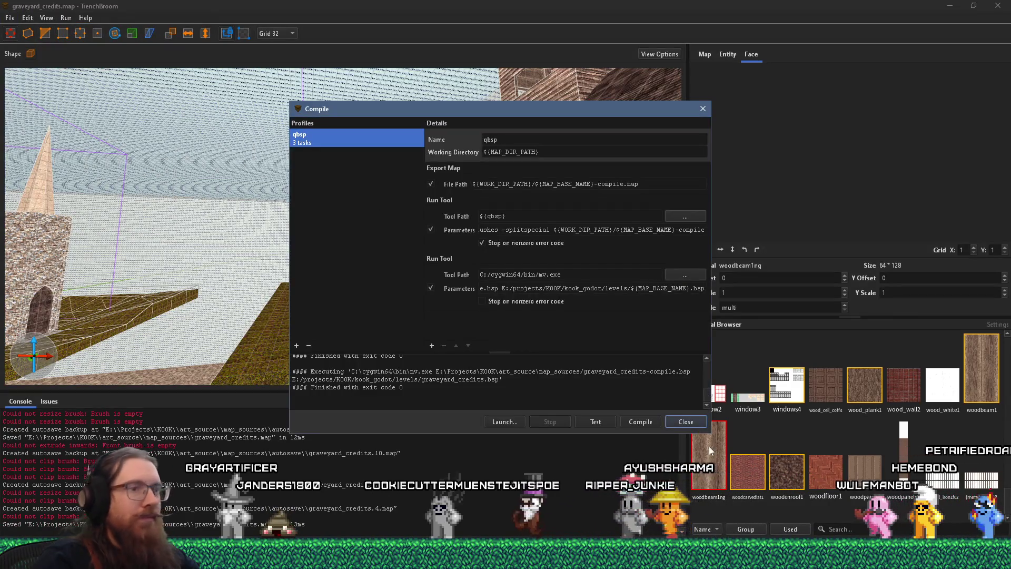
left_click(655, 421)
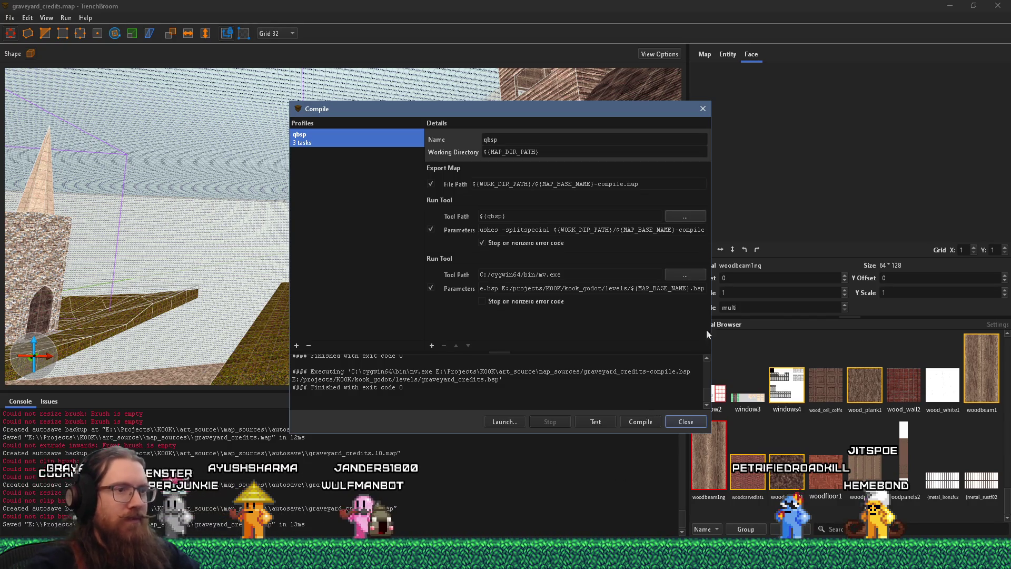
left_click(676, 424)
key("alt+Tab")
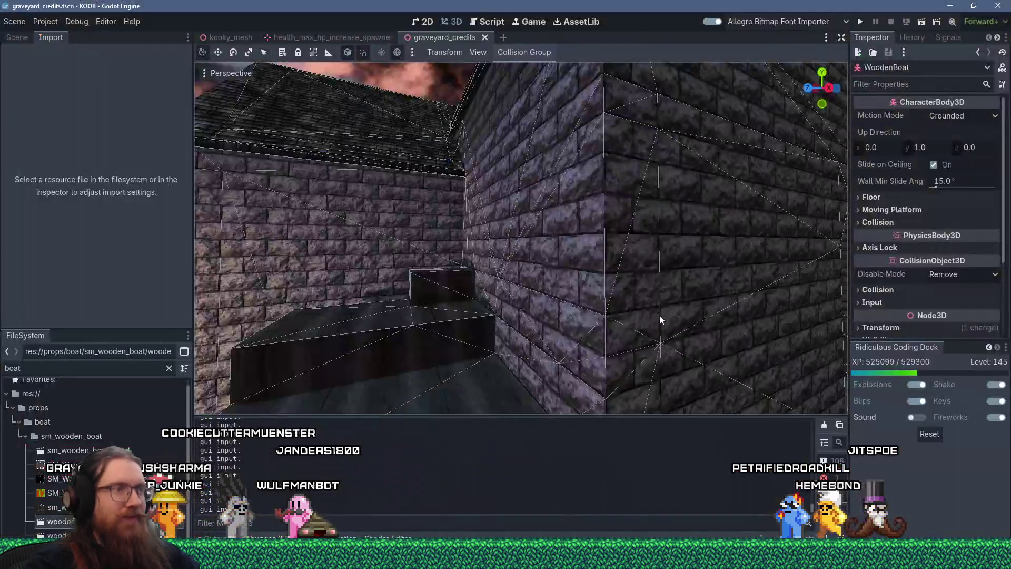
Step: Orbit to check the imported church, then run the graveyard_credits scene
left_click_drag(599, 286, 624, 302)
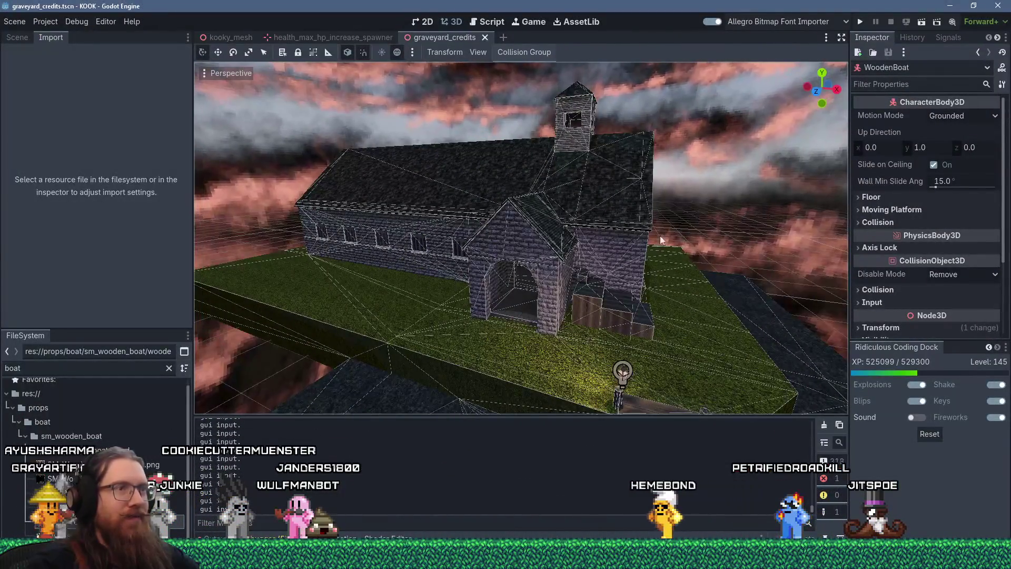
left_click(860, 22)
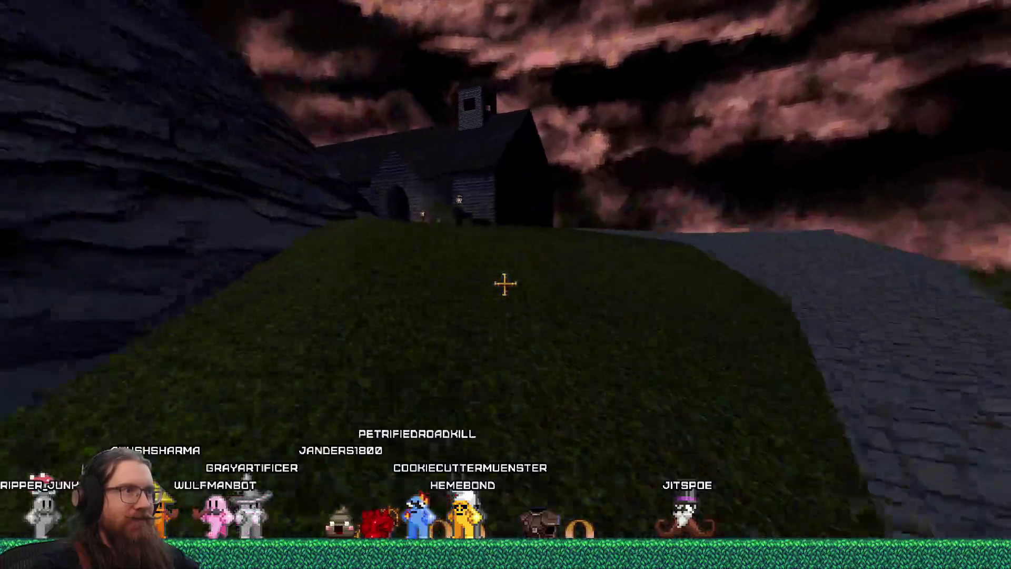
Step: Walk across the wooden bridge and up the wooden stairs into the stone corridor
key("w")
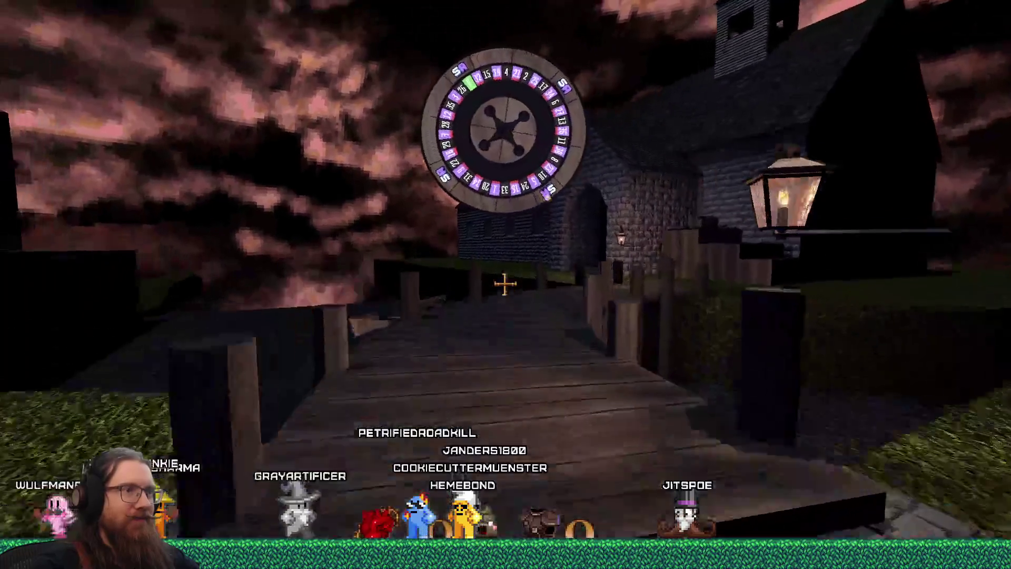
key("w")
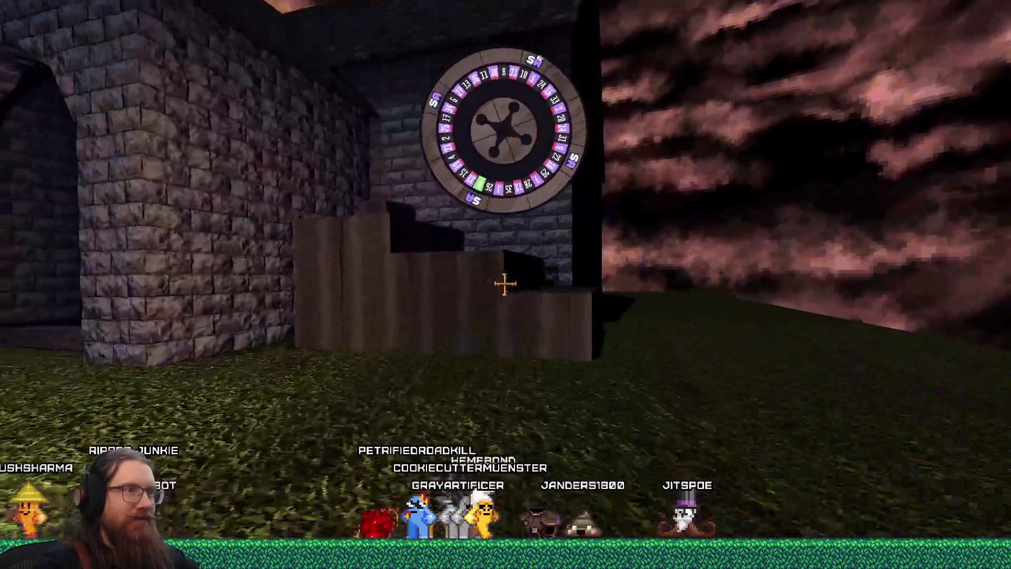
key("w")
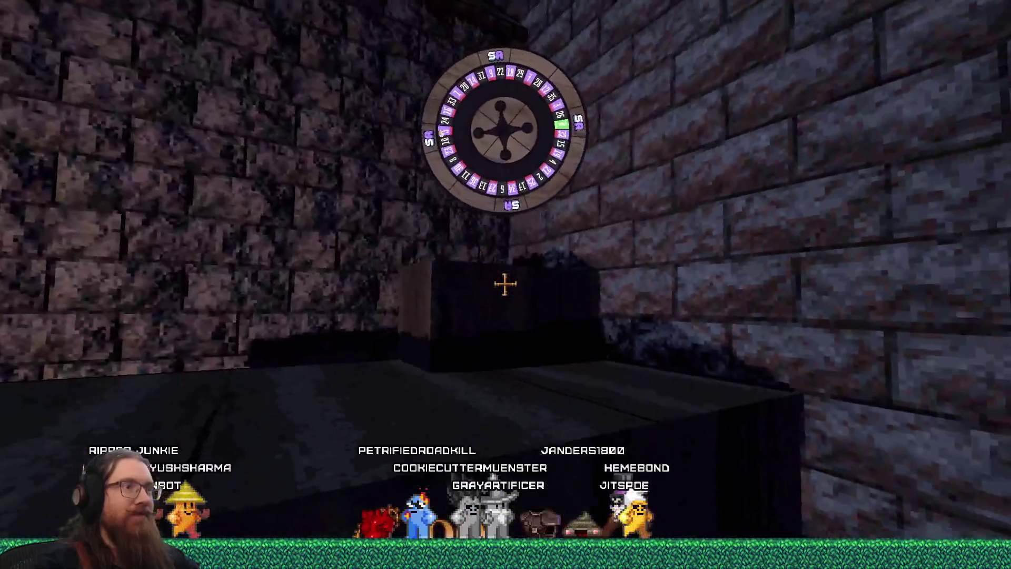
key("w")
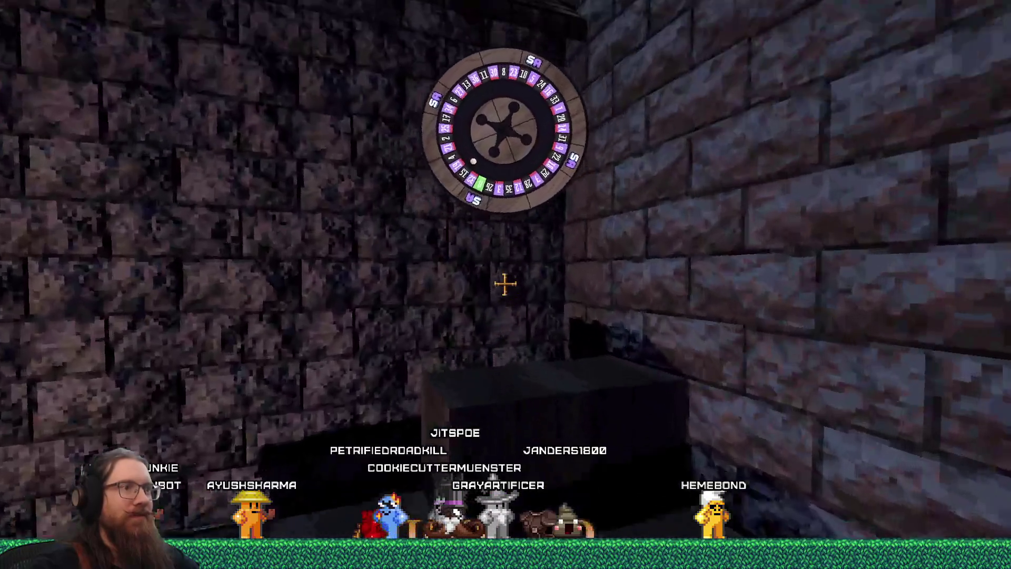
key("w")
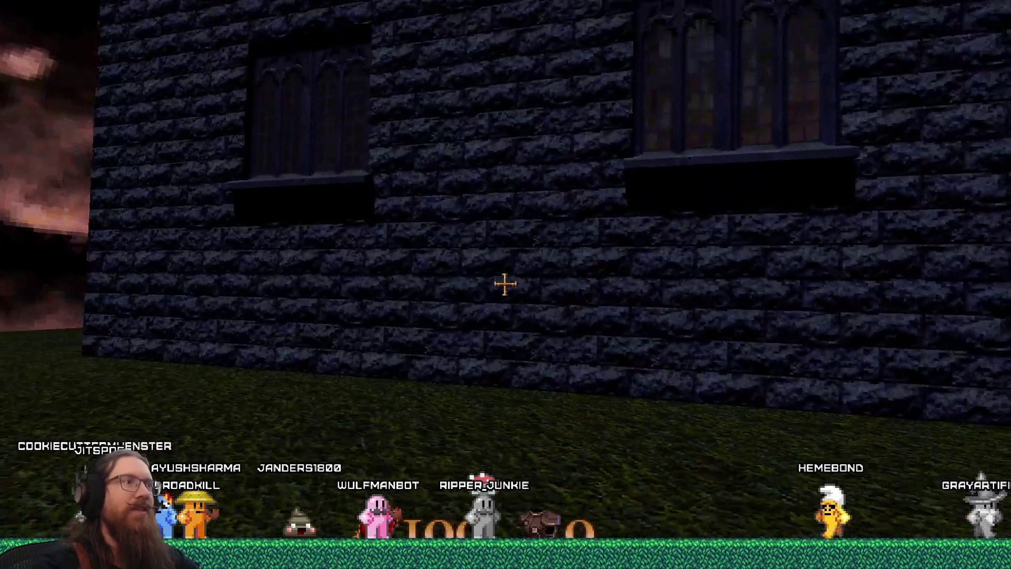
Step: Walk along the church wall over the wooden steps into the dark stone corner
key("Right")
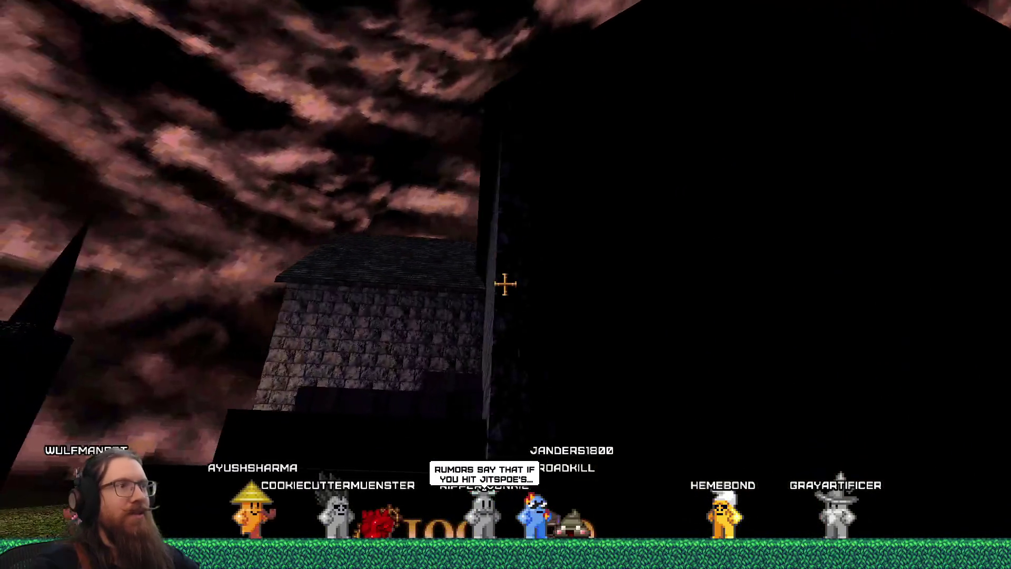
key("Down")
key("Left")
key("Up")
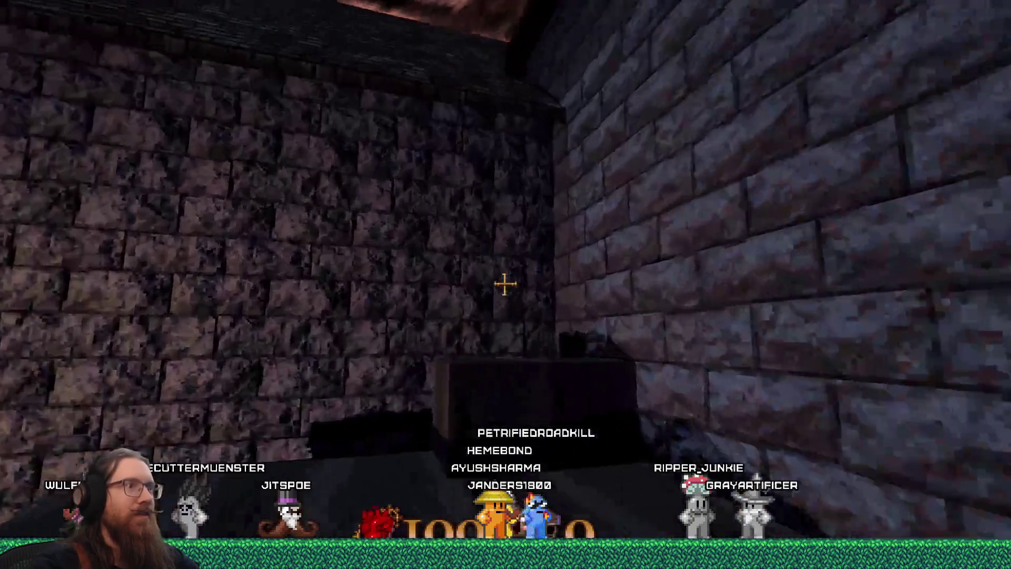
key("Up")
key("Down")
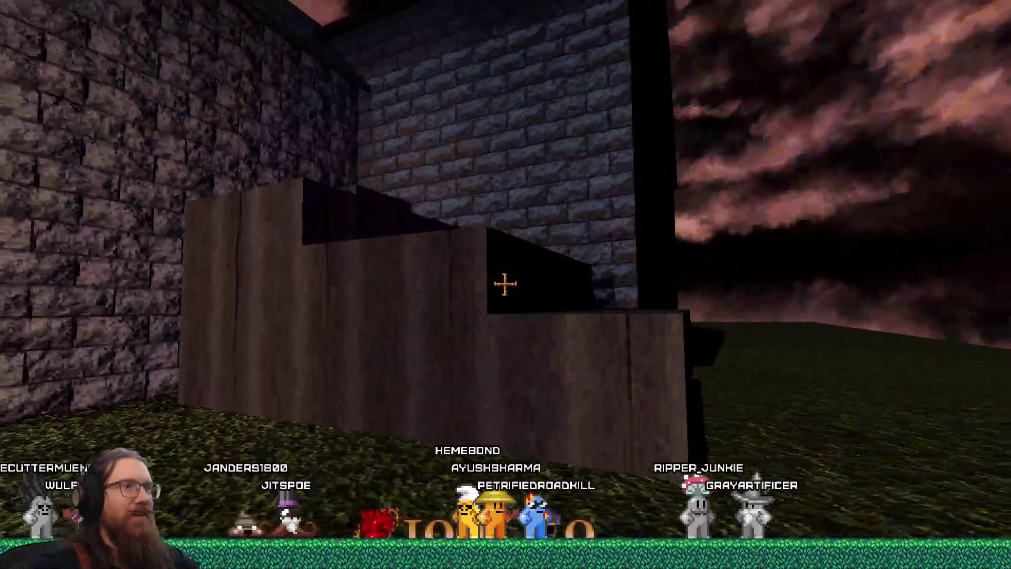
key("Up")
key("Up")
key("Down")
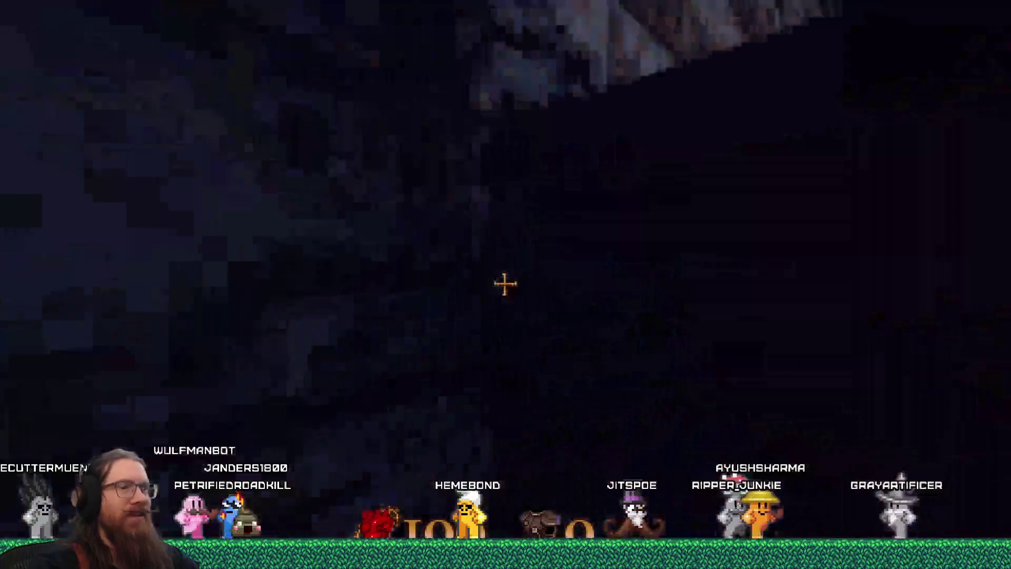
key("Up")
Step: Walk through the archway into the bell tower, firing flames at its wooden walls and beams
left_click(505, 284)
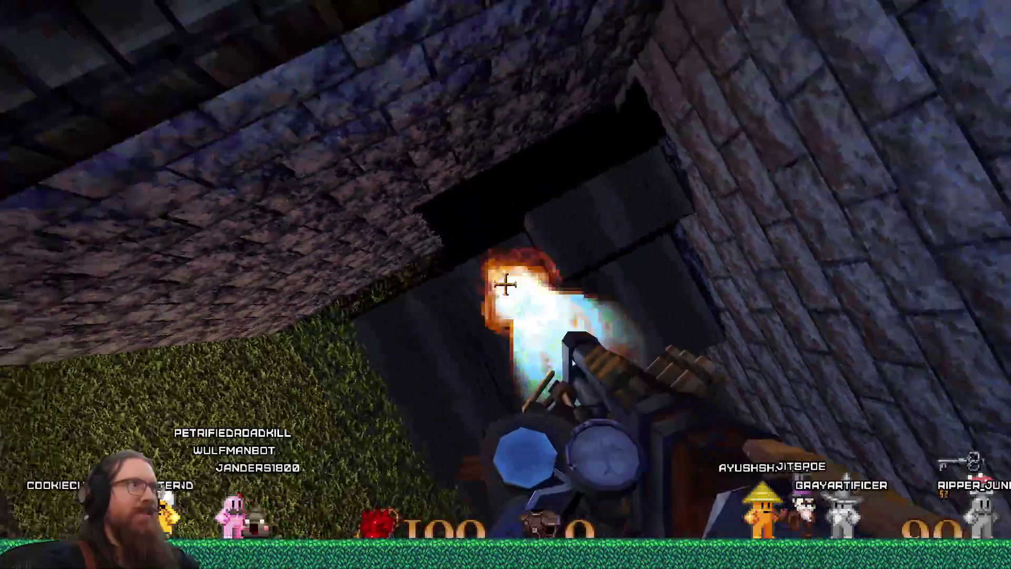
key("Up")
key("Up")
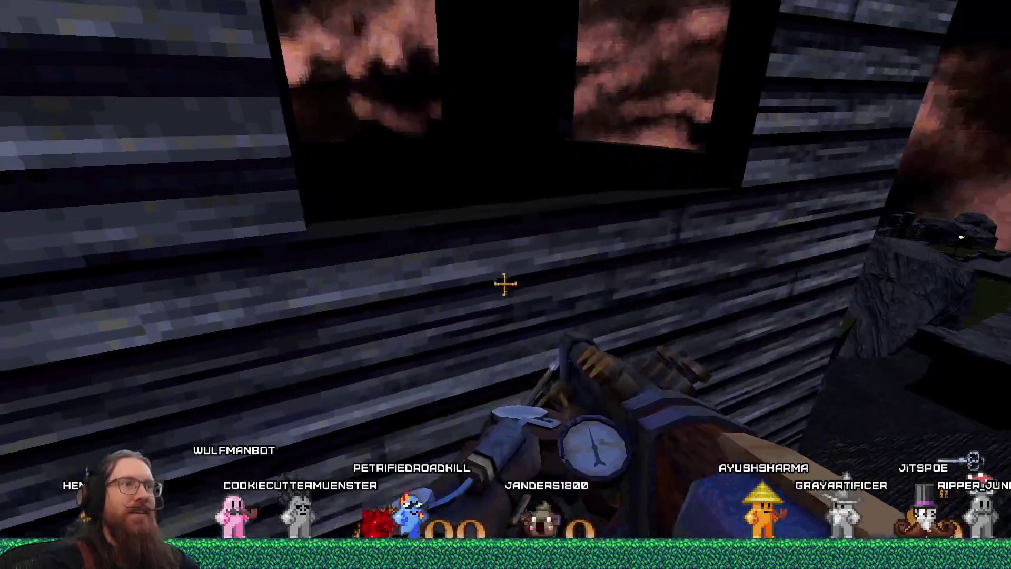
left_click(505, 284)
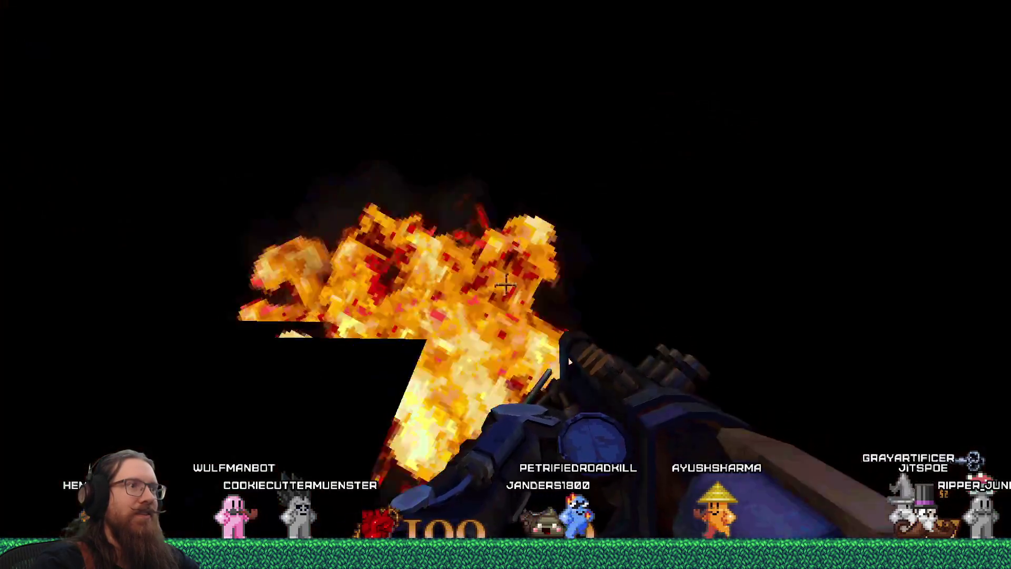
left_click(504, 284)
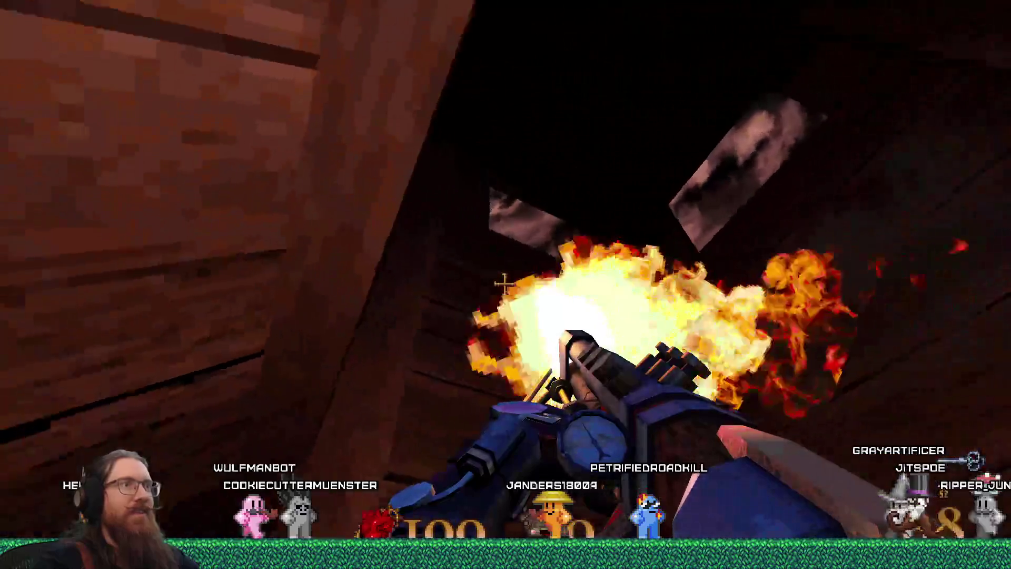
left_click(505, 285)
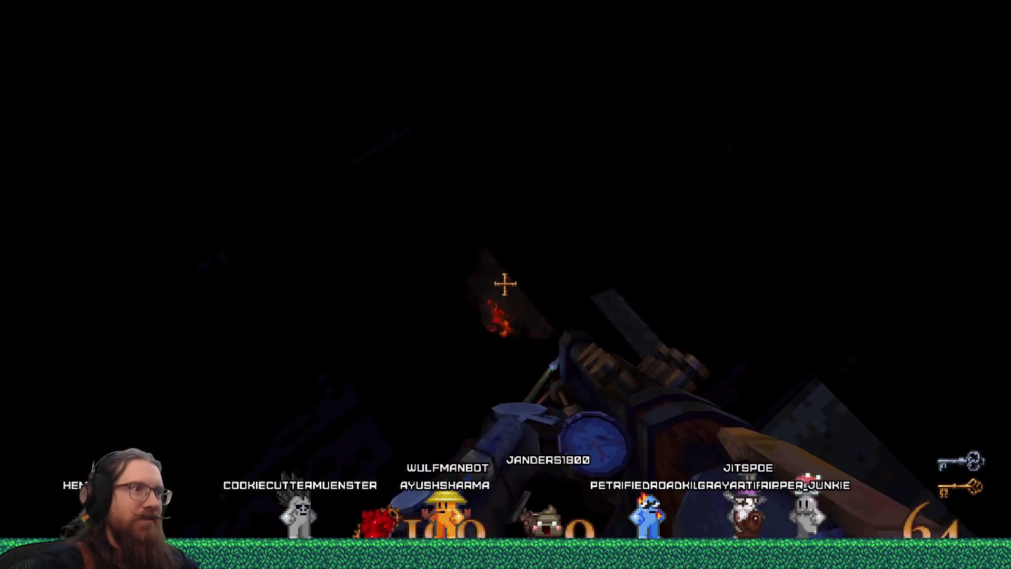
left_click(504, 284)
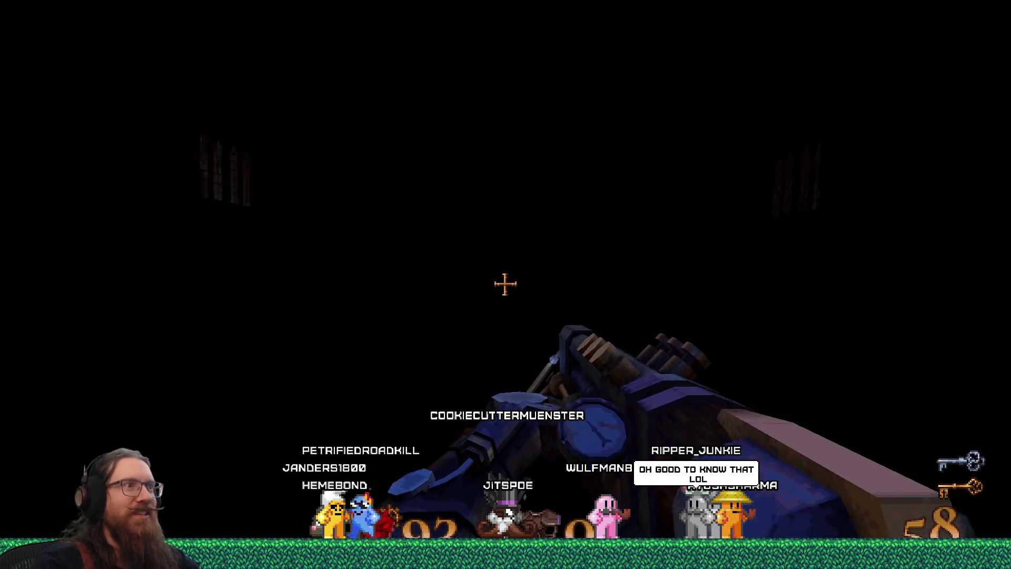
Step: Spray flame bursts down the dark hall and toward the tall windows, draining ammo to 6
left_click(505, 284)
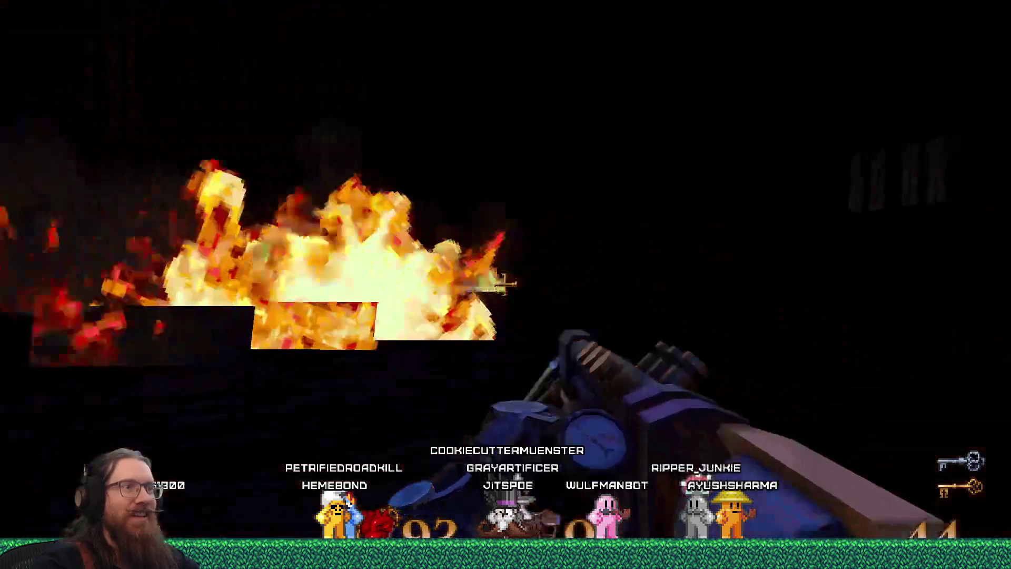
left_click(506, 285)
left_click(506, 284)
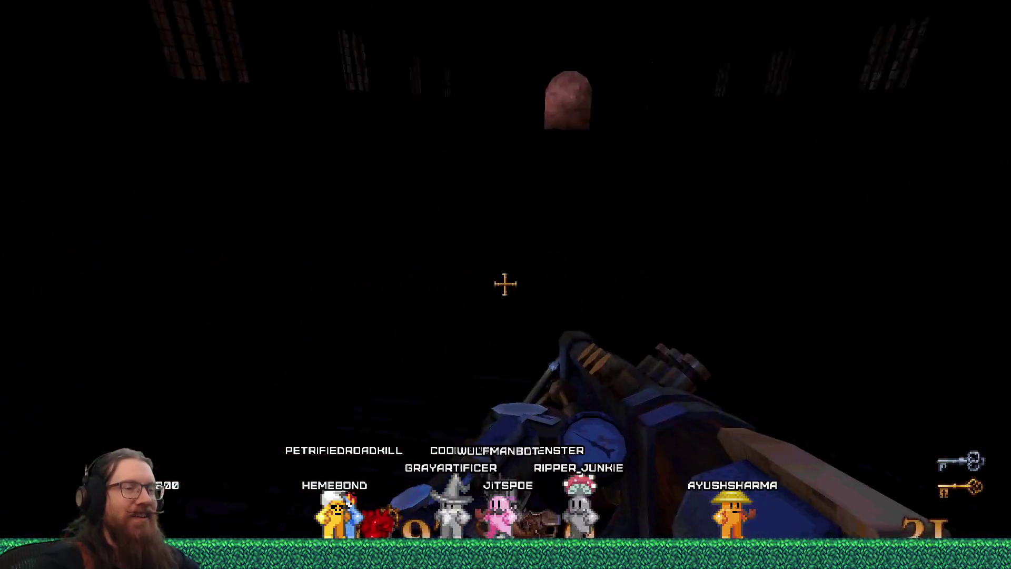
left_click(506, 284)
left_click(505, 284)
left_click(506, 284)
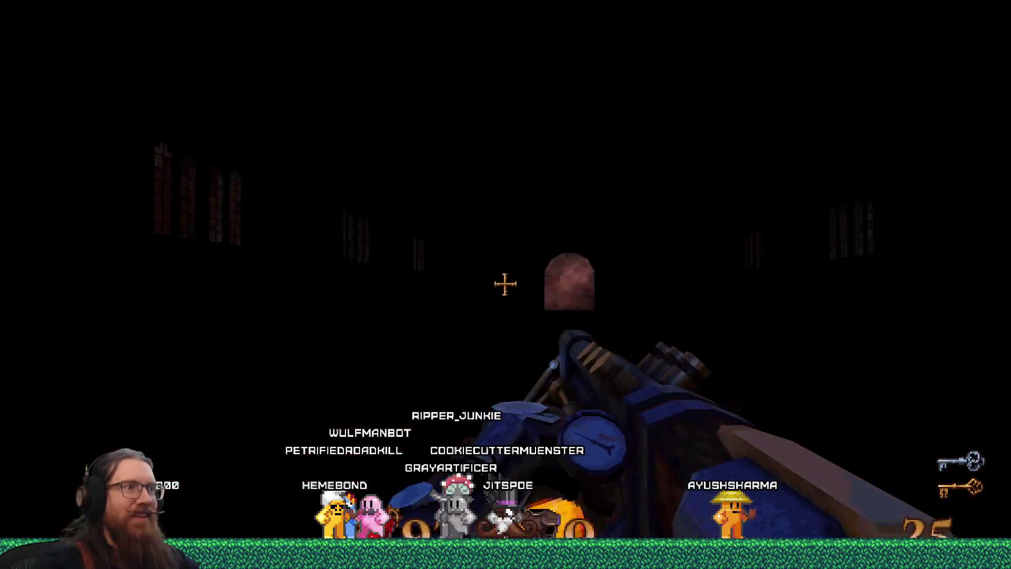
left_click(505, 284)
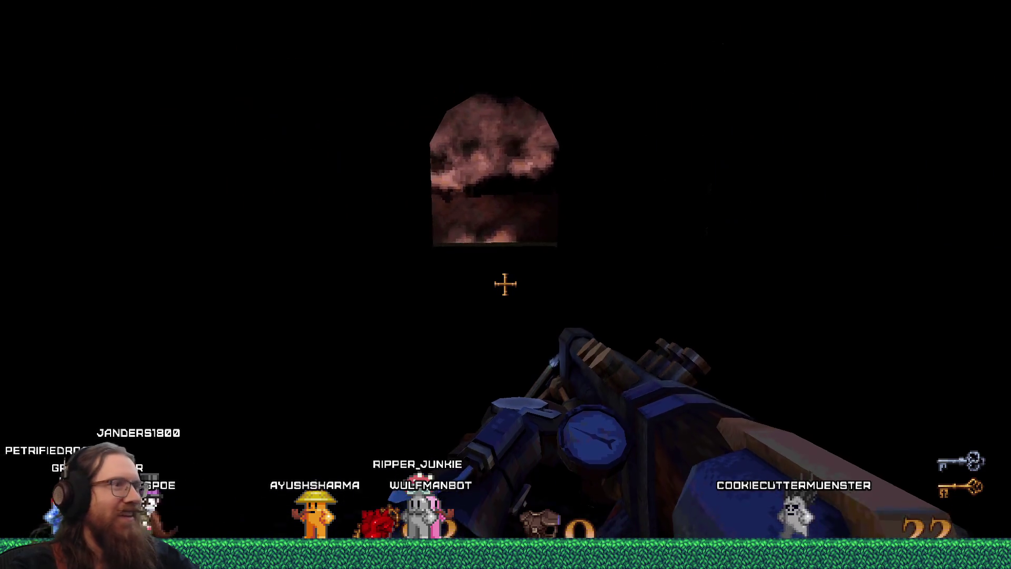
left_click(505, 285)
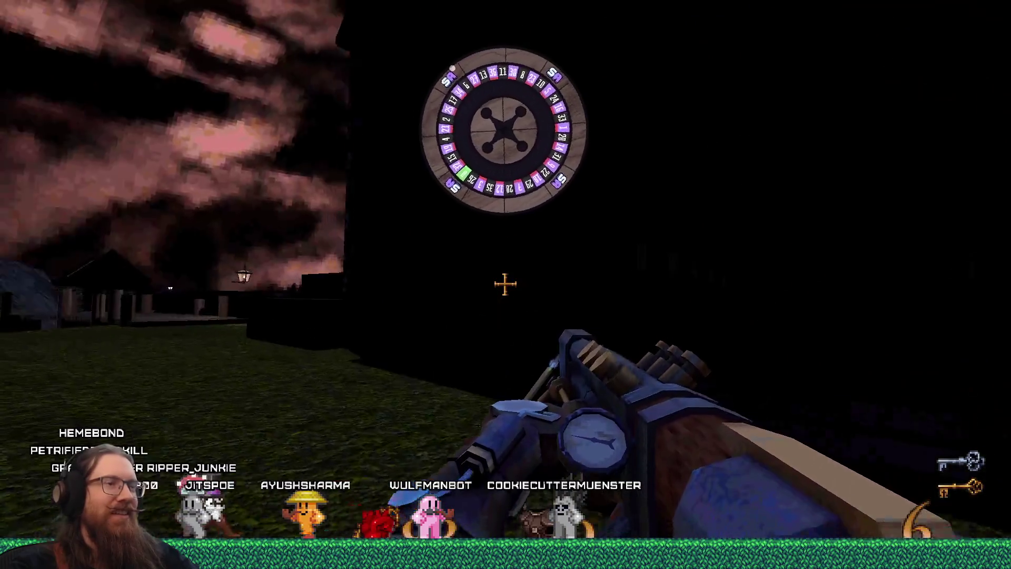
Step: Walk through the dark tower hall, fire the last flame ammo, and approach the floating head
key("w")
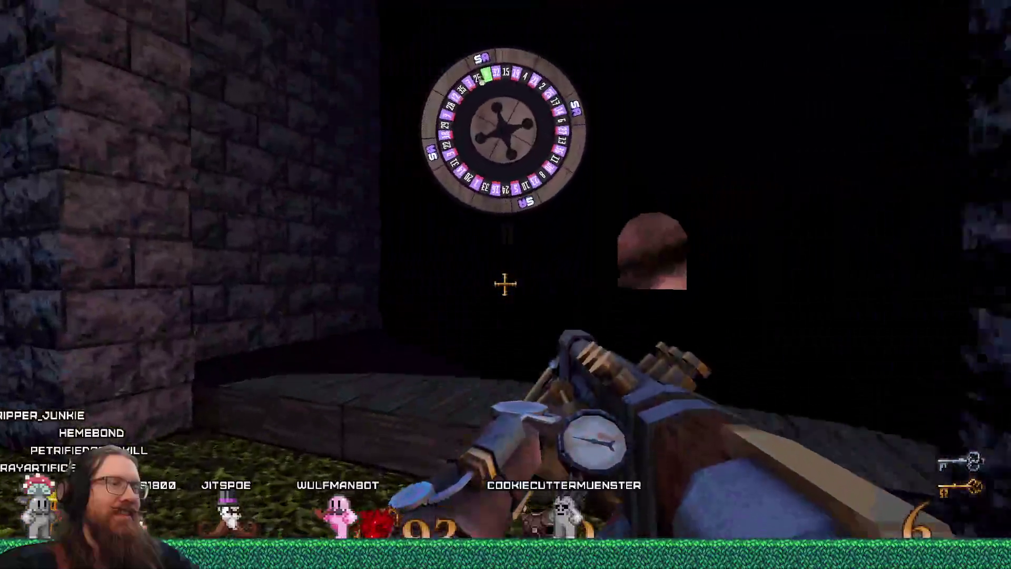
key("w")
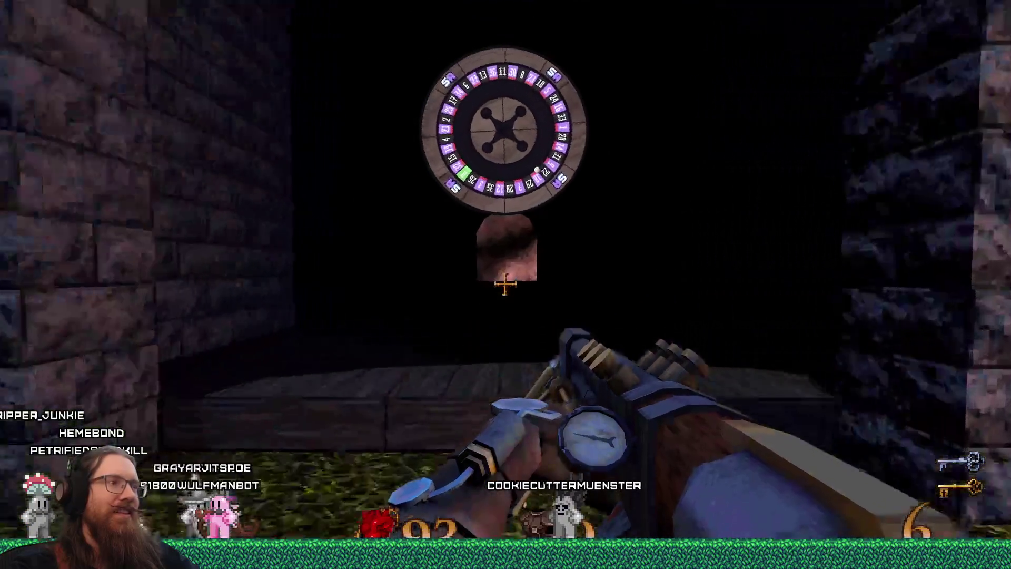
key("w")
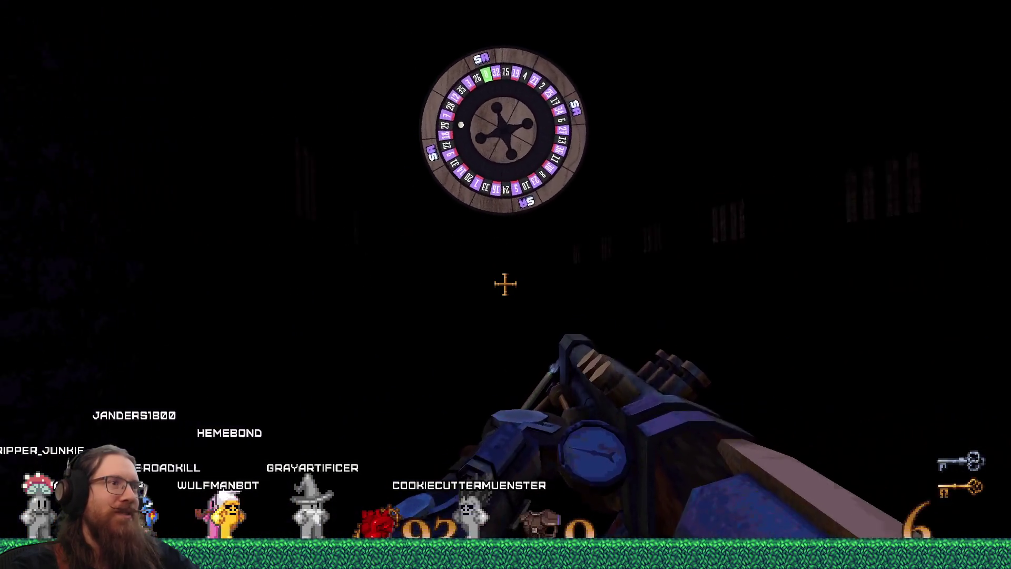
key("w")
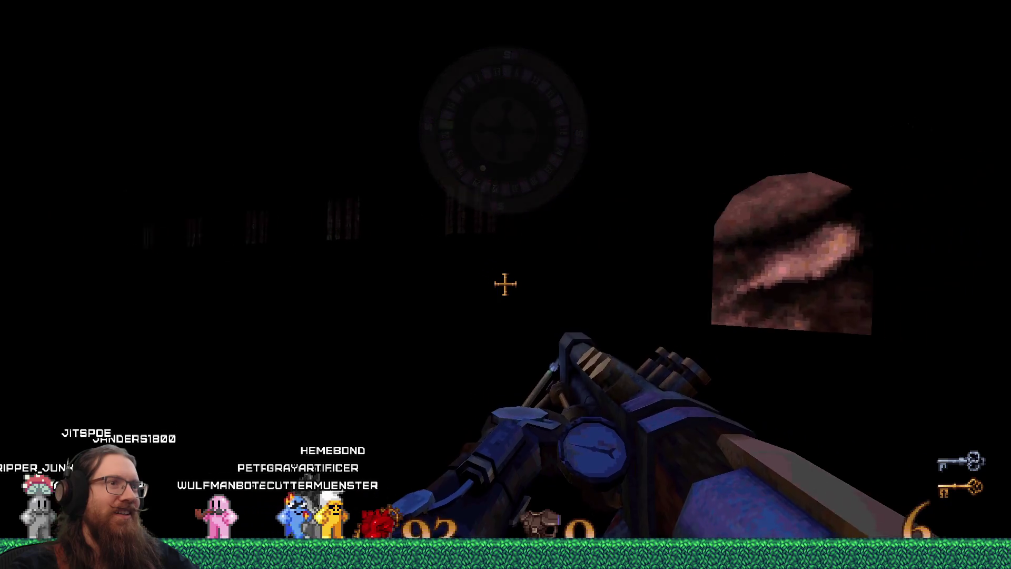
key("w")
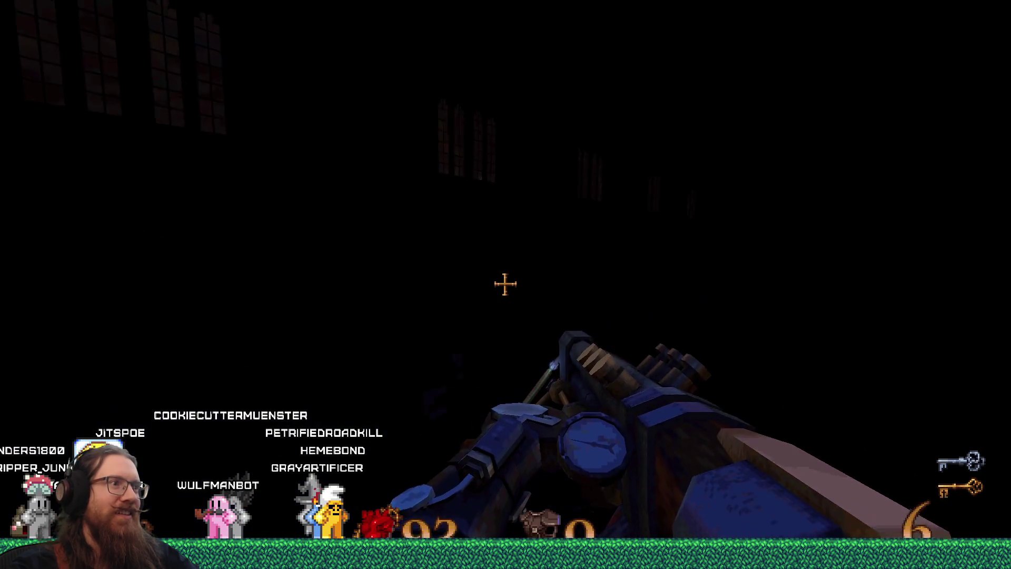
key("w")
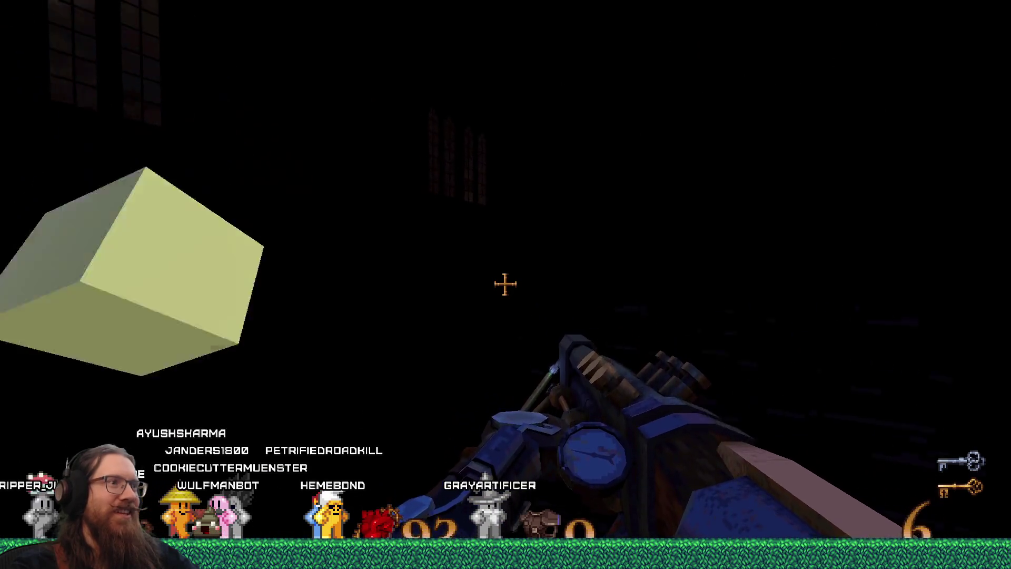
left_click(505, 284)
key("w")
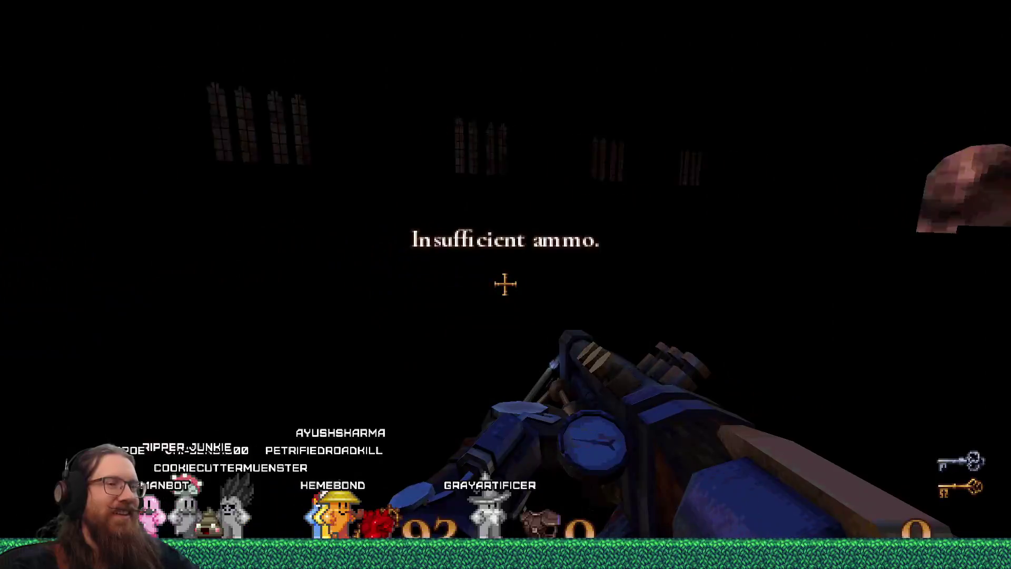
key("w")
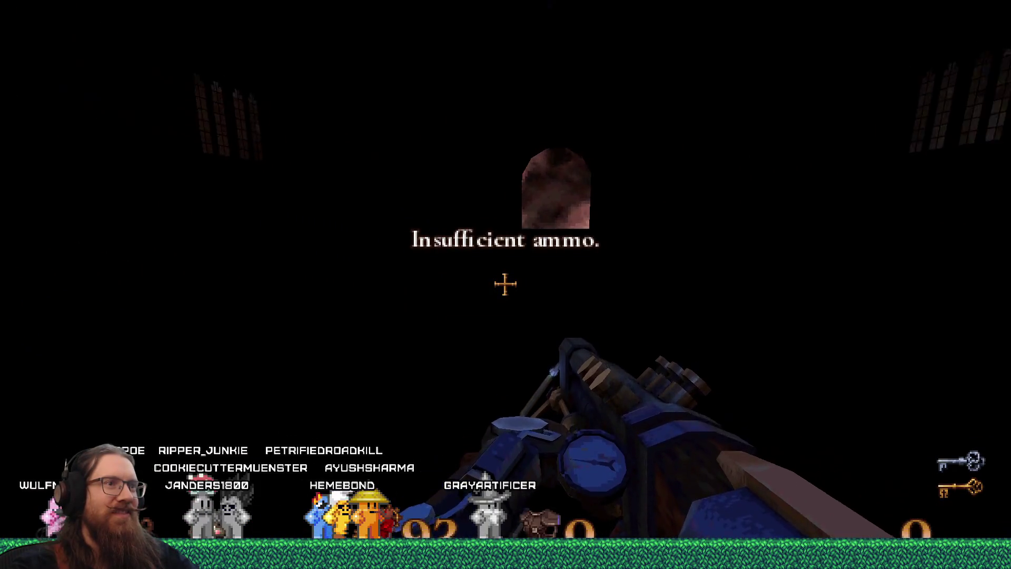
key("w")
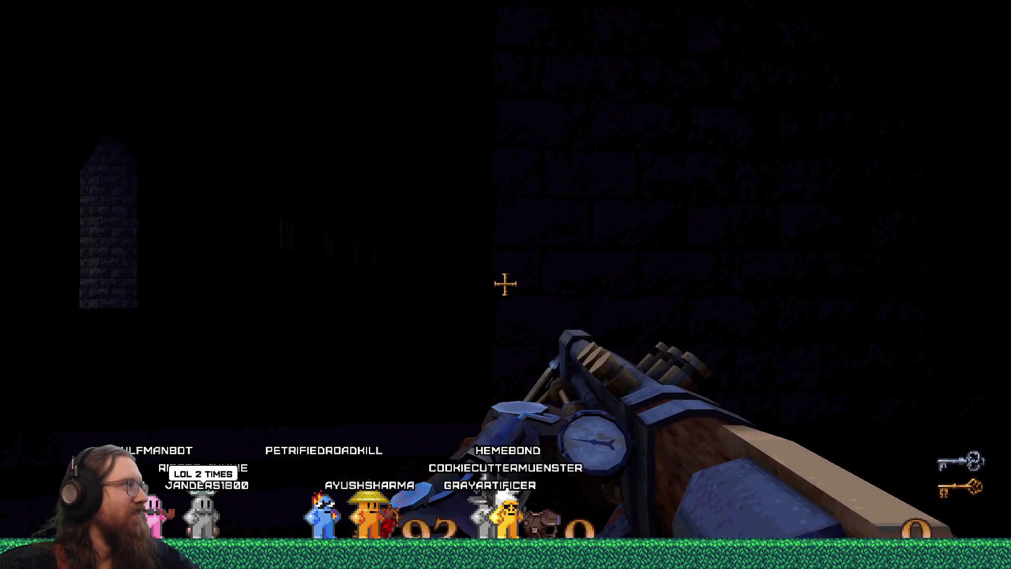
key("w")
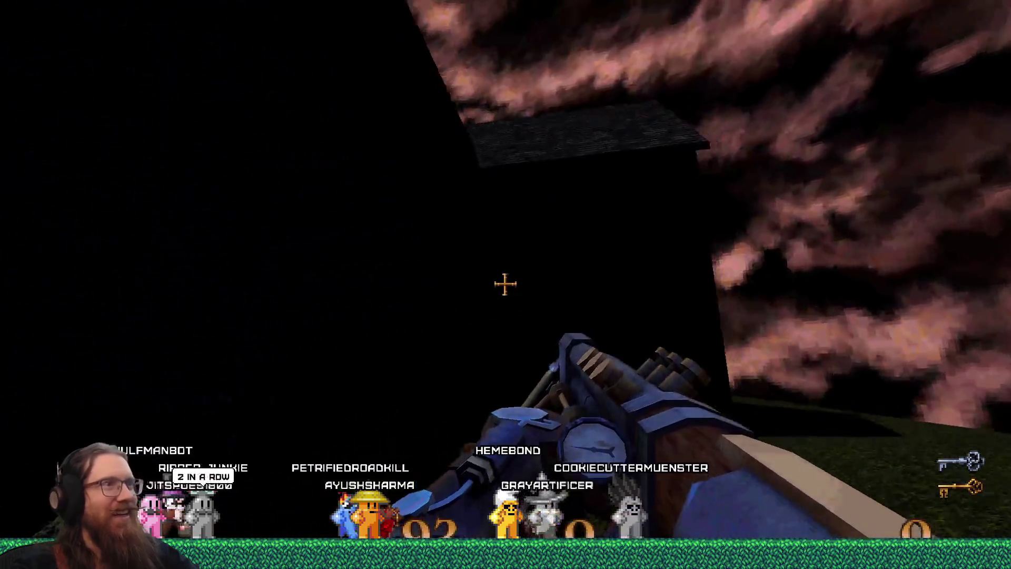
Step: Switch to and fire the minigun (4), blue launcher (5) and double-barrelled gun (3)
key("4")
left_click(504, 285)
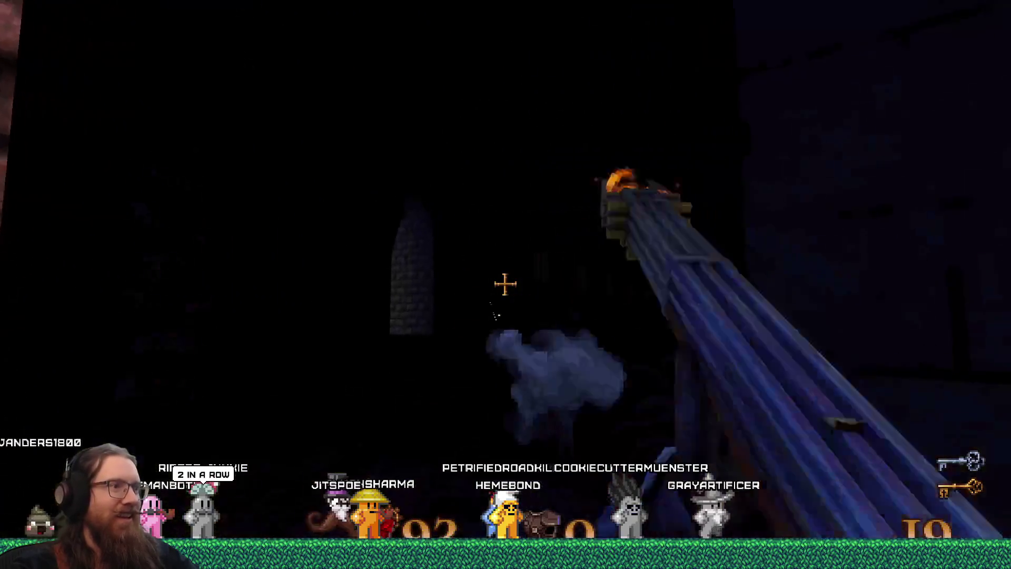
key("5")
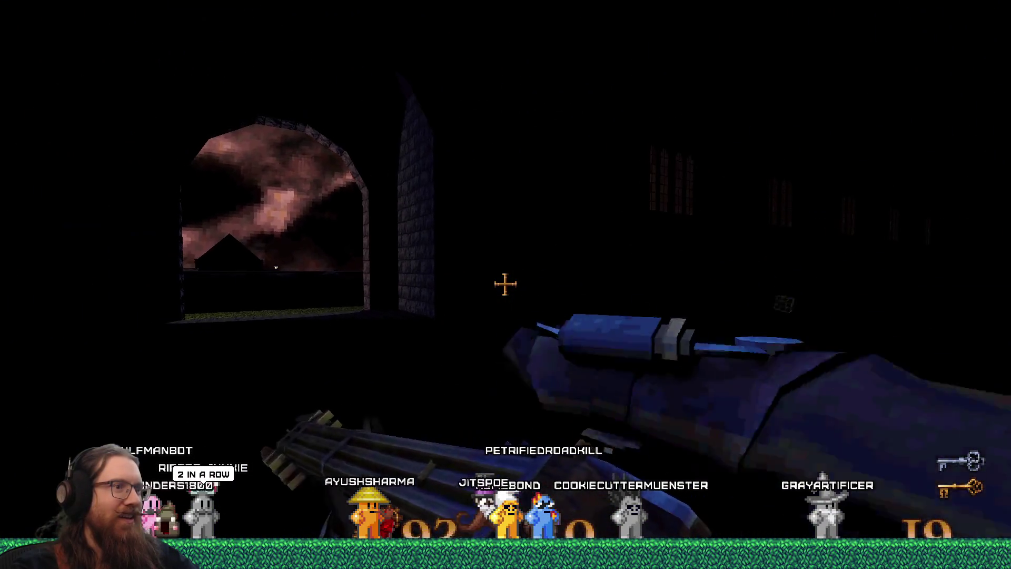
key("3")
left_click(505, 284)
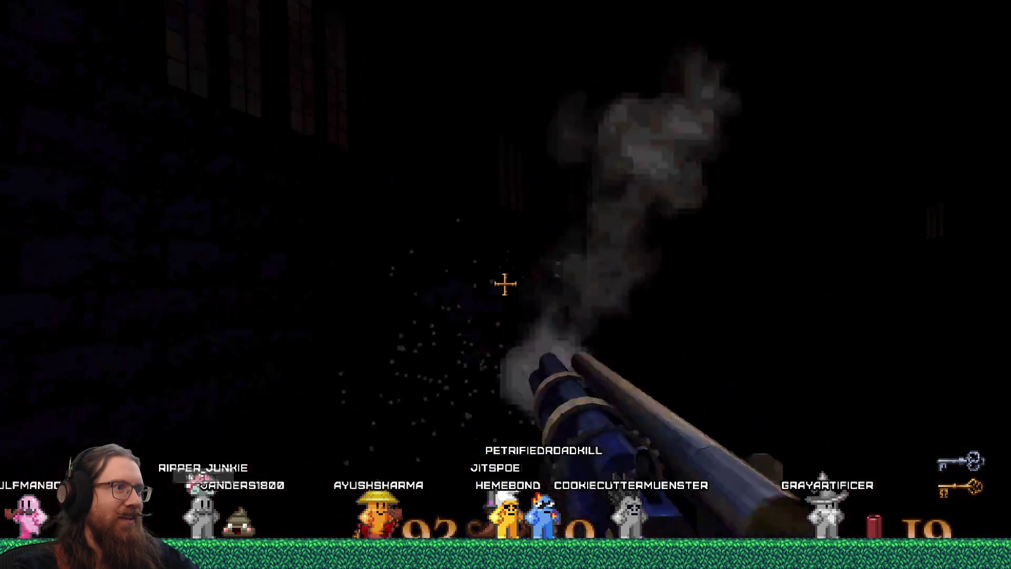
left_click(504, 284)
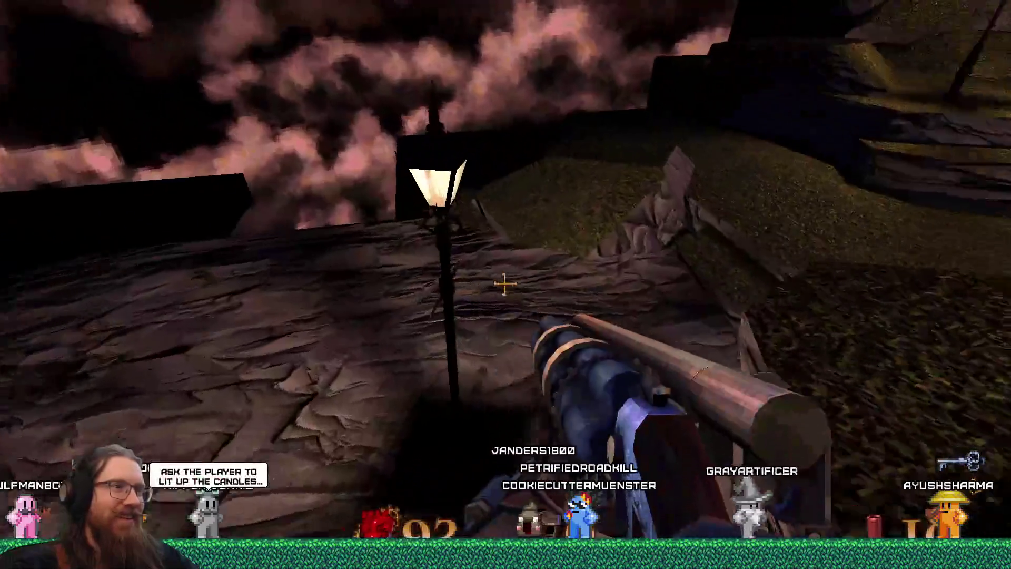
Step: Walk up the grassy slope past the lamp posts to the lantern-lit brick building by the cobblestone path
key("w")
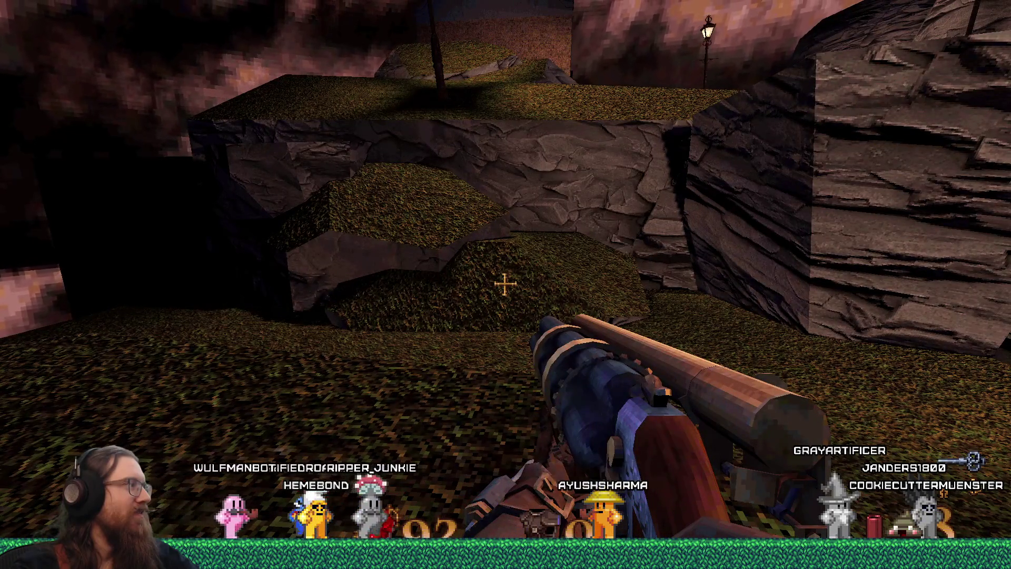
key("w")
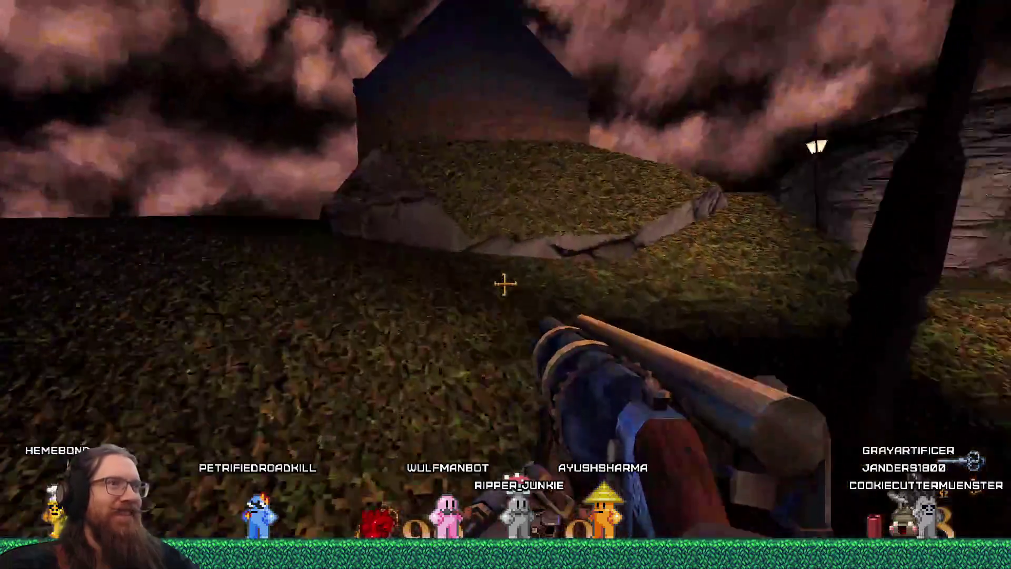
key("w")
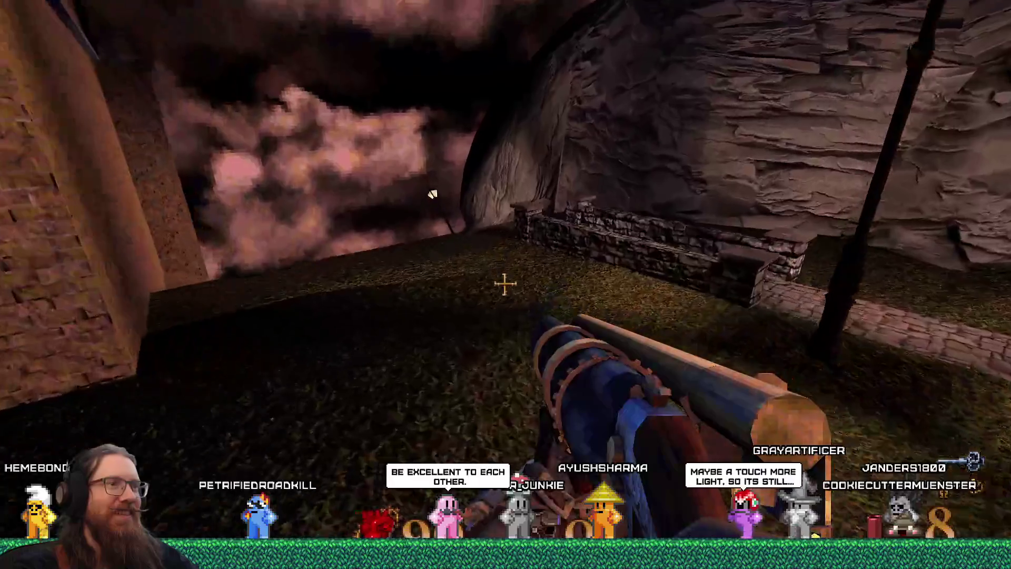
key("w")
key("w")
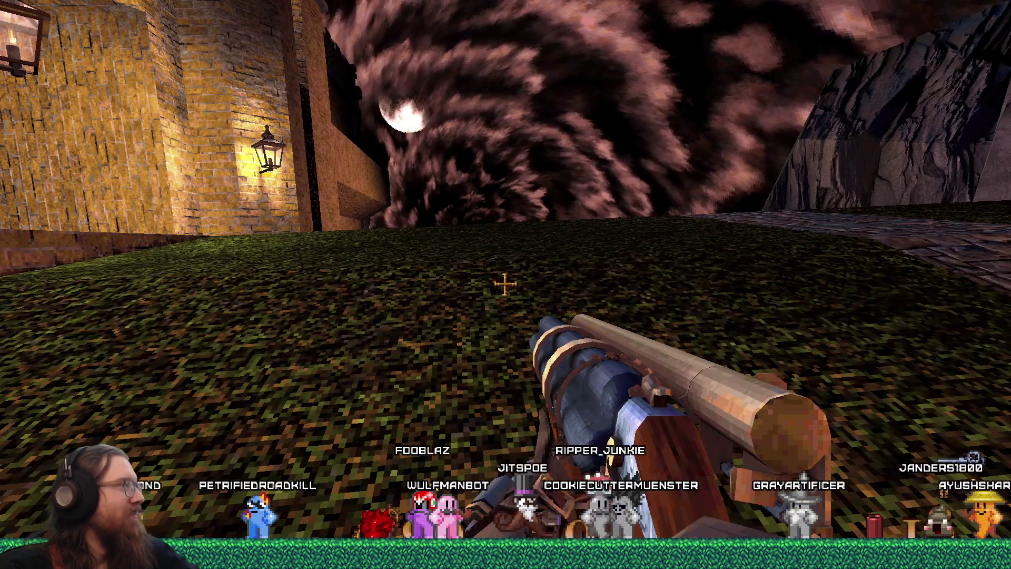
key("w")
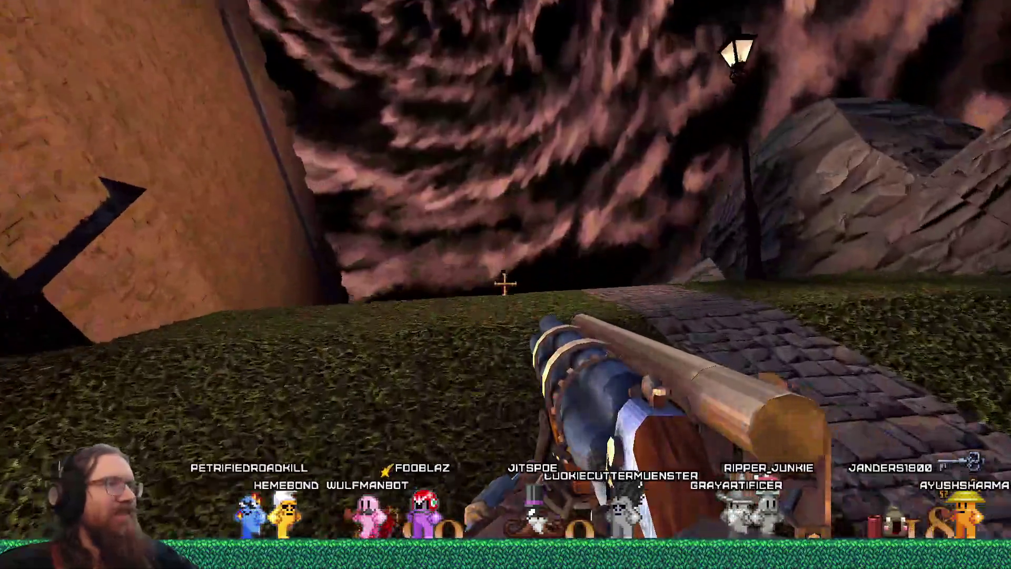
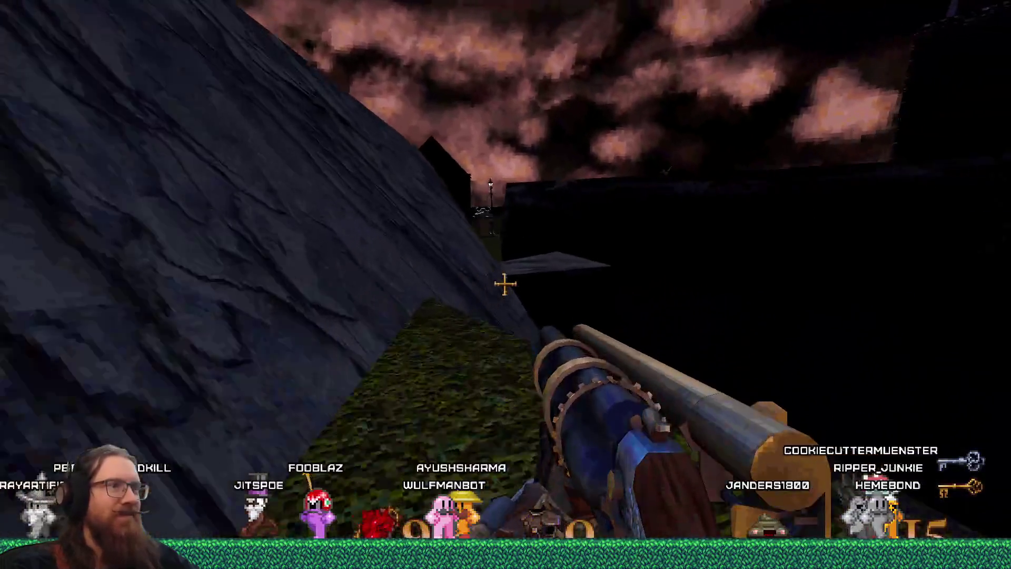
Step: Fire the shotgun, then quit KOOK by entering quit in the dev console
left_click(504, 285)
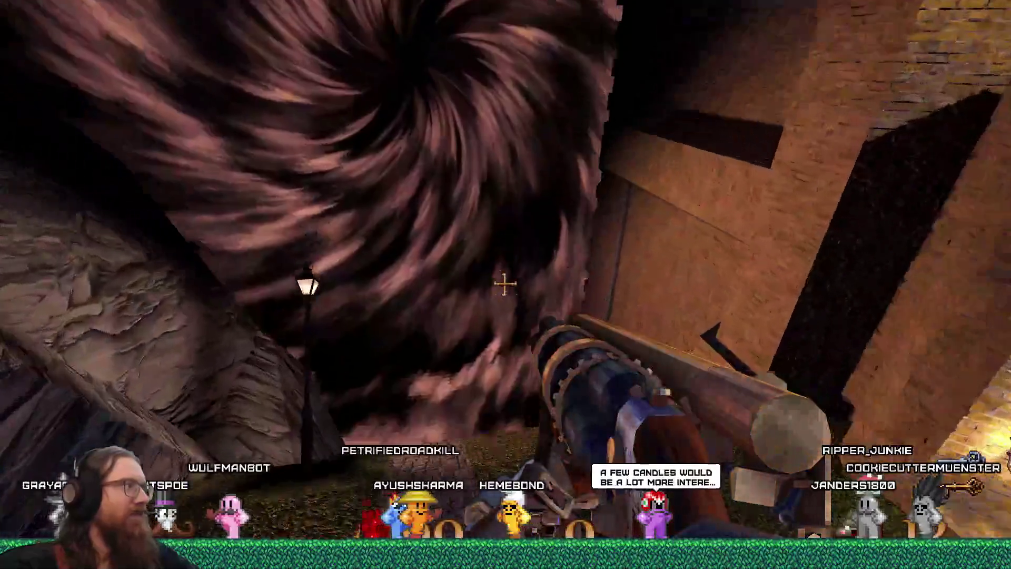
key("grave")
type("quit")
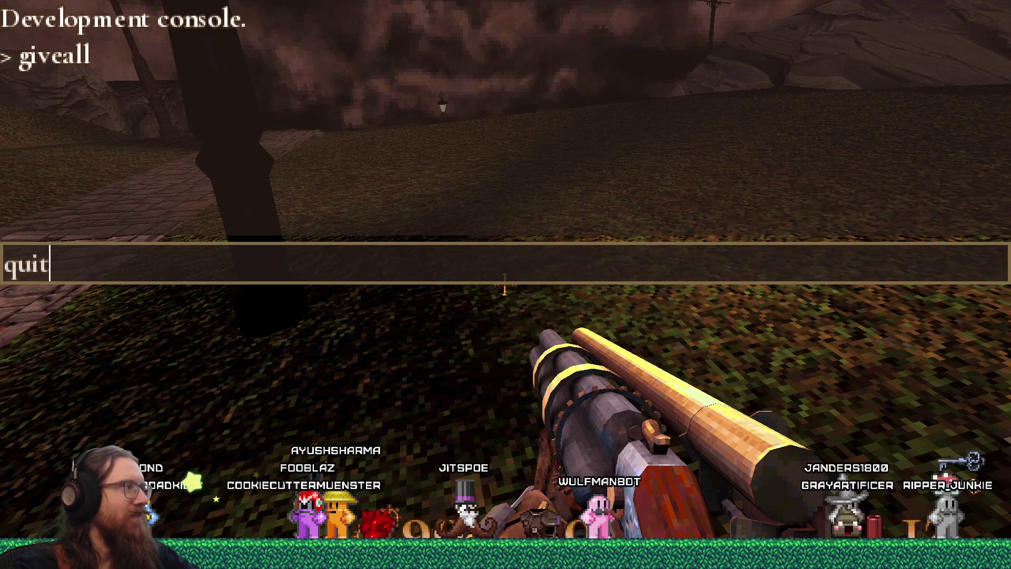
key("Return")
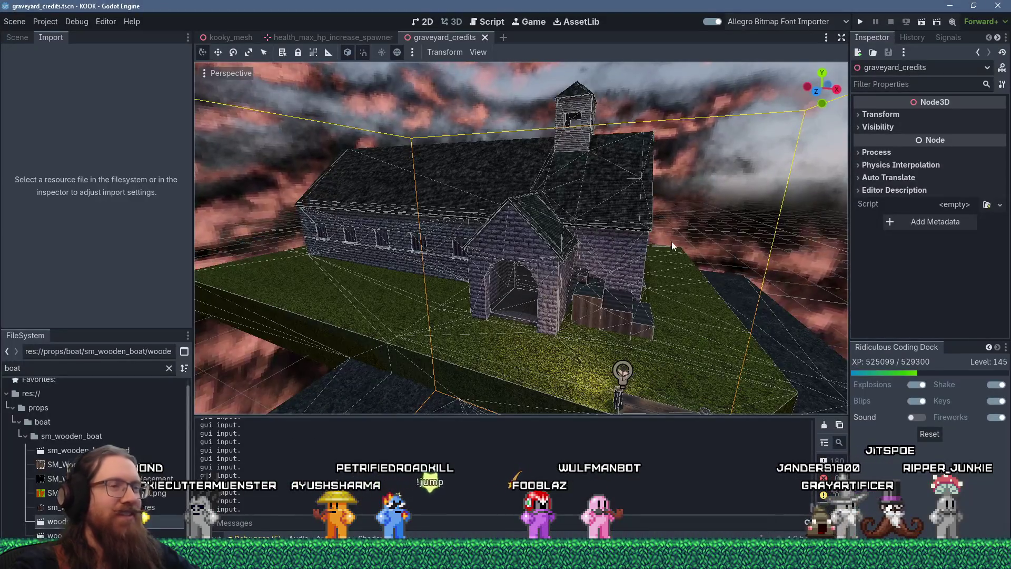
Step: View the church corridor and drop candles_1_cluster_1.tscn, found by filtering for 'candle', there
scroll(629, 190, "up", 10)
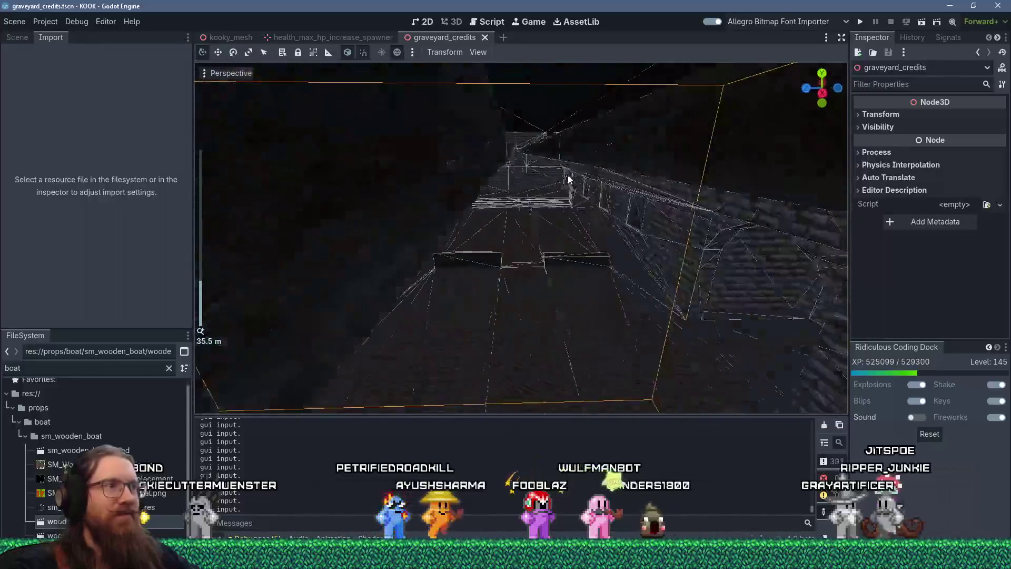
mouse_move(568, 179)
left_mouse_down()
mouse_move(497, 152)
mouse_move(462, 184)
mouse_move(541, 172)
mouse_move(492, 225)
mouse_move(498, 211)
left_mouse_up()
scroll(497, 152, "up", 4)
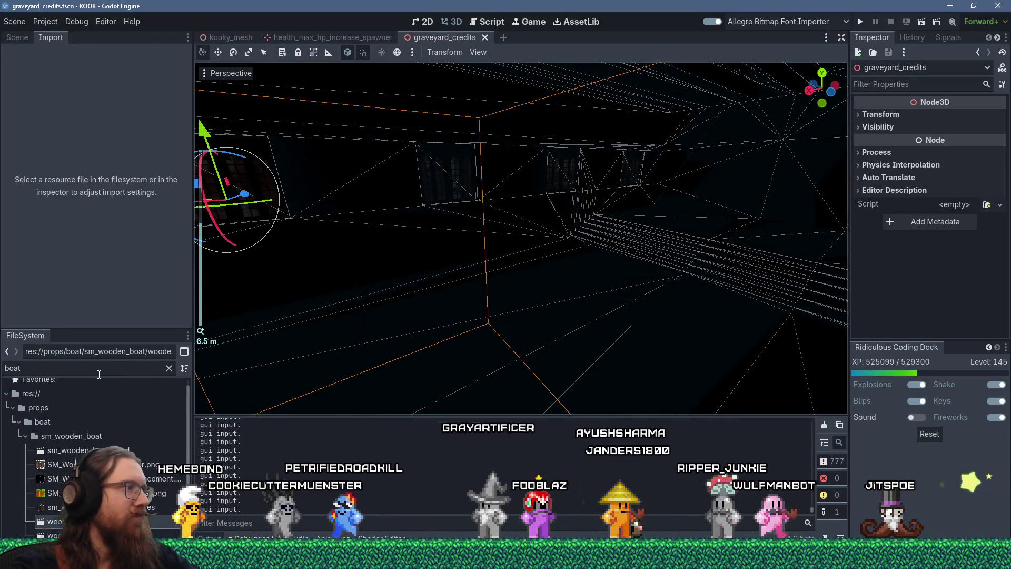
type("candle")
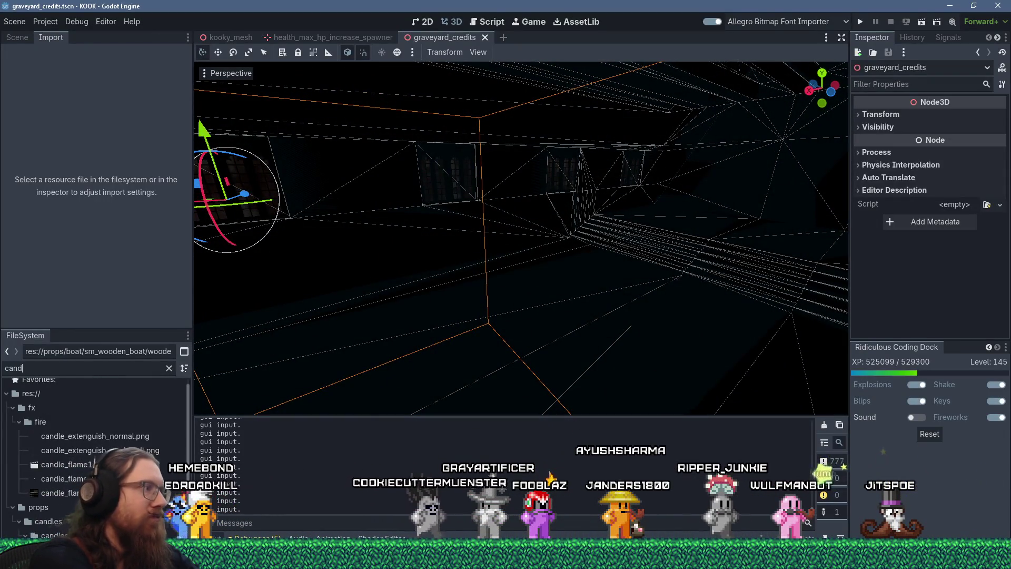
scroll(164, 489, "down", 2)
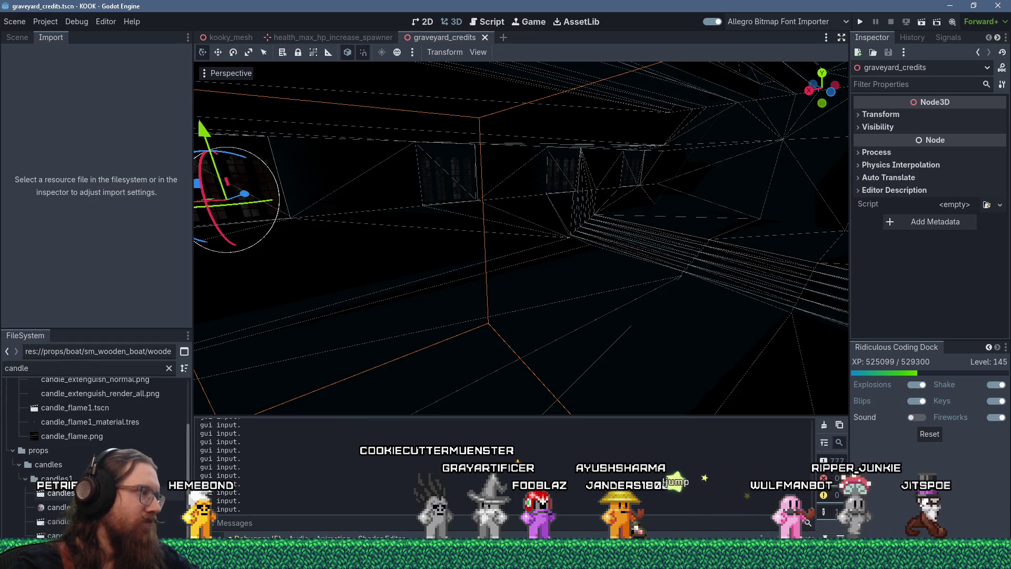
mouse_move(58, 535)
left_mouse_down()
mouse_move(582, 353)
mouse_move(704, 264)
mouse_move(688, 276)
left_mouse_up()
Step: Move the new candle cluster across the church floor to its spot
key("f")
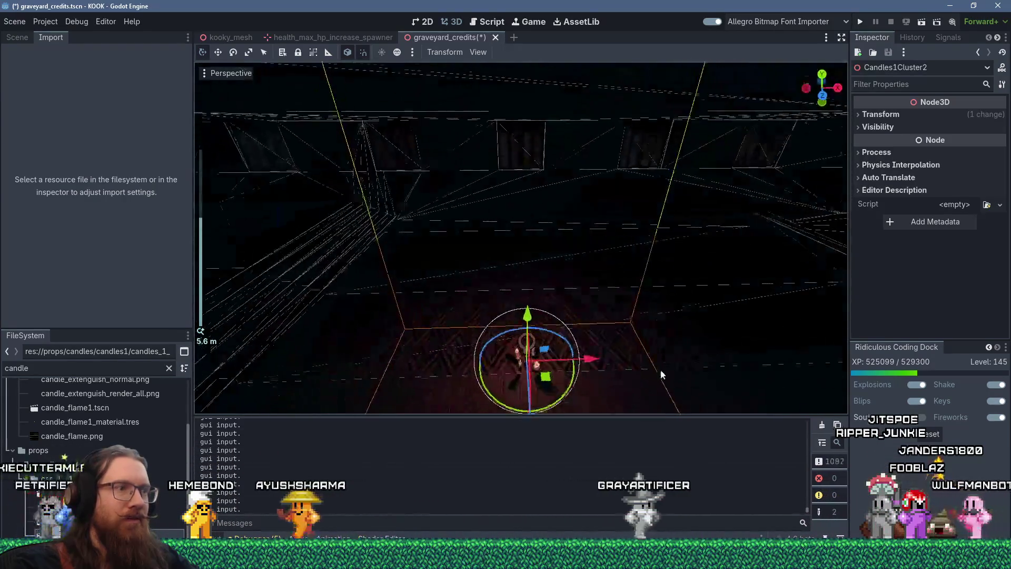
scroll(782, 314, "up", 3)
key("g")
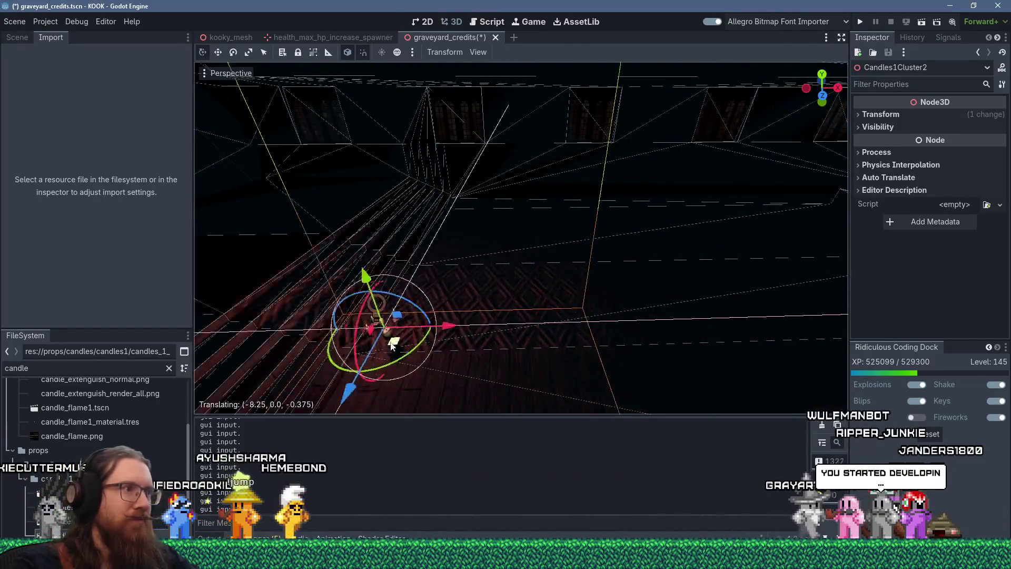
left_click(509, 288)
key("f")
key("g")
left_click(497, 240)
key("g")
scroll(501, 283, "up", 2)
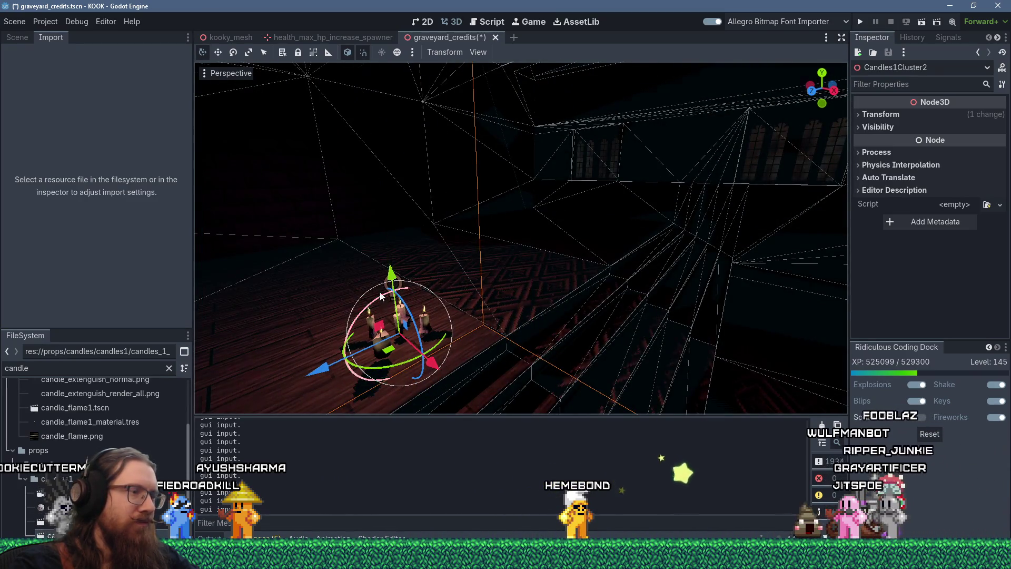
key("g")
left_click(399, 287)
Step: Rotate the candle cluster and shift it slightly further right
mouse_move(400, 287)
left_mouse_down()
mouse_move(460, 317)
mouse_move(647, 373)
left_mouse_up()
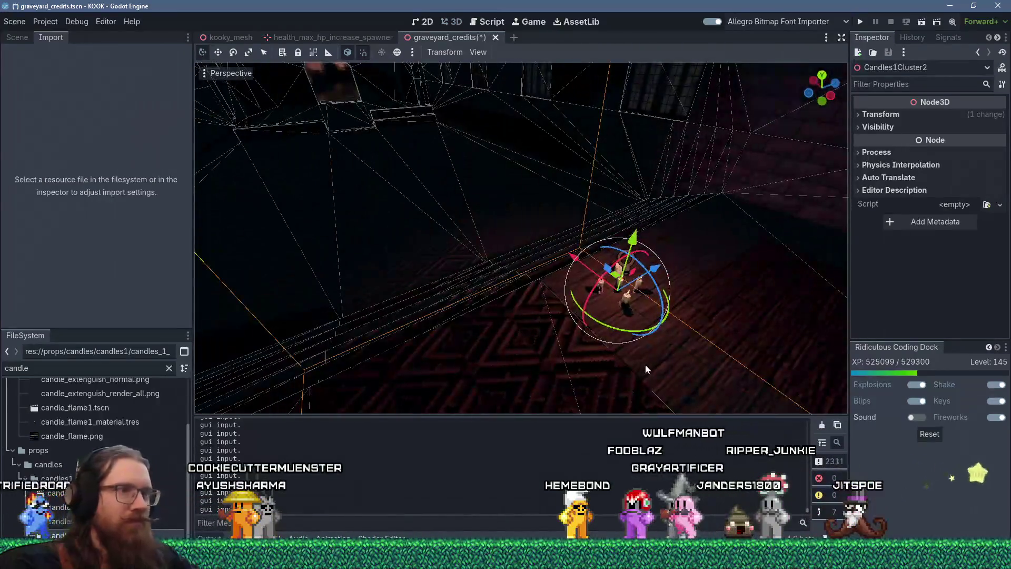
key("r")
left_click(612, 331)
mouse_move(524, 324)
left_mouse_down()
mouse_move(765, 291)
mouse_move(534, 299)
mouse_move(617, 317)
mouse_move(528, 360)
mouse_move(453, 297)
left_mouse_up()
scroll(765, 291, "down", 2)
key("g")
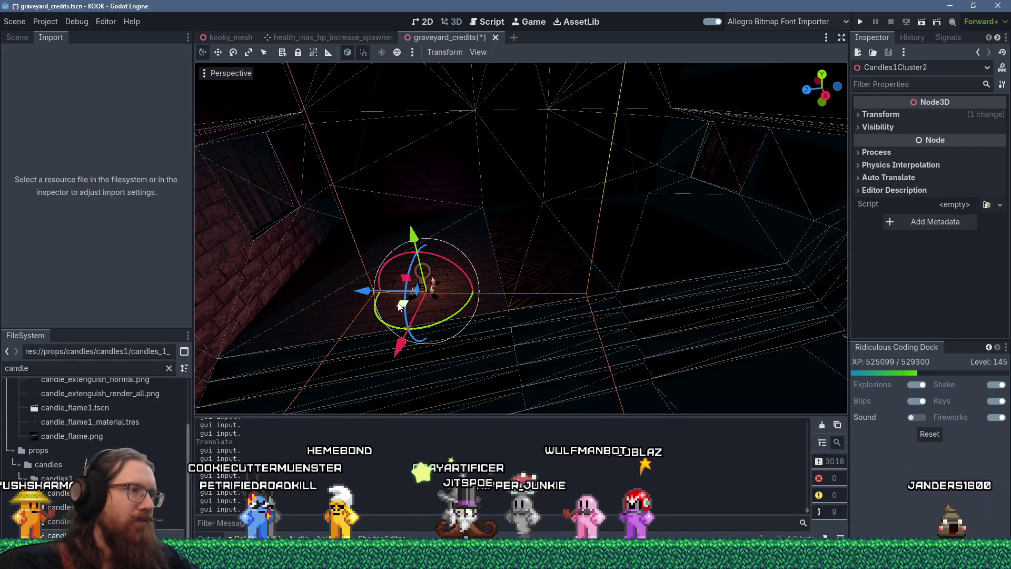
left_click(399, 307)
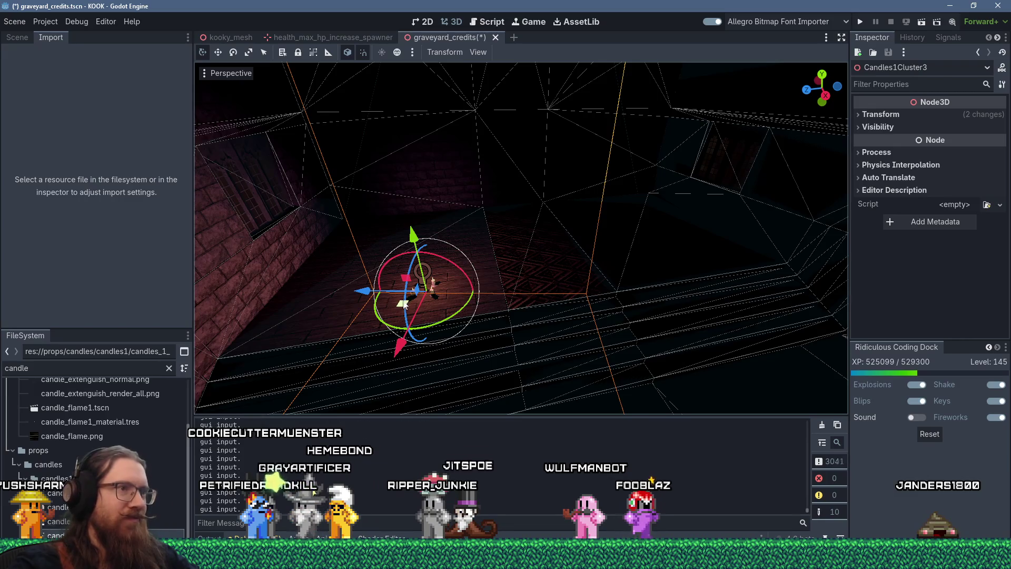
Step: Duplicate the cluster as Candles1Cluster3, then move and rotate the copy
key("ctrl+d")
key("g")
left_click(629, 266)
key("r")
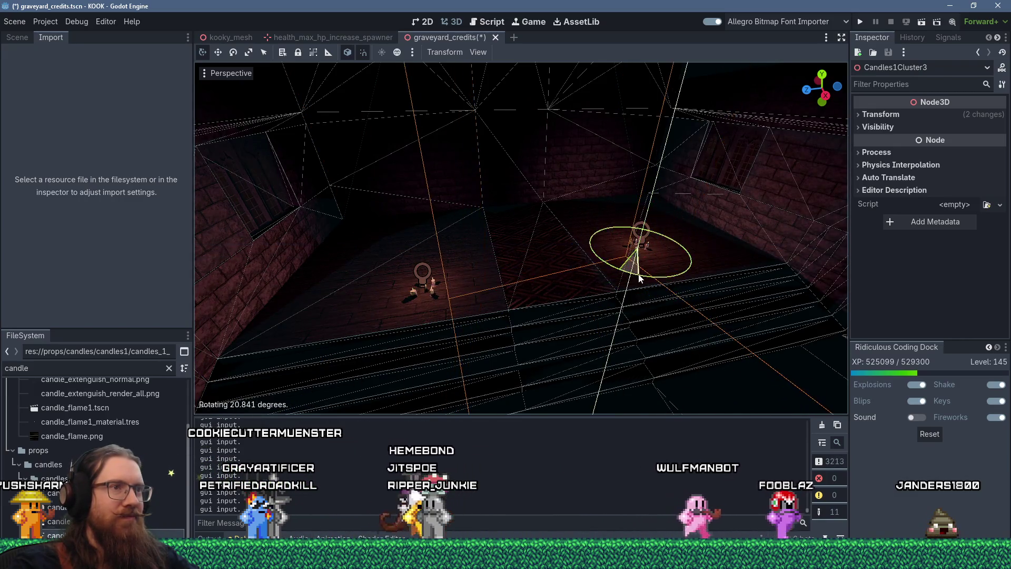
left_click(643, 278)
scroll(572, 210, "up", 5)
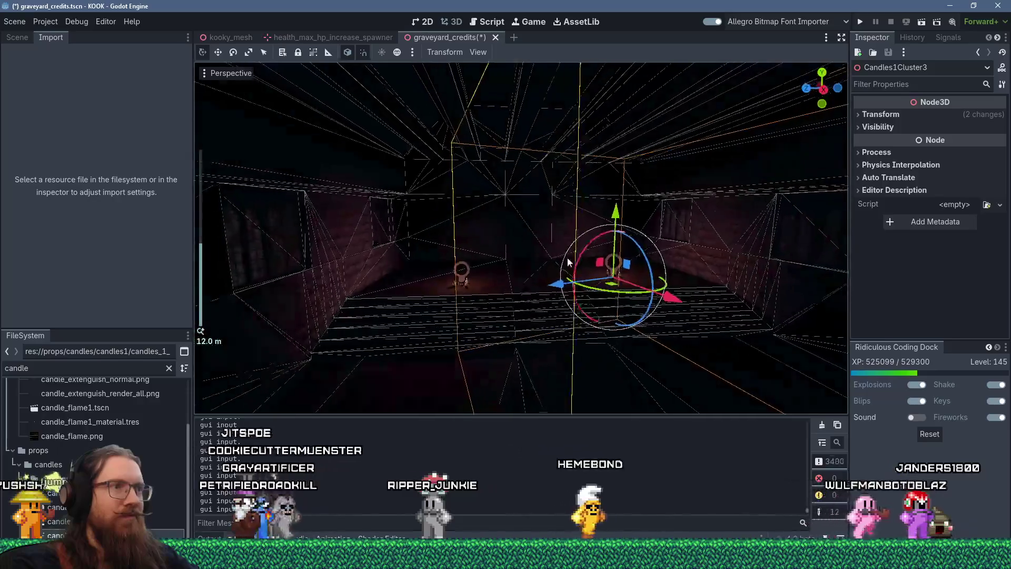
mouse_move(485, 234)
left_mouse_down()
mouse_move(609, 270)
mouse_move(461, 280)
mouse_move(564, 210)
mouse_move(362, 270)
mouse_move(402, 239)
mouse_move(456, 266)
left_mouse_up()
Step: Duplicate the cluster as Candles1Cluster4 and move it up to the wooden wall ledge
scroll(461, 281, "down", 5)
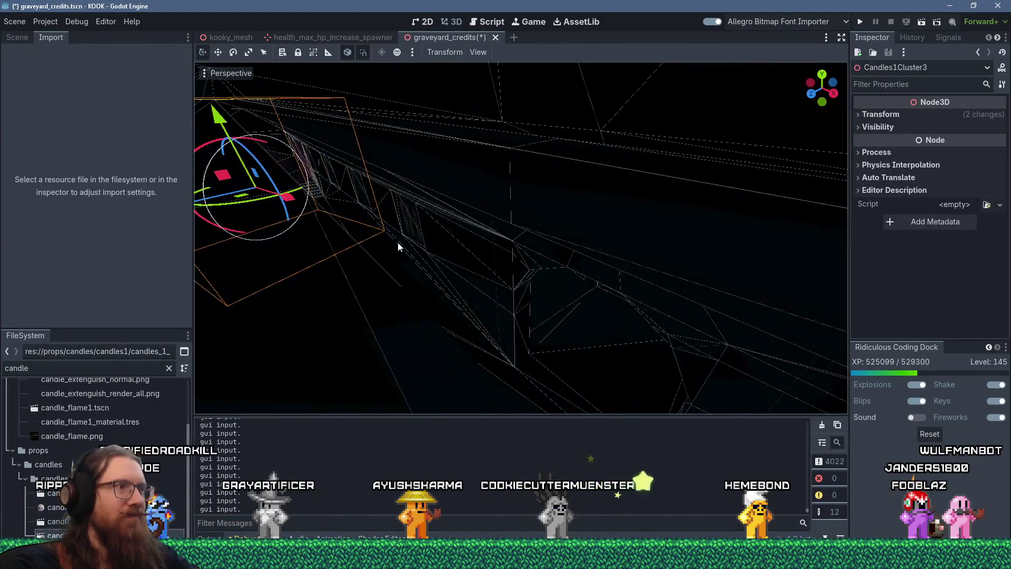
scroll(400, 240, "down", 3)
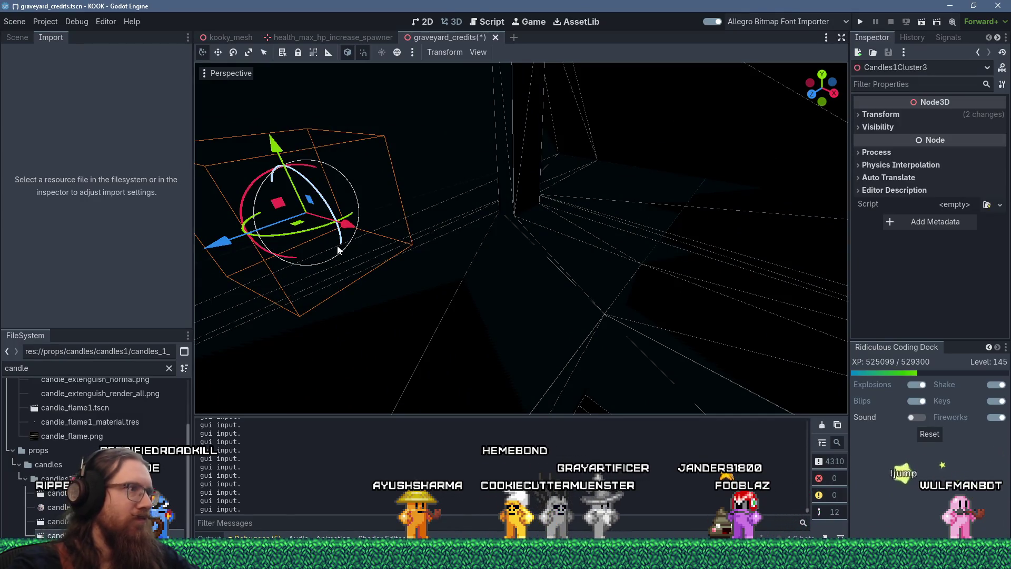
key("ctrl+d")
key("g")
left_click(655, 331)
key("g")
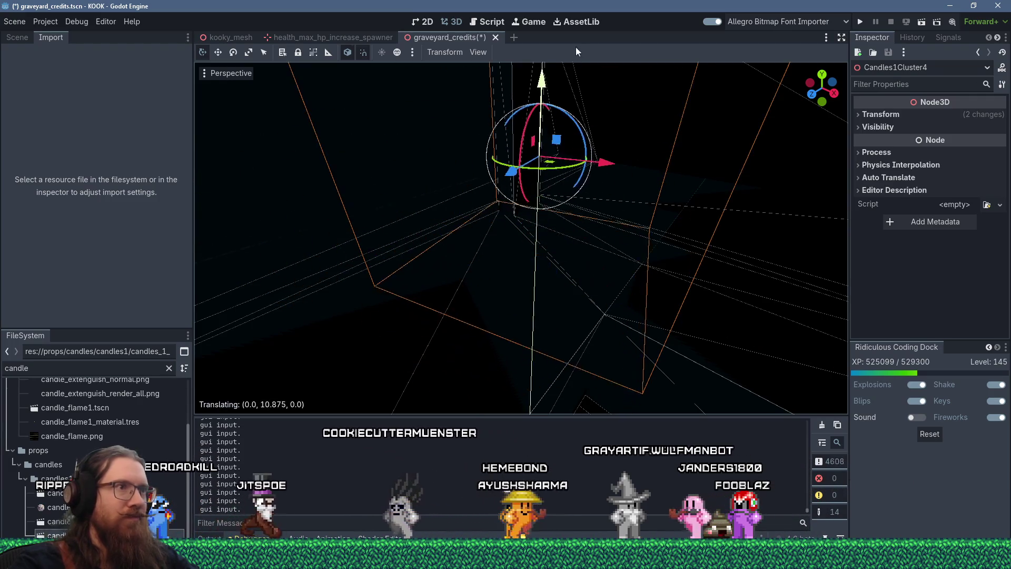
left_click(552, 161)
key("g")
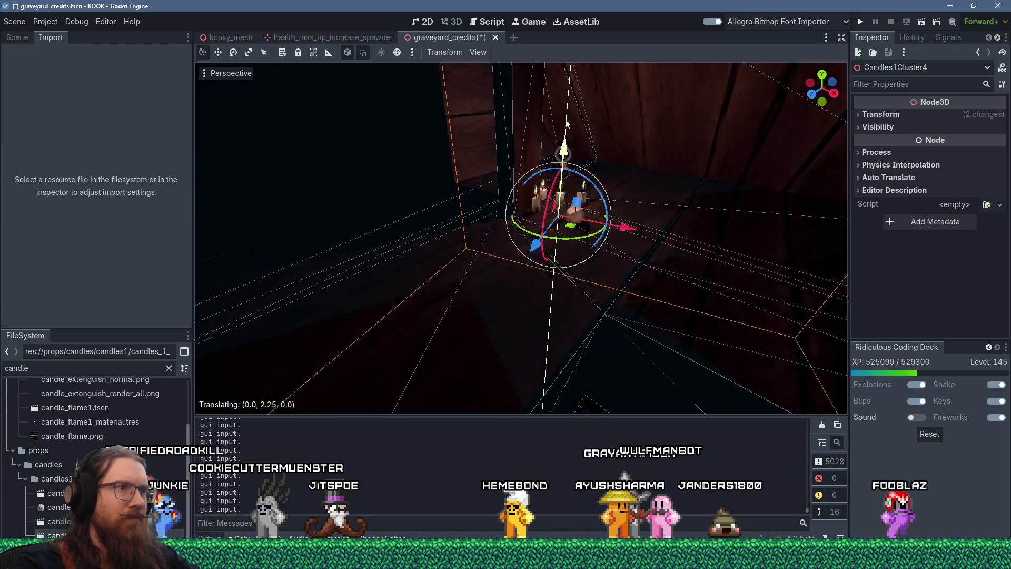
left_click(577, 59)
Step: Lower Candles1Cluster4 onto the ledge, undoing one overshoot, then duplicate it again
key("f")
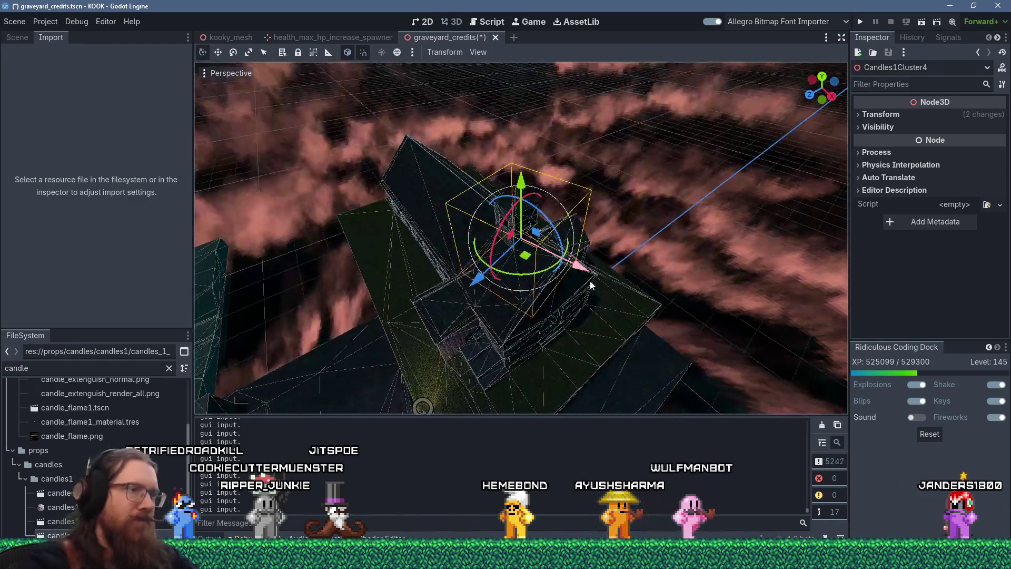
scroll(524, 195, "up", 5)
scroll(524, 195, "up", 15)
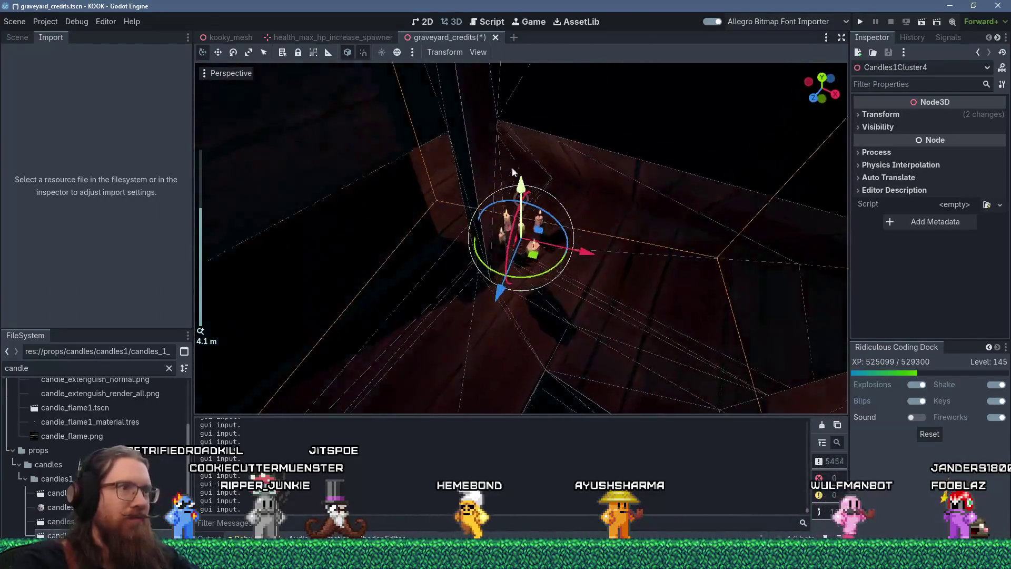
mouse_move(521, 178)
left_mouse_down()
mouse_move(616, 188)
mouse_move(611, 216)
mouse_move(626, 241)
left_mouse_up()
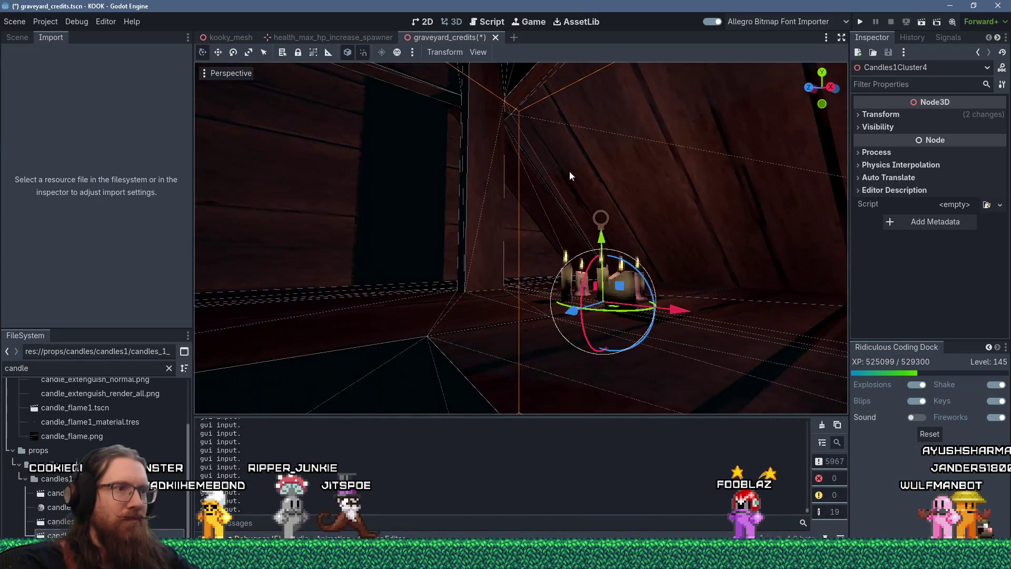
scroll(582, 217, "up", 2)
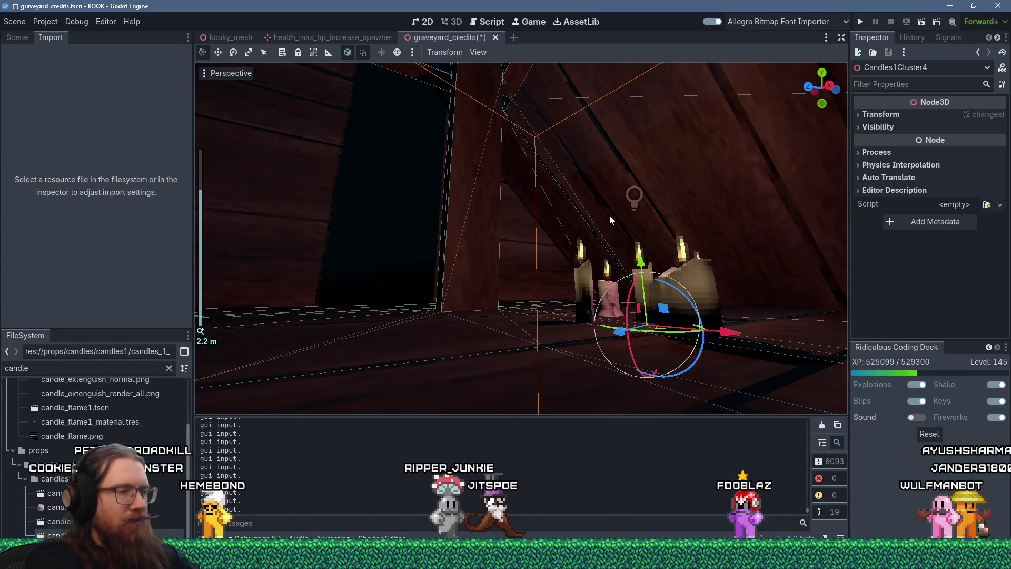
key("ctrl+z")
mouse_move(630, 155)
left_mouse_down()
mouse_move(642, 279)
mouse_move(641, 259)
left_mouse_up()
scroll(561, 292, "down", 5)
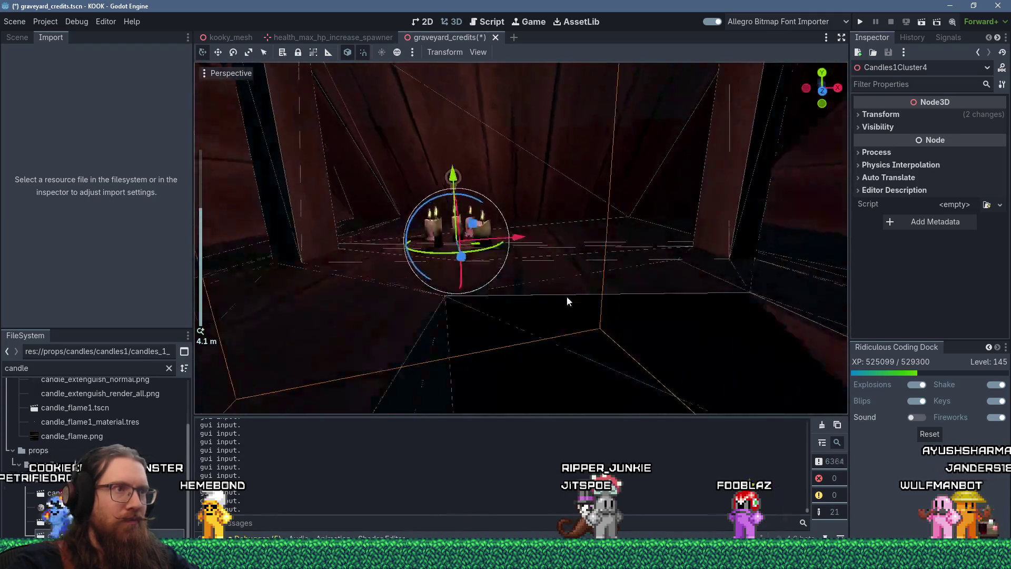
scroll(572, 284, "up", 5)
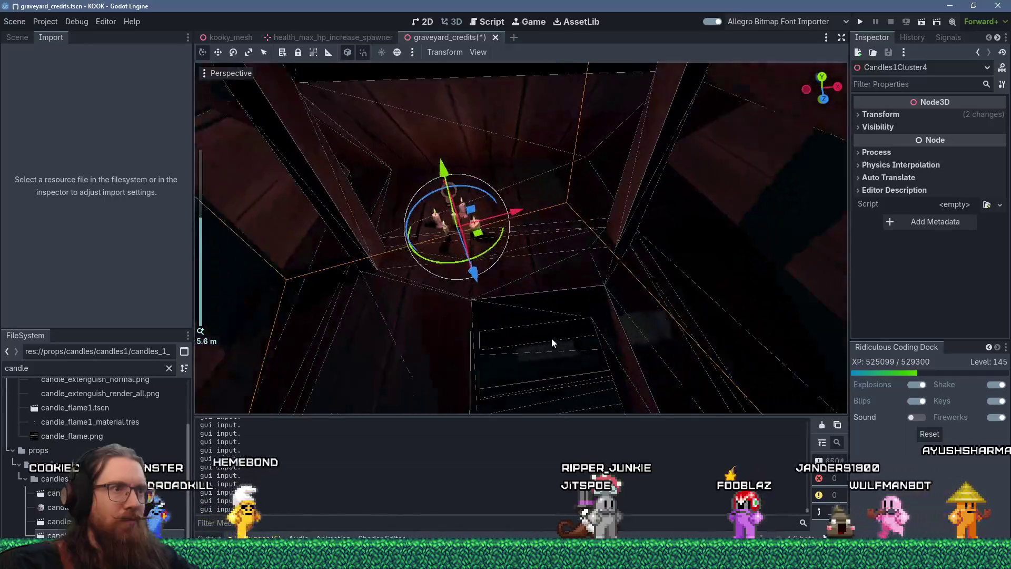
scroll(636, 304, "down", 3)
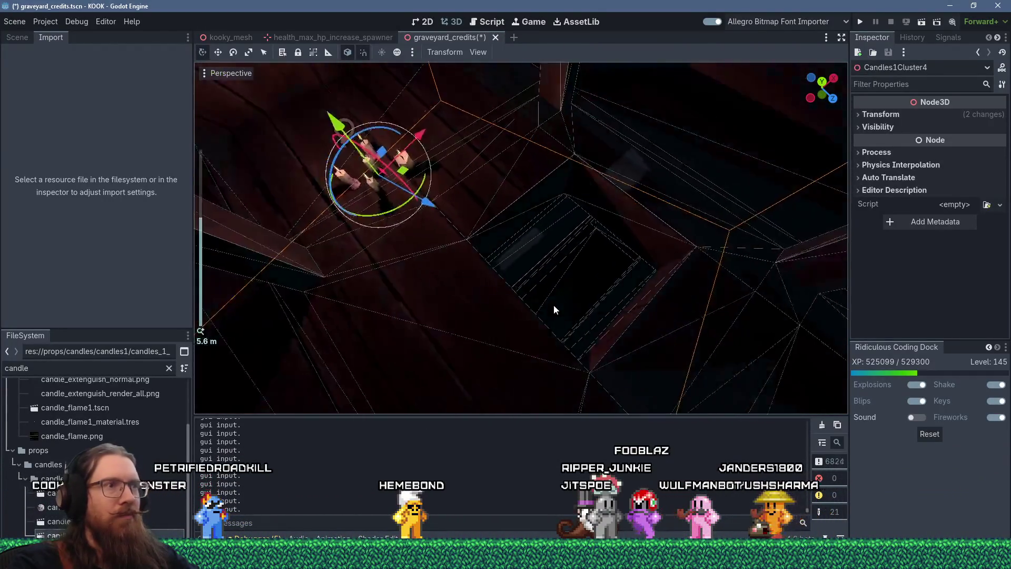
mouse_move(554, 308)
left_mouse_down()
mouse_move(508, 324)
mouse_move(507, 305)
left_mouse_up()
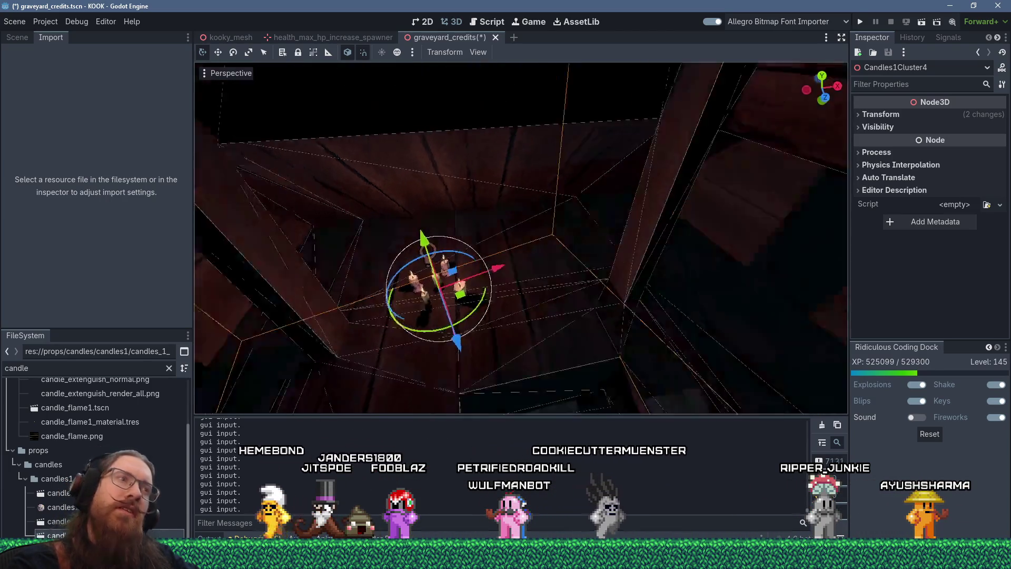
scroll(548, 325, "up", 3)
scroll(546, 261, "up", 2)
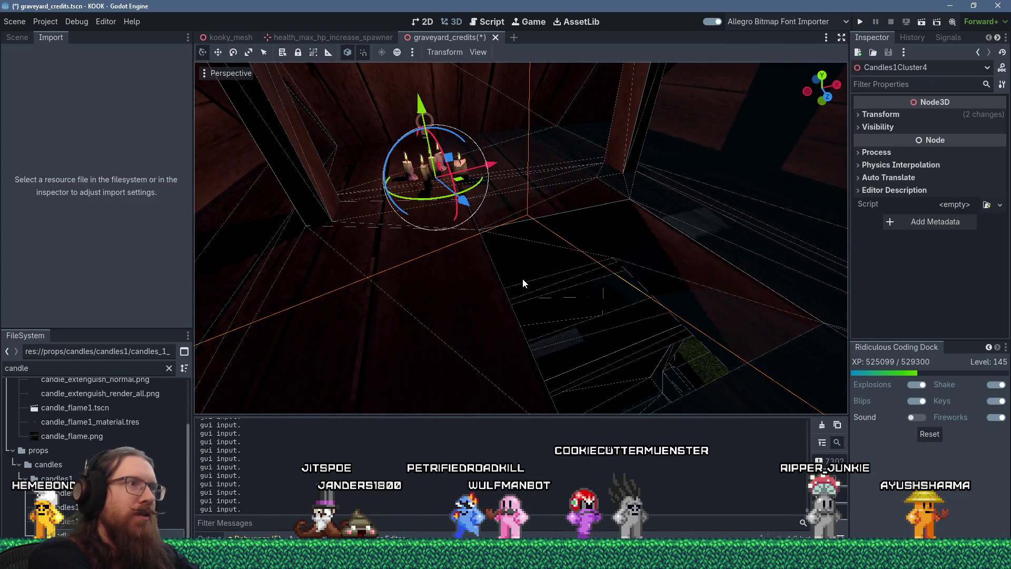
key("ctrl+d")
Step: Lower Candles1Cluster5 and slide it toward the middle of the ledge
mouse_move(457, 181)
left_mouse_down()
mouse_move(700, 227)
mouse_move(692, 323)
mouse_move(675, 349)
left_mouse_up()
scroll(649, 234, "up", 3)
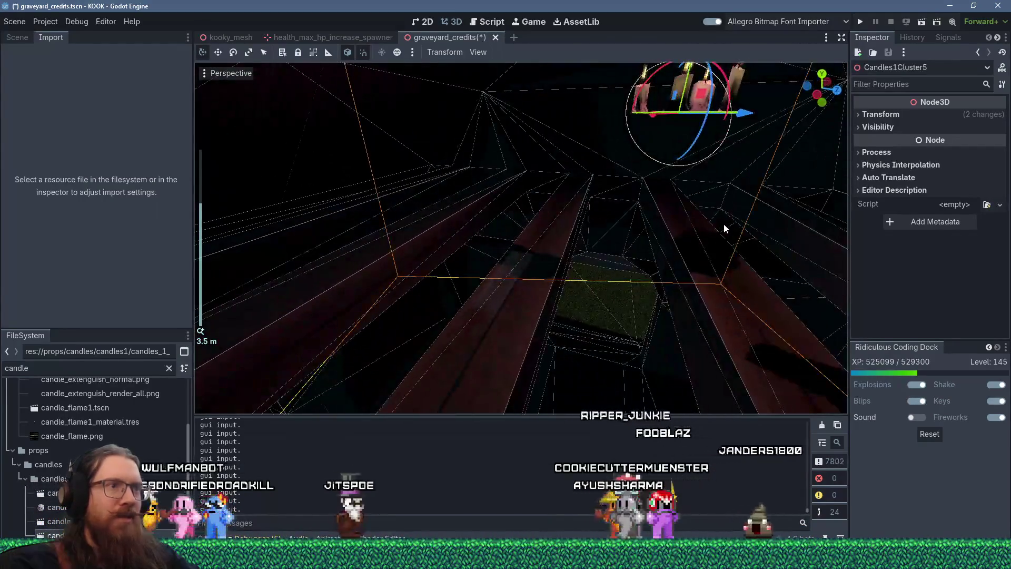
mouse_move(691, 176)
left_mouse_down()
mouse_move(682, 159)
mouse_move(667, 285)
left_mouse_up()
mouse_move(692, 319)
left_mouse_down()
mouse_move(685, 323)
mouse_move(784, 332)
left_mouse_up()
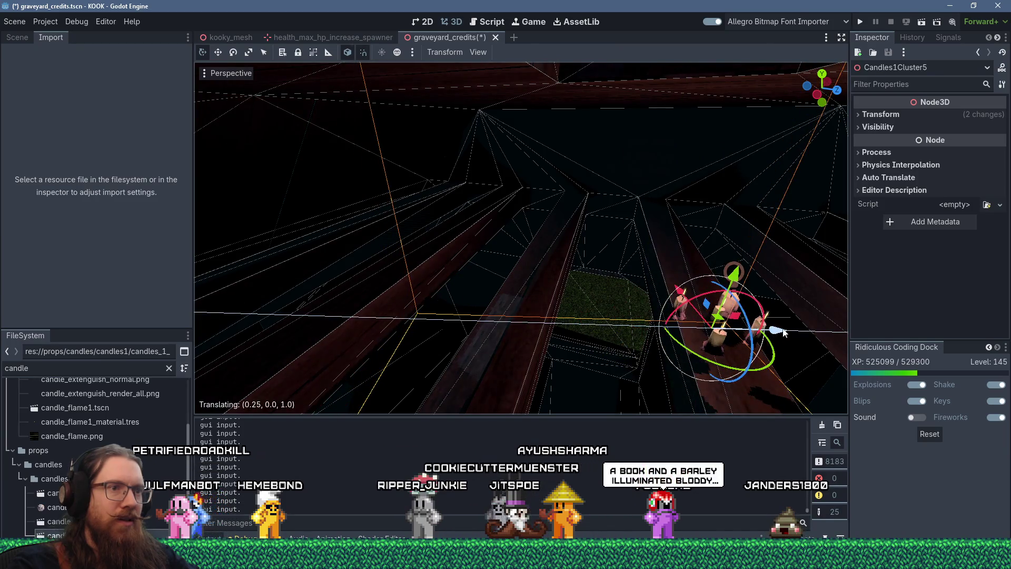
left_click(729, 324)
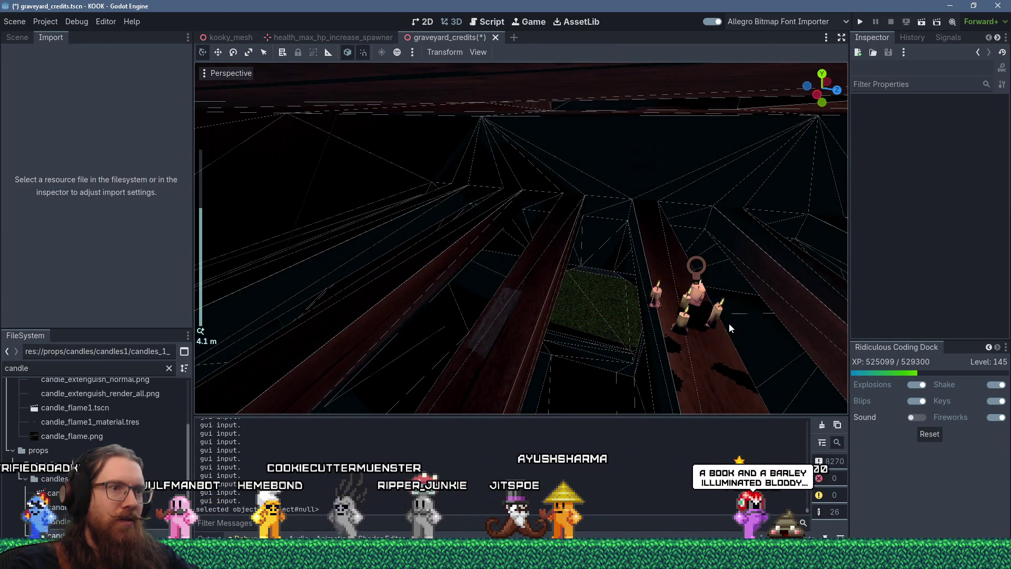
left_click(696, 318)
left_click_drag(697, 318, 576, 308)
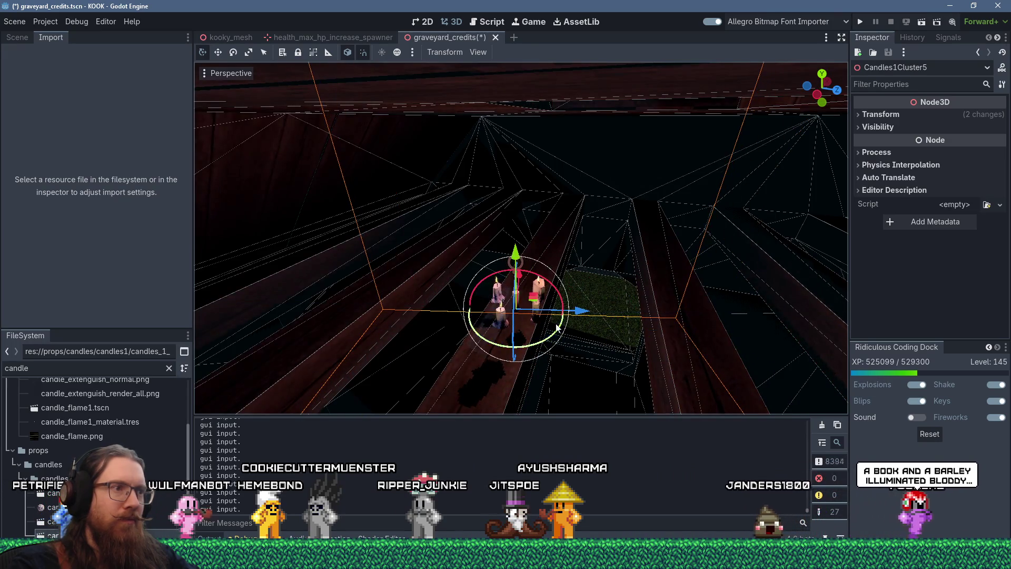
Step: Turn Candles1Cluster5 on its vertical axis, lower it slightly and nudge it along the ledge
left_click_drag(548, 343, 585, 333)
left_click_drag(521, 254, 522, 295)
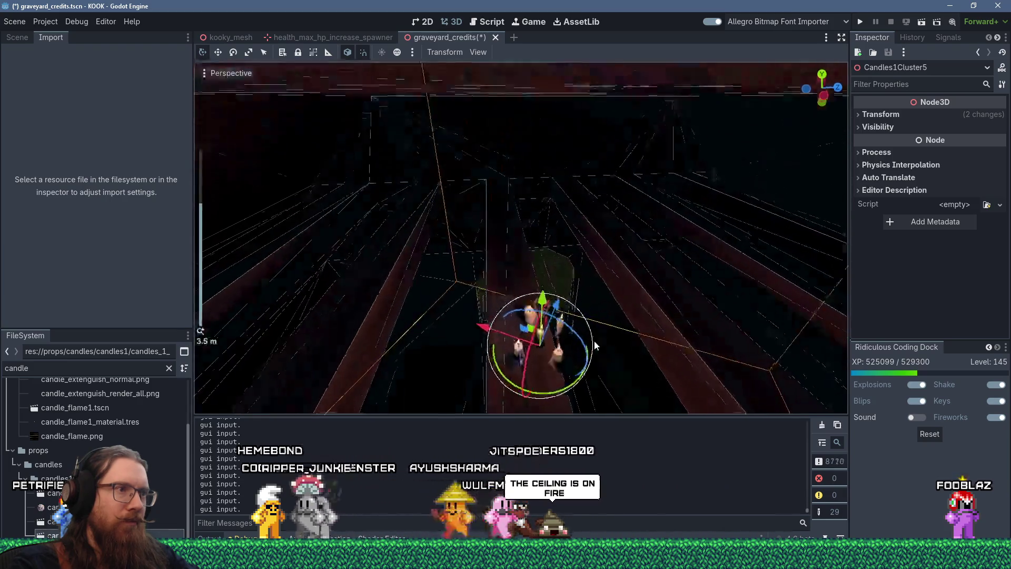
scroll(376, 367, "up", 3)
scroll(468, 381, "up", 4)
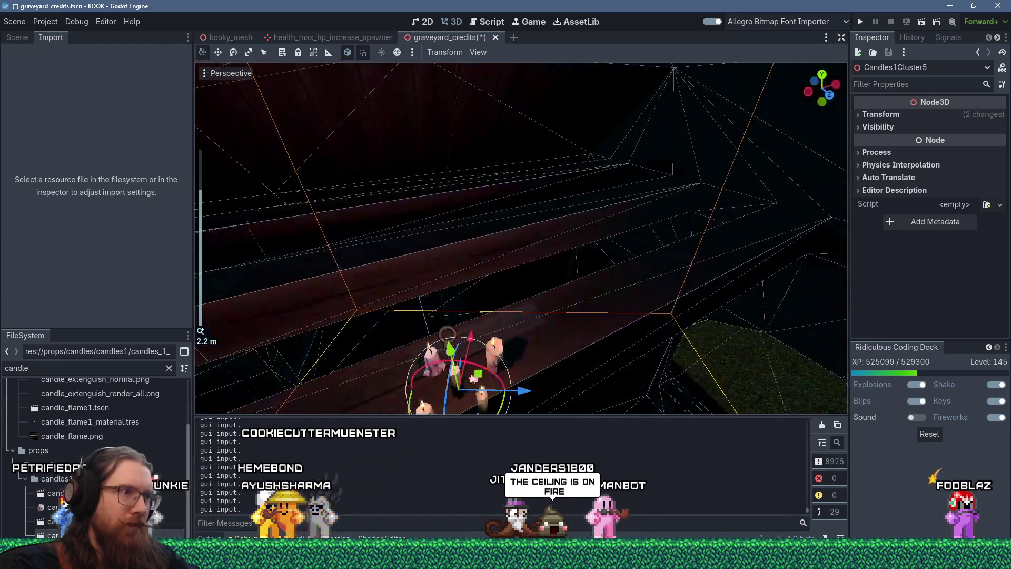
mouse_move(489, 367)
left_mouse_down()
mouse_move(550, 304)
mouse_move(637, 339)
mouse_move(773, 336)
mouse_move(736, 317)
mouse_move(581, 337)
mouse_move(482, 310)
mouse_move(535, 318)
left_mouse_up()
scroll(546, 308, "down", 5)
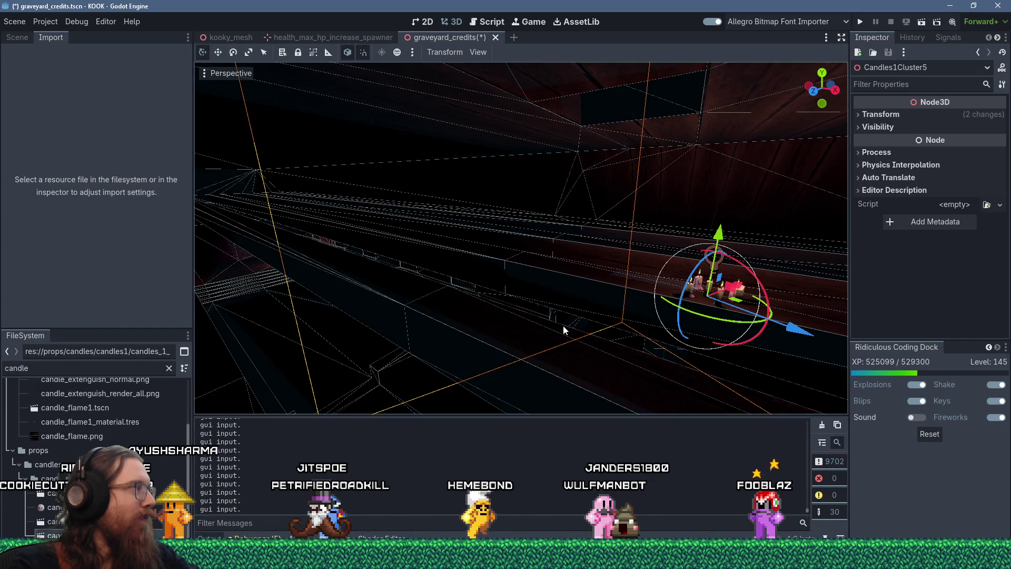
mouse_move(563, 326)
left_mouse_down()
mouse_move(548, 264)
mouse_move(498, 197)
mouse_move(470, 93)
mouse_move(455, 289)
mouse_move(614, 287)
mouse_move(684, 327)
mouse_move(694, 320)
left_mouse_up()
scroll(615, 288, "up", 2)
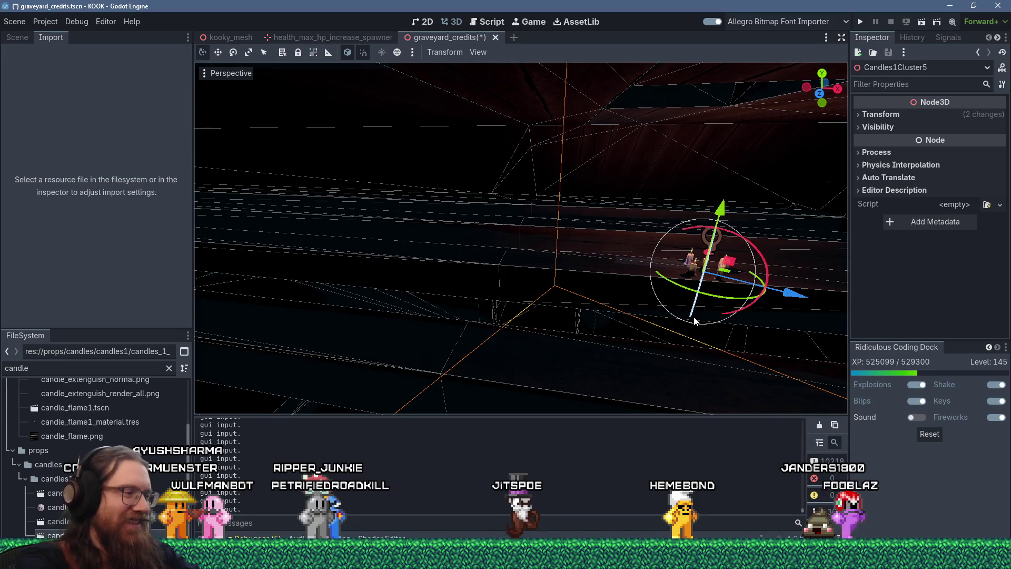
left_click(694, 320)
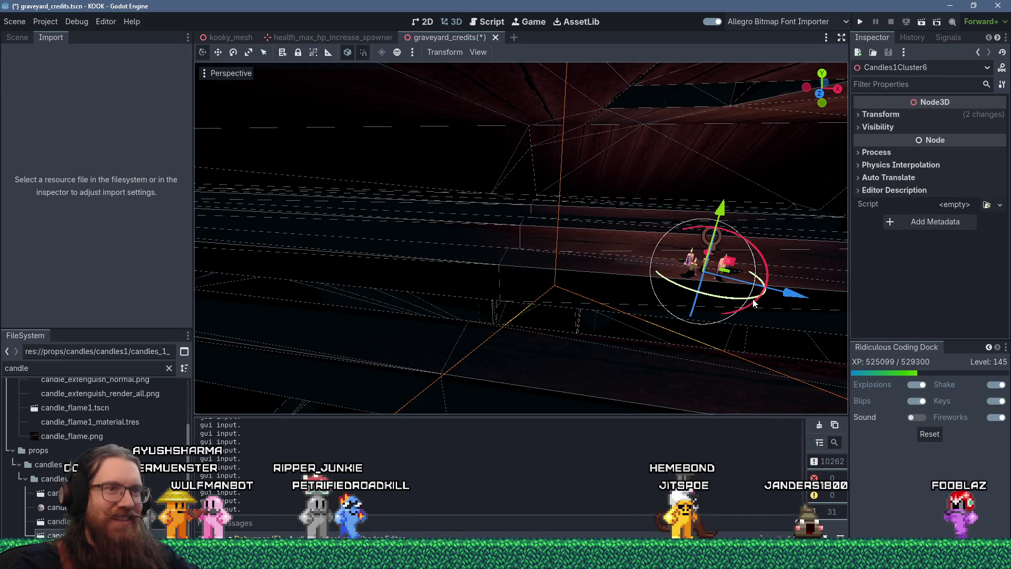
Step: Move Candles1Cluster6 onto the ledge at the left of the corridor
mouse_move(699, 322)
left_mouse_down()
mouse_move(677, 333)
mouse_move(684, 392)
mouse_move(432, 226)
mouse_move(656, 266)
mouse_move(107, 314)
mouse_move(456, 309)
mouse_move(417, 311)
left_mouse_up()
scroll(677, 333, "up", 2)
scroll(438, 228, "up", 2)
mouse_move(313, 311)
left_mouse_down()
mouse_move(184, 327)
mouse_move(168, 315)
left_mouse_up()
key("f")
mouse_move(354, 275)
left_mouse_down()
mouse_move(318, 293)
mouse_move(289, 282)
mouse_move(248, 291)
mouse_move(327, 301)
left_mouse_up()
left_click(479, 267)
mouse_move(479, 267)
left_mouse_down()
mouse_move(295, 184)
mouse_move(314, 213)
mouse_move(448, 249)
mouse_move(409, 257)
mouse_move(601, 223)
mouse_move(516, 248)
mouse_move(597, 266)
mouse_move(579, 263)
mouse_move(558, 296)
mouse_move(487, 291)
left_mouse_up()
Step: Rotate Candles1Cluster6 about 26 degrees on the ledge
key("f")
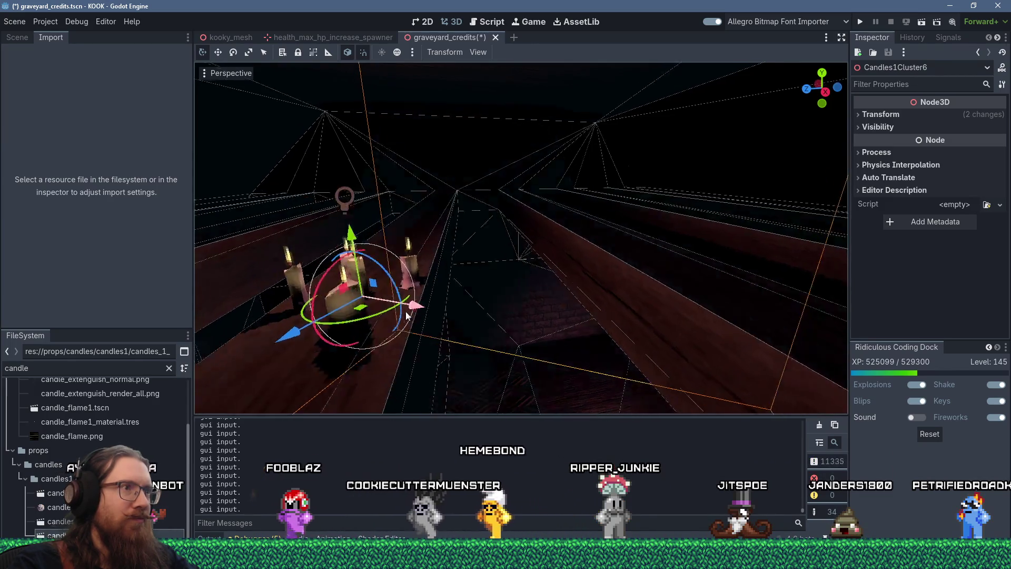
key("f")
mouse_move(450, 295)
left_mouse_down()
mouse_move(470, 289)
mouse_move(467, 305)
mouse_move(485, 306)
left_mouse_up()
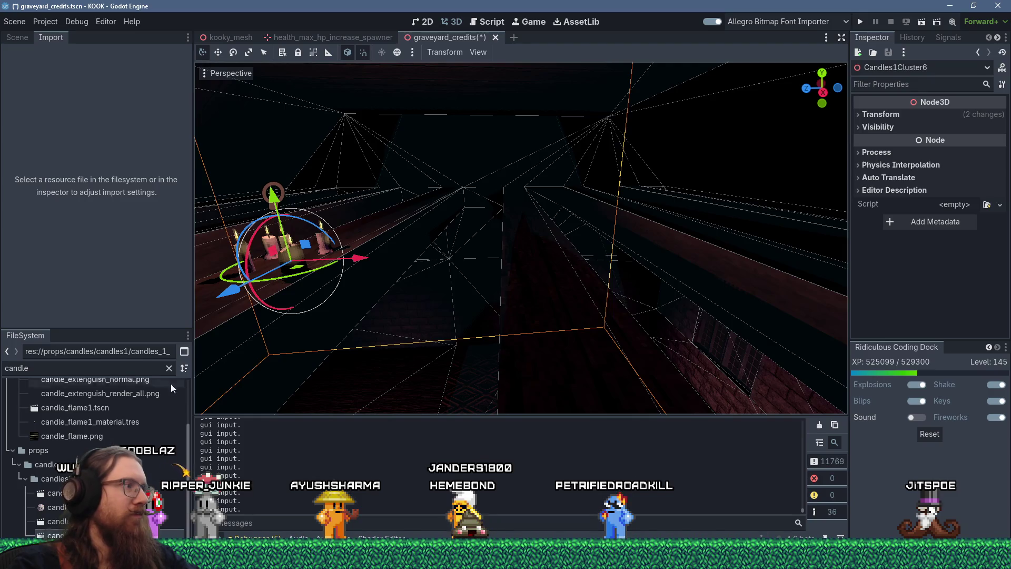
double_click(126, 367)
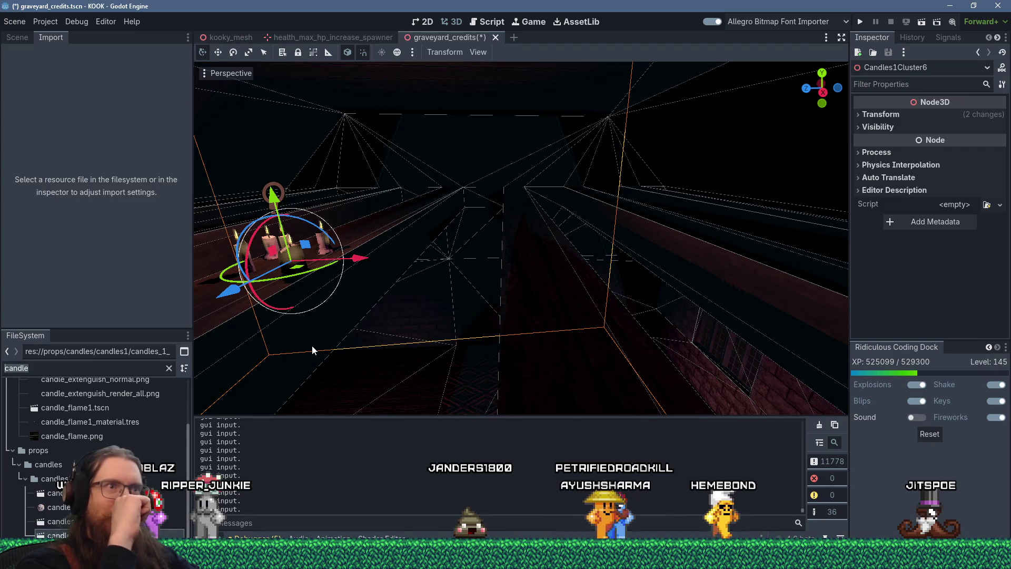
Step: Add a health spawner, found by filtering for 'health pick', and set its Health Type to Mega
type("he")
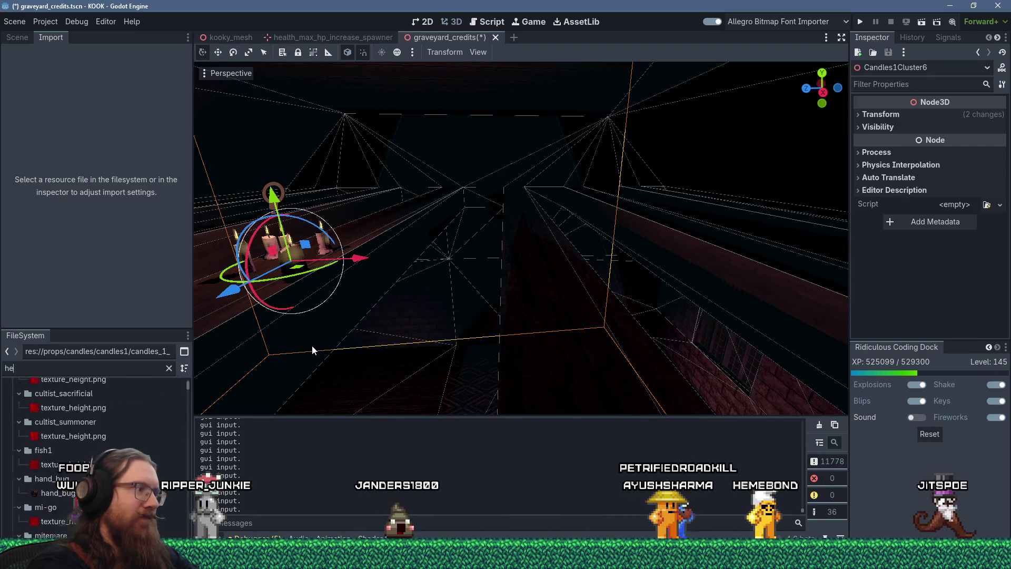
type("alth pick")
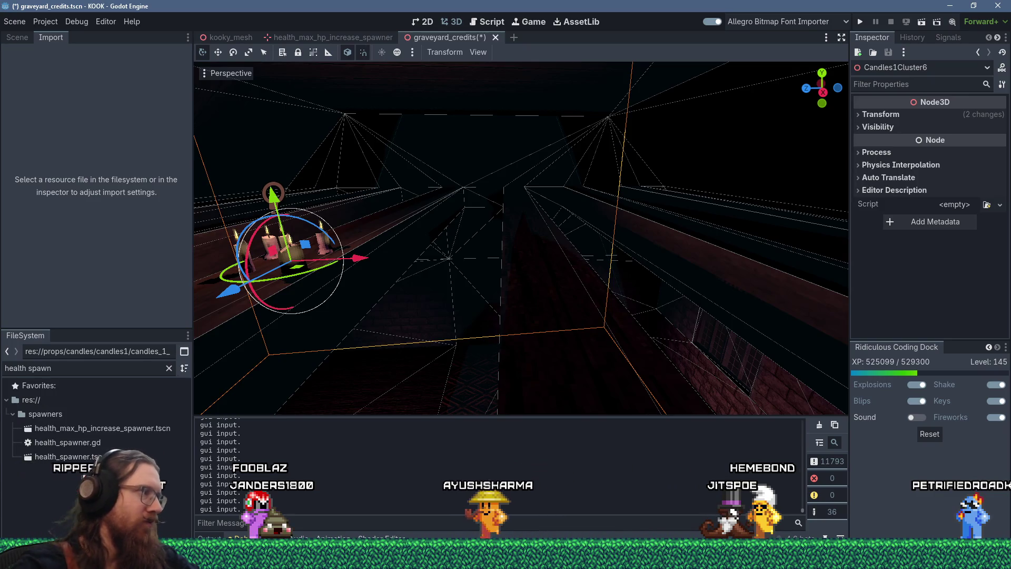
mouse_move(60, 456)
left_mouse_down()
mouse_move(562, 316)
mouse_move(548, 302)
left_mouse_up()
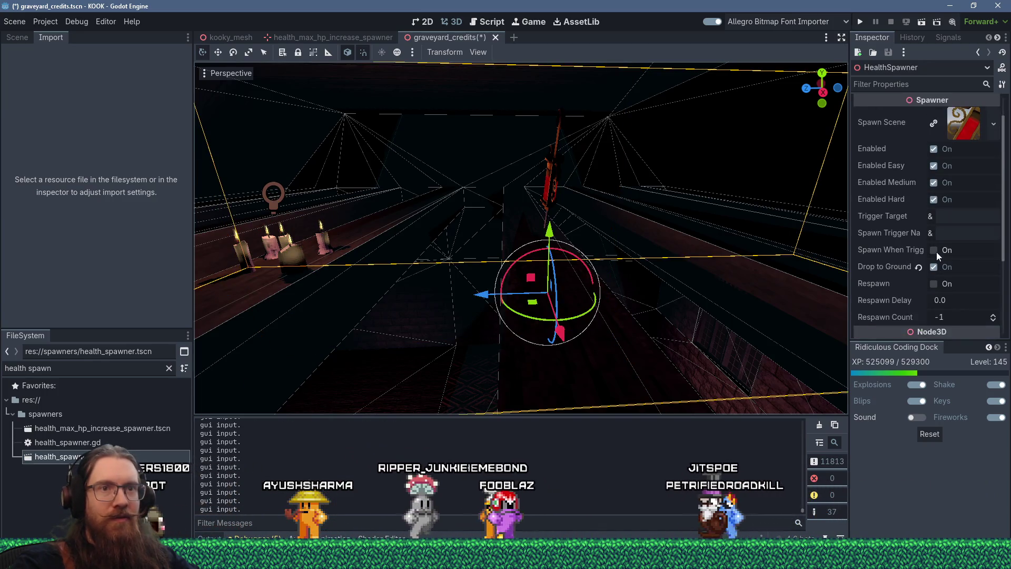
scroll(943, 256, "down", 3)
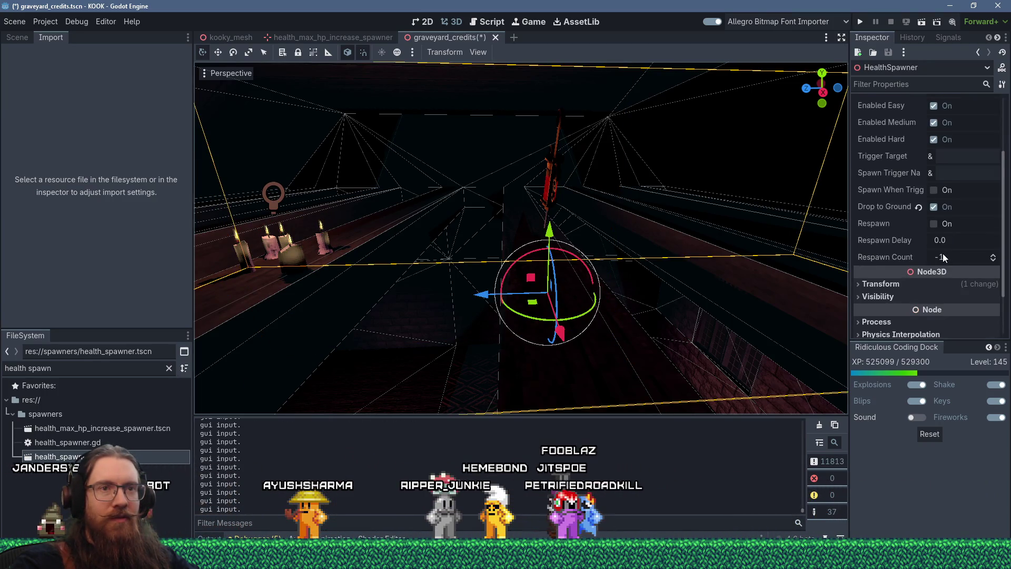
scroll(948, 240, "up", 3)
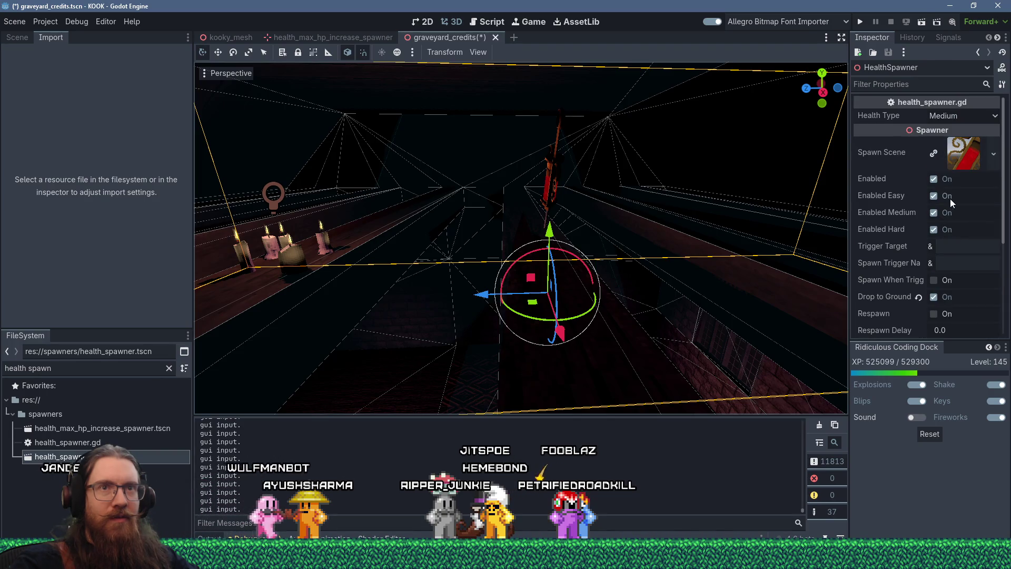
left_click(954, 117)
left_click(949, 173)
Step: Shift the Mega health spawner slightly sideways and drop a secret-area trigger beside it
scroll(610, 237, "down", 5)
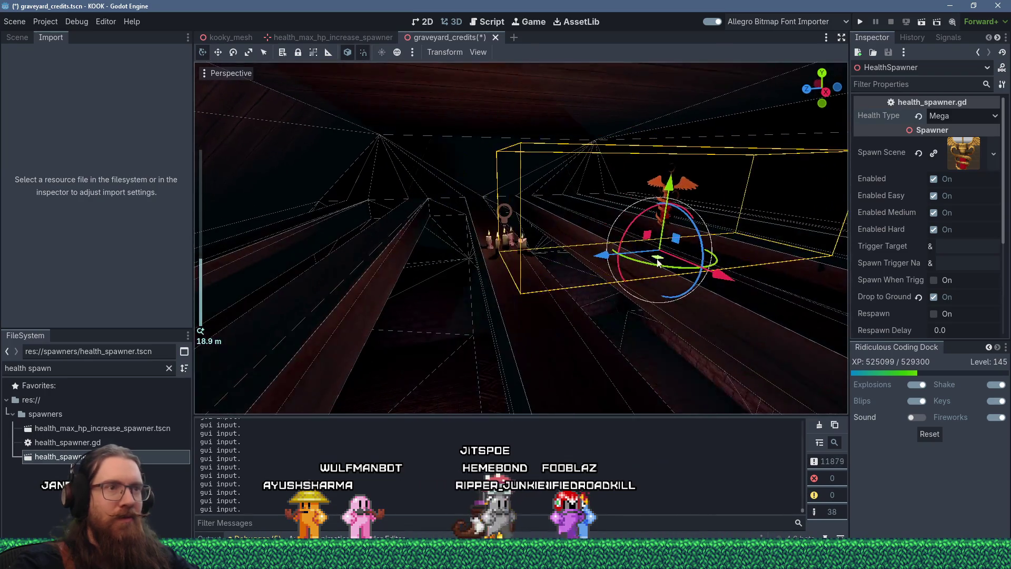
scroll(665, 282, "up", 5)
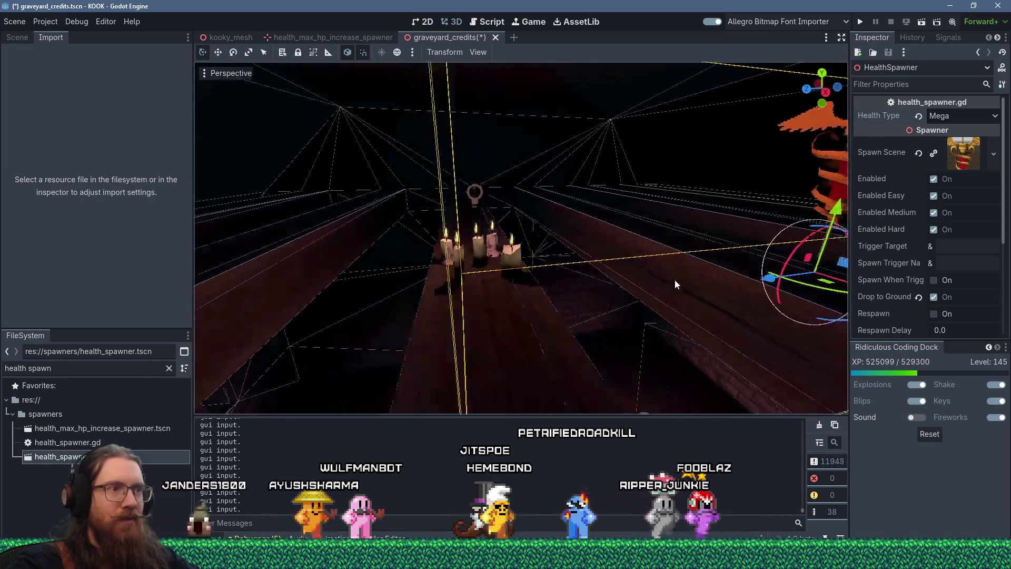
key("f")
scroll(640, 360, "down", 5)
mouse_move(585, 340)
left_mouse_down()
mouse_move(550, 279)
mouse_move(564, 277)
left_mouse_up()
left_click(564, 277)
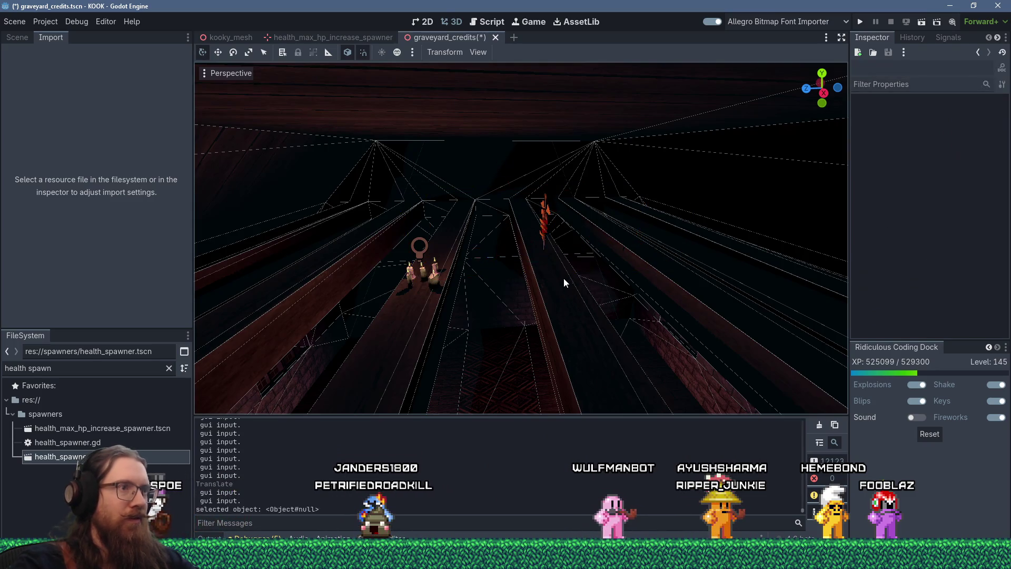
key("ctrl+alt+p")
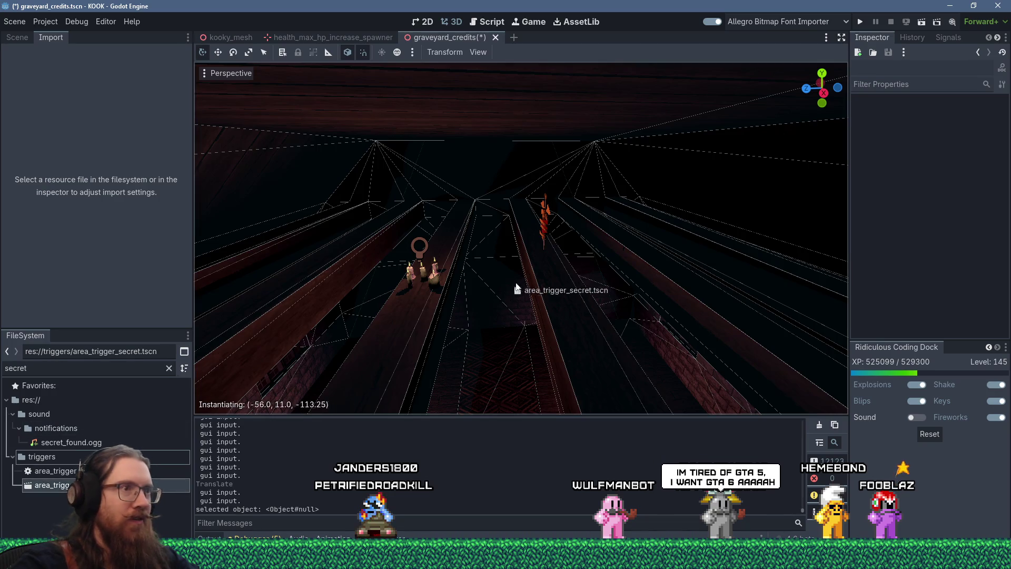
left_click_drag(549, 269, 547, 266)
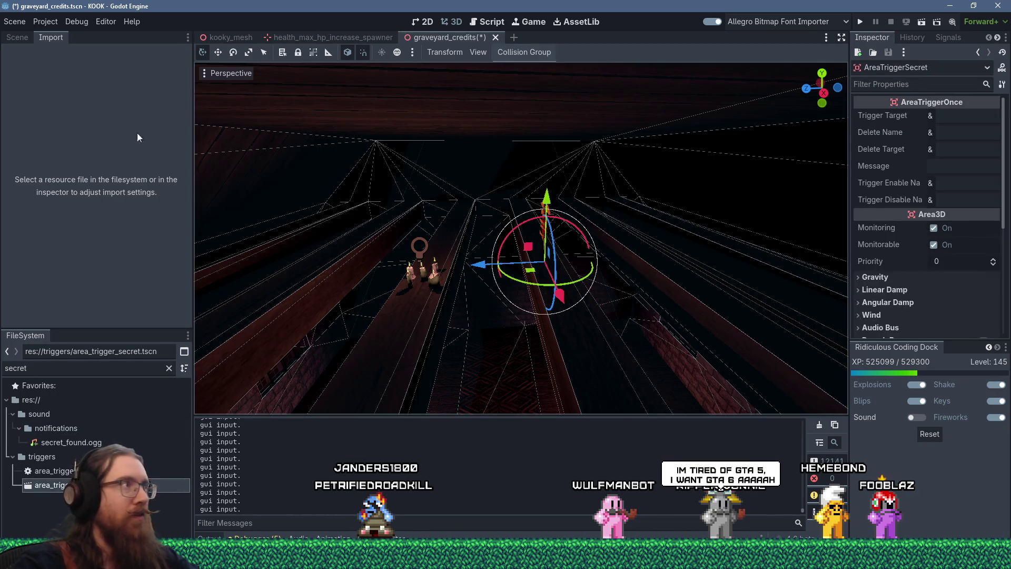
Step: Give the trigger a CollisionShape3D child with a BoxShape3D, removing a mistaken CollisionPolygon3D
left_click(20, 38)
left_click(9, 53)
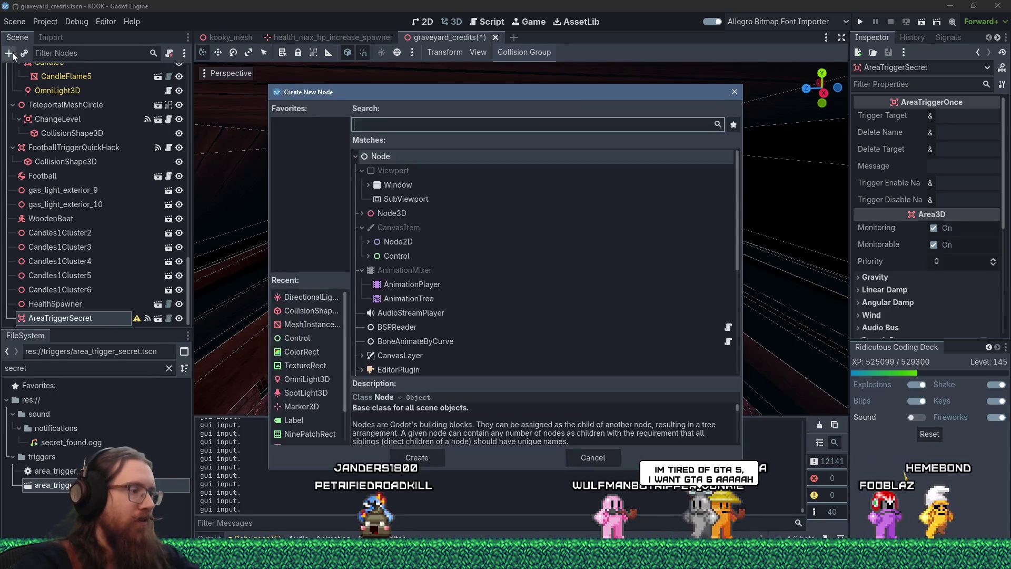
type("collisino")
key("Return")
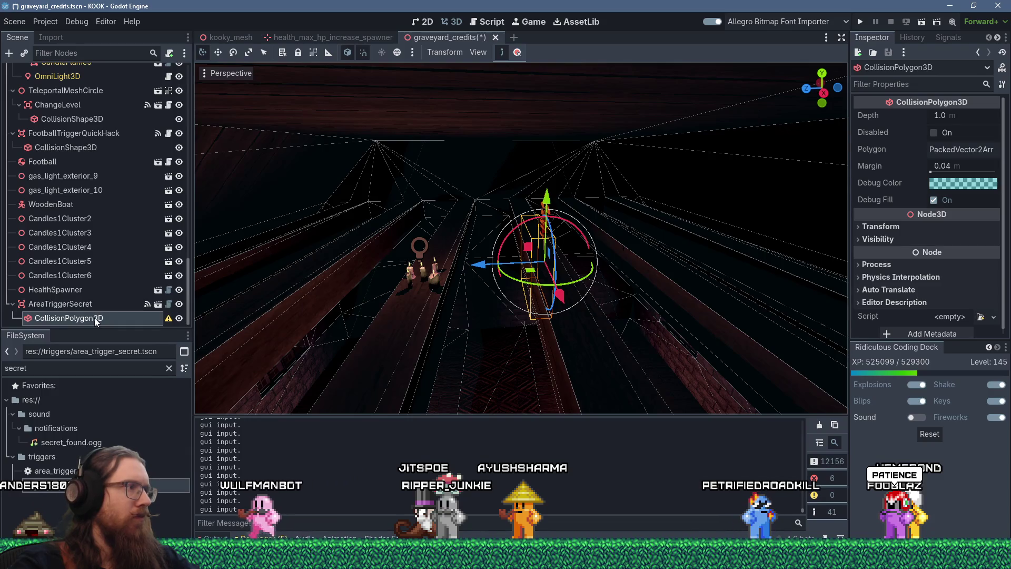
key("Delete")
key("Return")
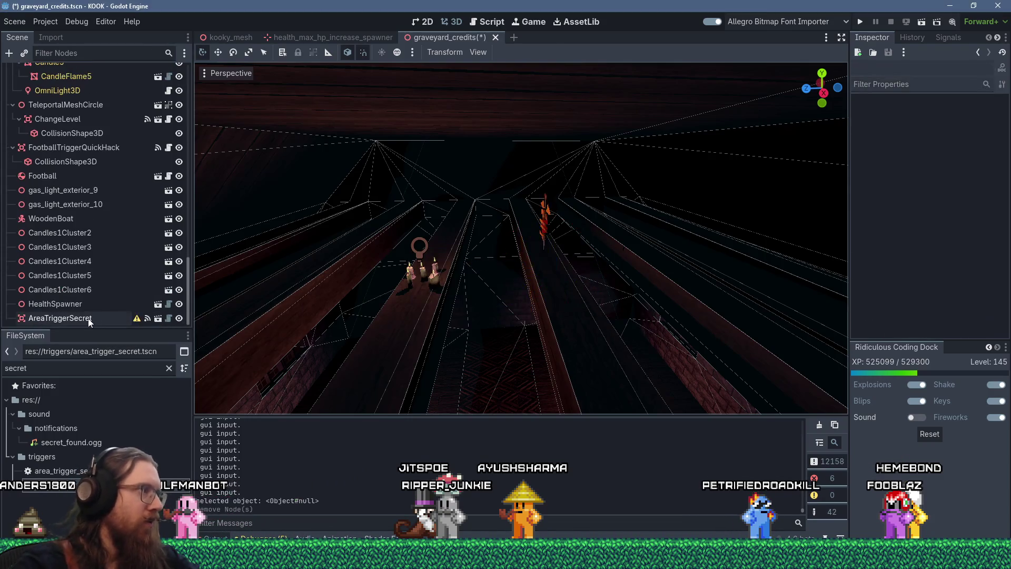
left_click(9, 52)
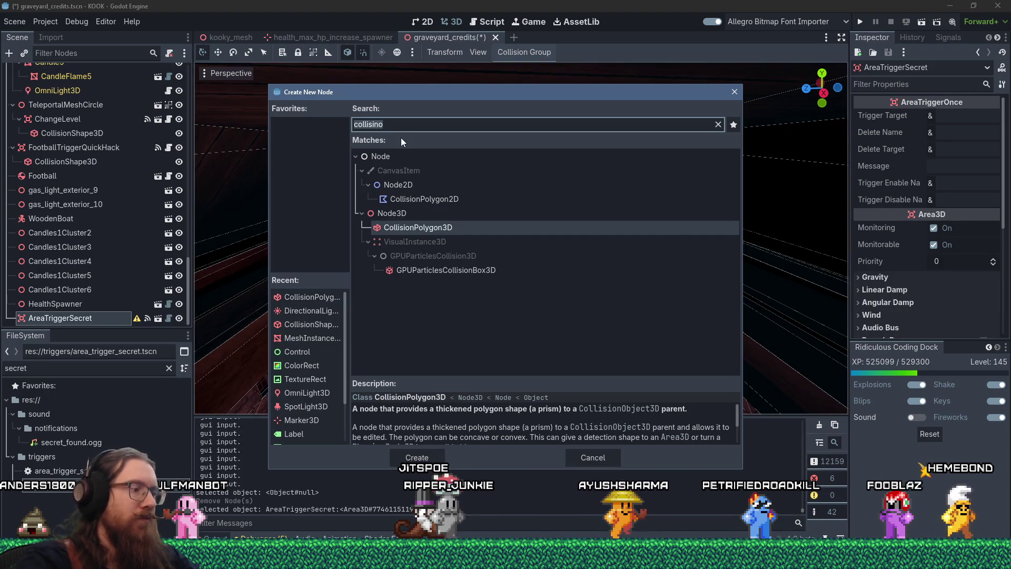
type("collisionshap")
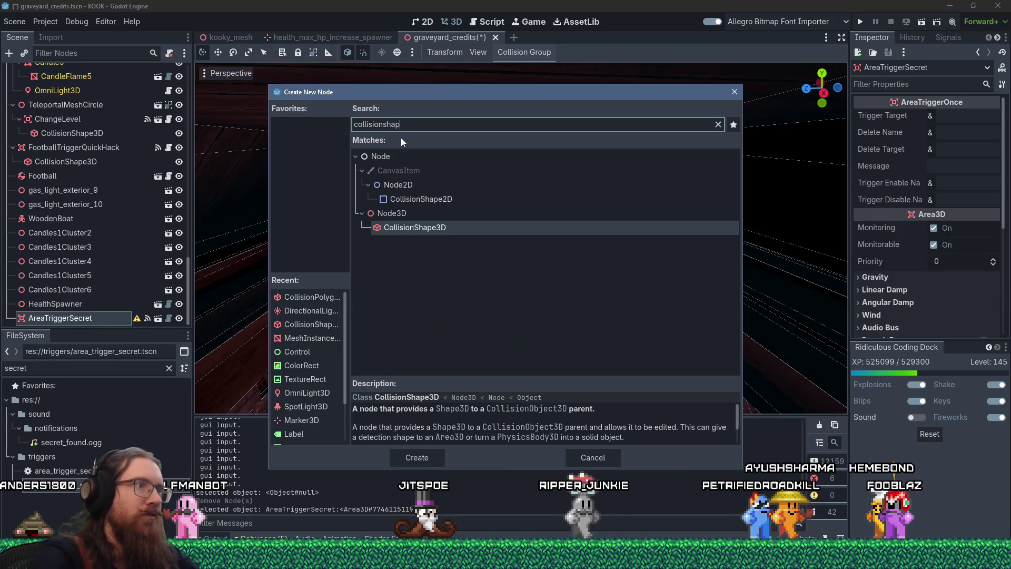
double_click(489, 229)
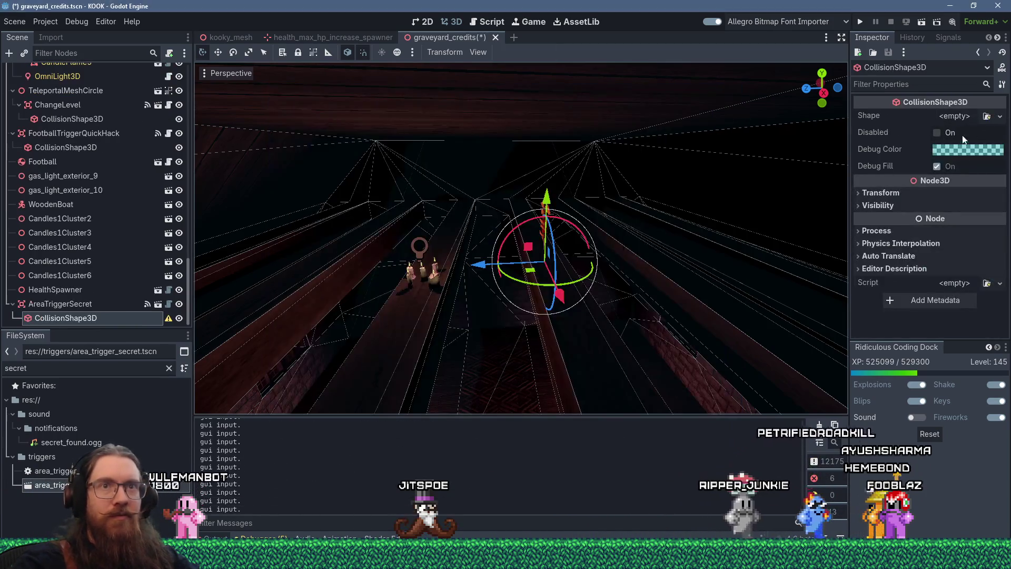
left_click(966, 113)
left_click(943, 170)
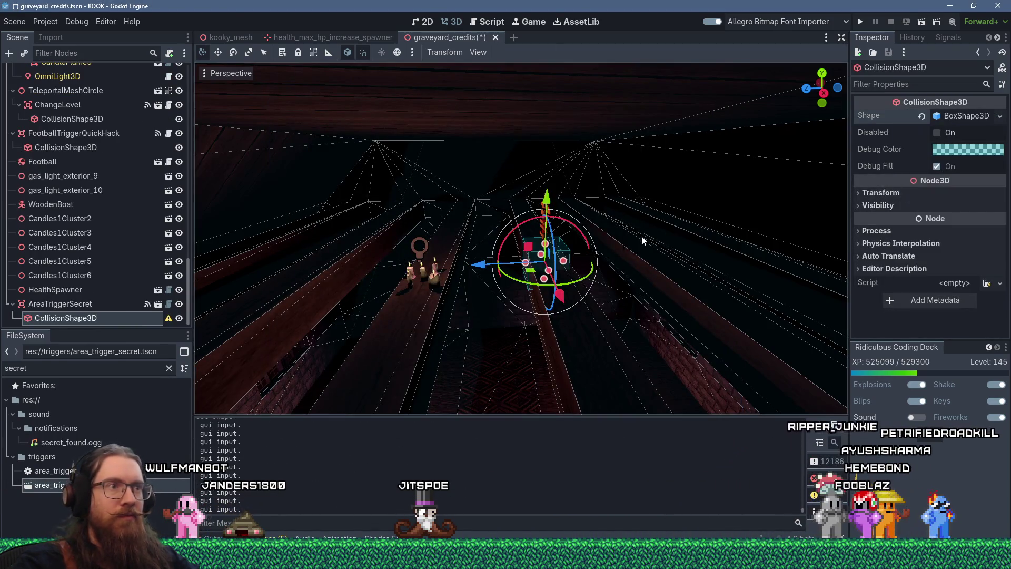
Step: Resize the trigger box to a tall upright 1.0 × 2.625 × 0.75 volume
scroll(626, 232, "up", 3)
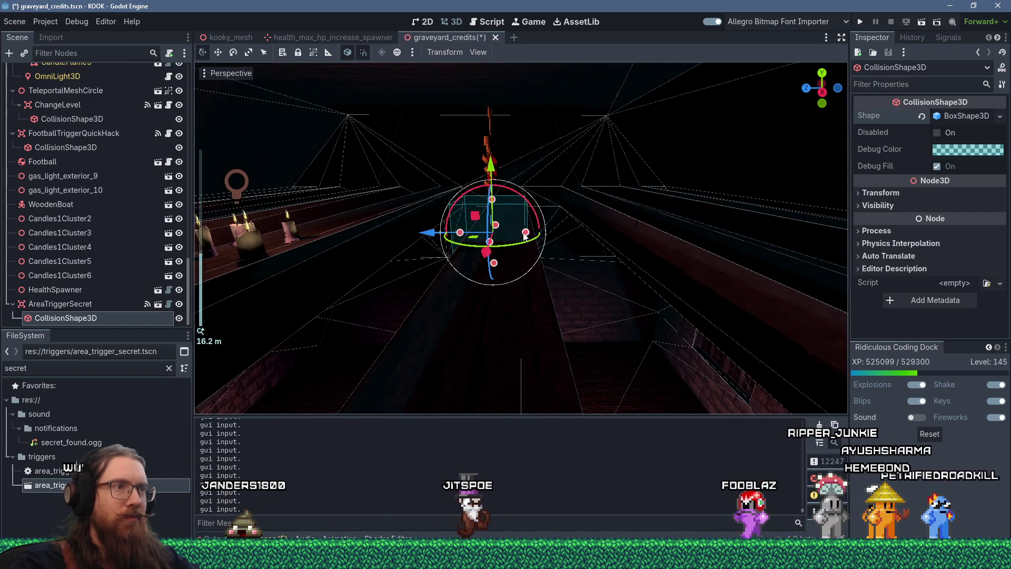
mouse_move(525, 233)
left_mouse_down()
mouse_move(537, 234)
mouse_move(566, 163)
left_mouse_up()
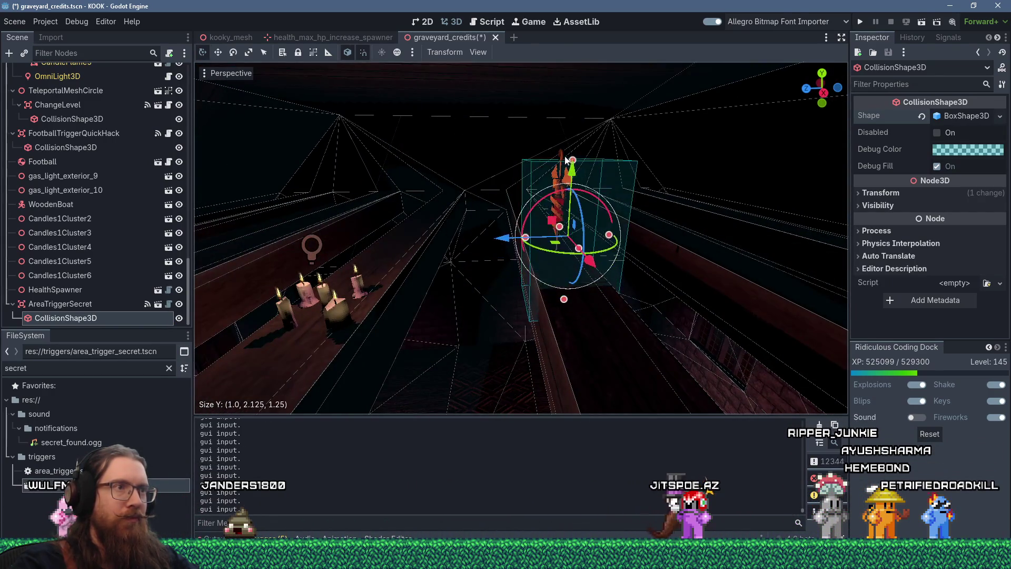
mouse_move(610, 226)
left_mouse_down()
mouse_move(601, 242)
mouse_move(552, 238)
left_mouse_up()
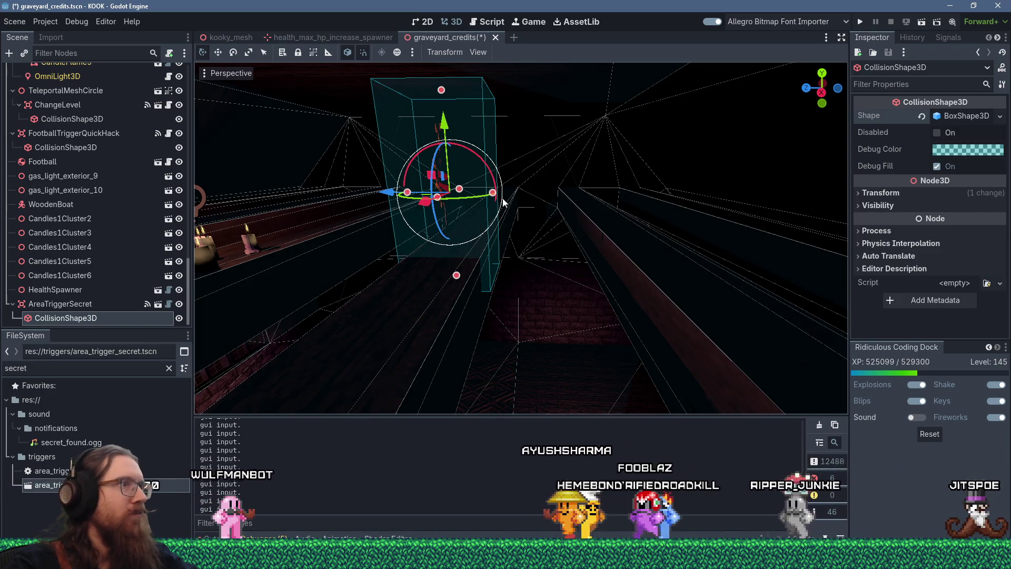
mouse_move(492, 196)
left_mouse_down()
mouse_move(407, 194)
mouse_move(421, 195)
left_mouse_up()
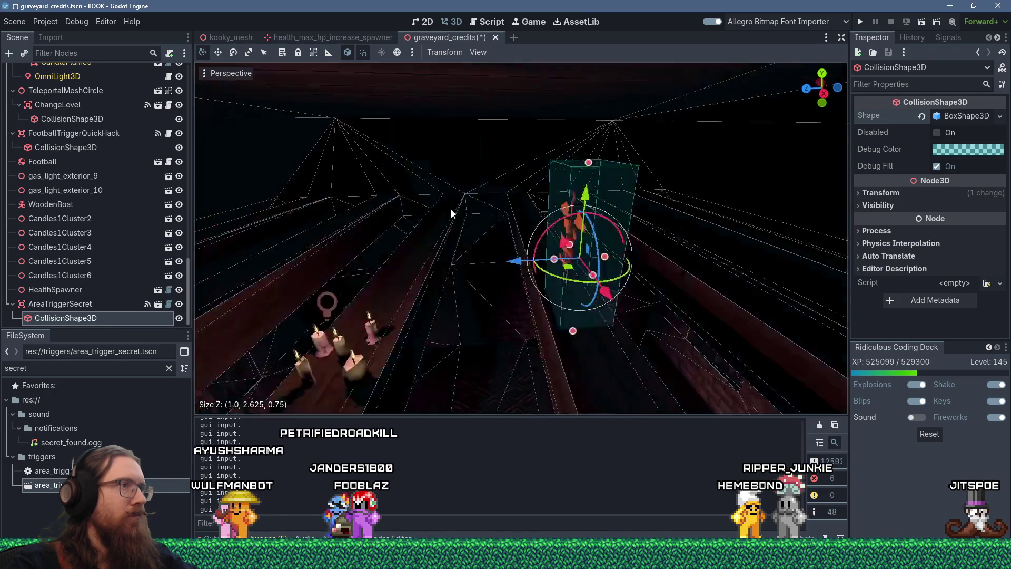
key("f")
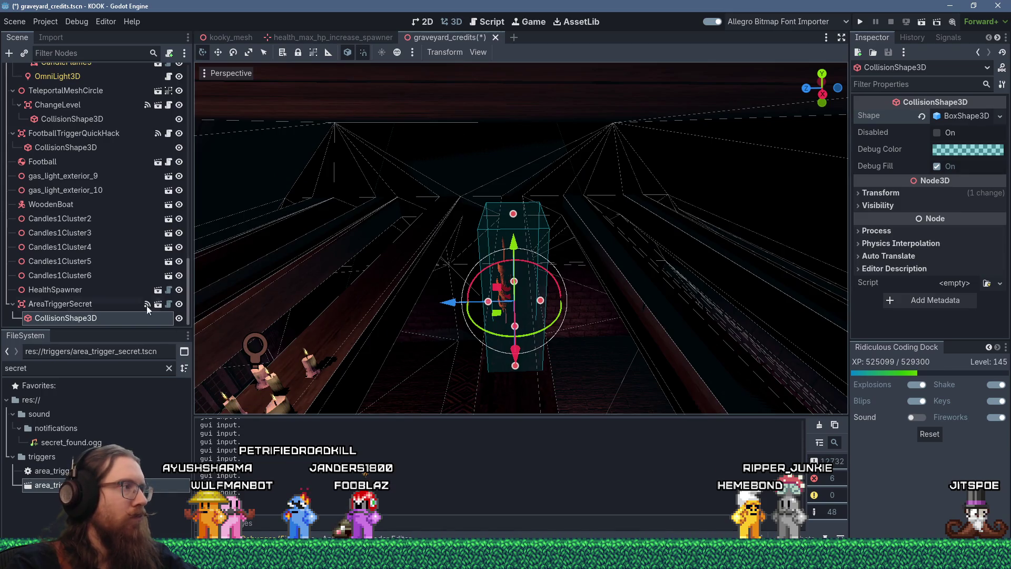
left_click(114, 290)
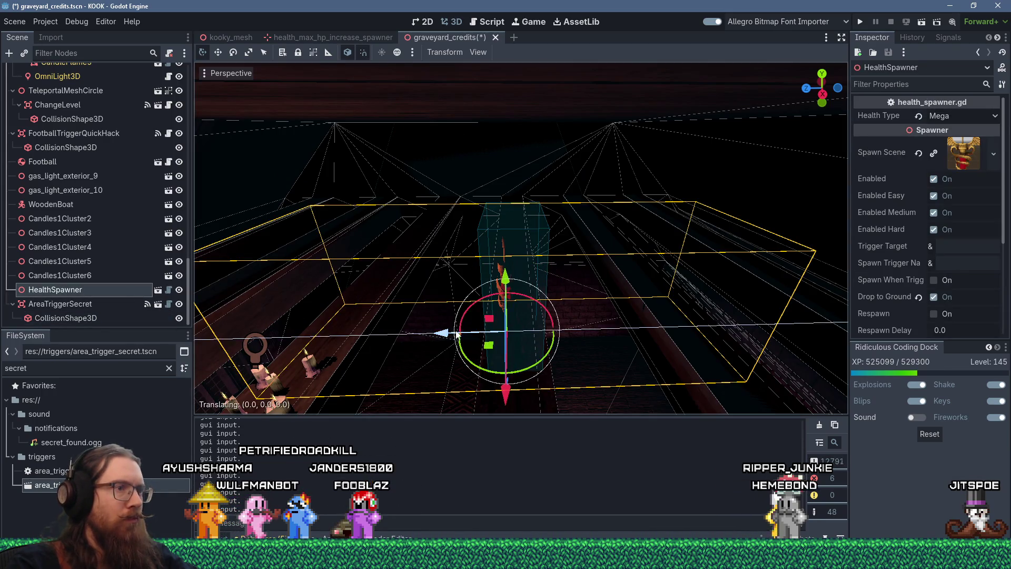
left_click_drag(455, 334, 463, 334)
scroll(500, 305, "down", 5)
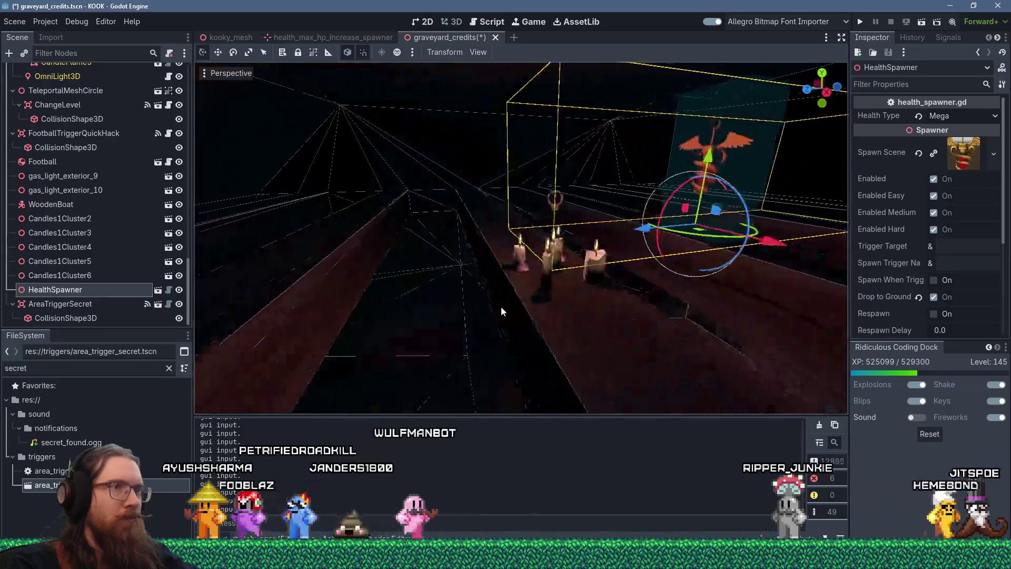
scroll(504, 303, "down", 2)
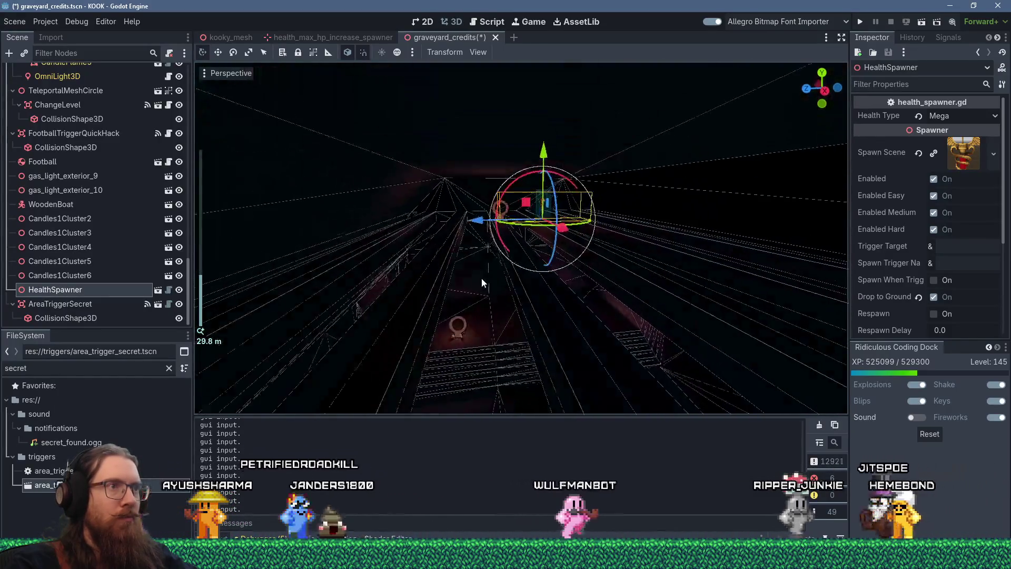
scroll(483, 257, "up", 5)
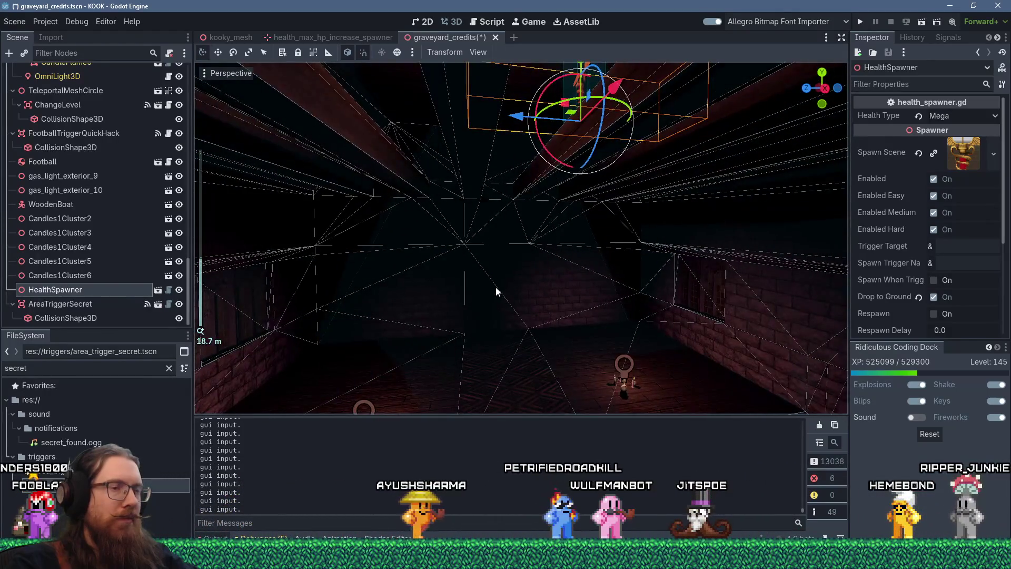
mouse_move(520, 326)
left_mouse_down()
mouse_move(550, 250)
mouse_move(552, 272)
mouse_move(683, 248)
mouse_move(700, 257)
mouse_move(653, 276)
mouse_move(677, 276)
left_mouse_up()
scroll(550, 251, "down", 3)
scroll(683, 248, "down", 2)
scroll(653, 275, "down", 2)
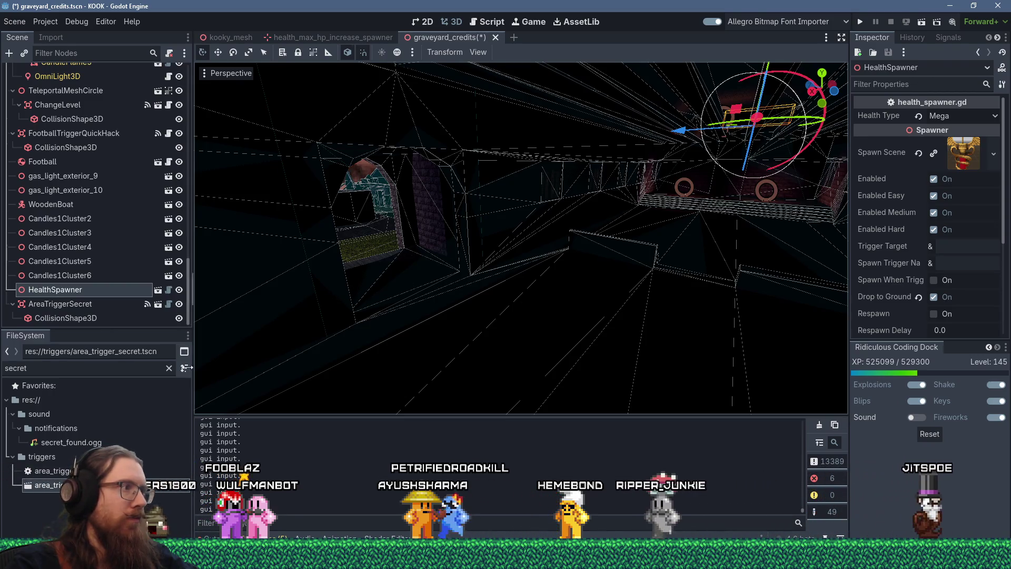
double_click(132, 370)
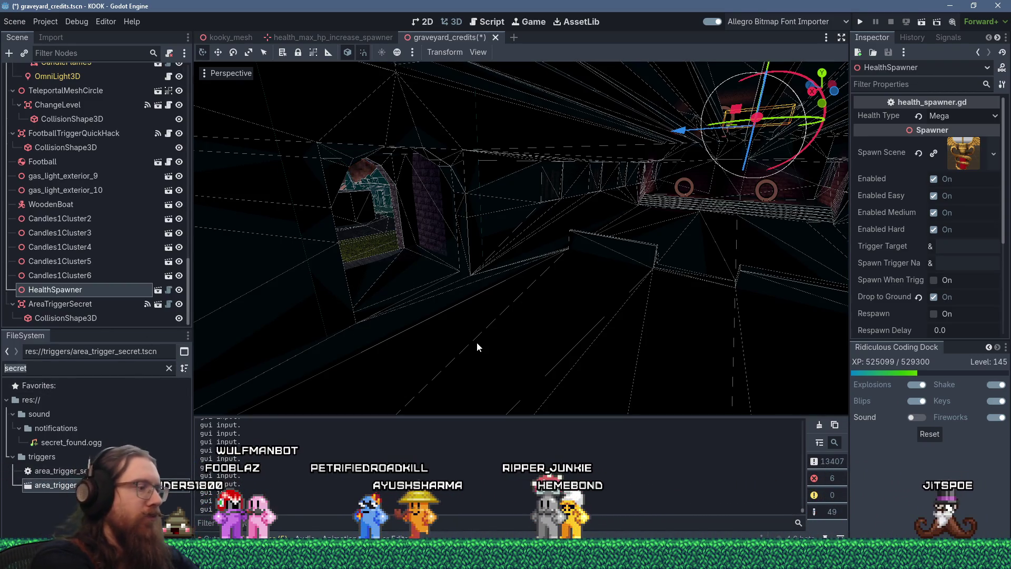
Step: Add gas_light_interior1.tscn, filtered by 'gas inter', and mount it up on a corridor wall
type("gas interi")
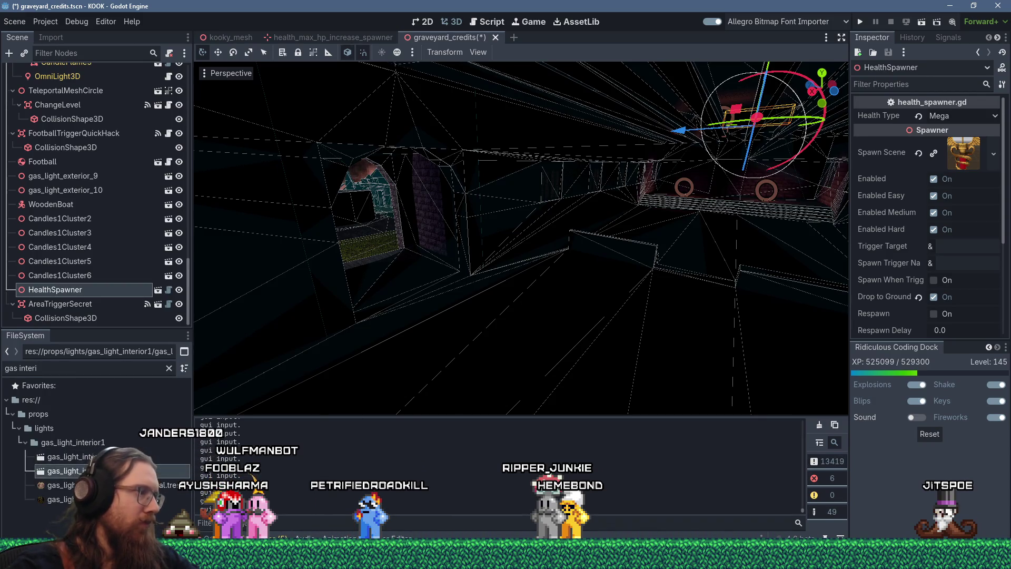
mouse_move(521, 256)
left_mouse_down()
mouse_move(480, 235)
mouse_move(525, 257)
left_mouse_up()
left_click_drag(726, 301, 500, 250)
scroll(485, 247, "up", 3)
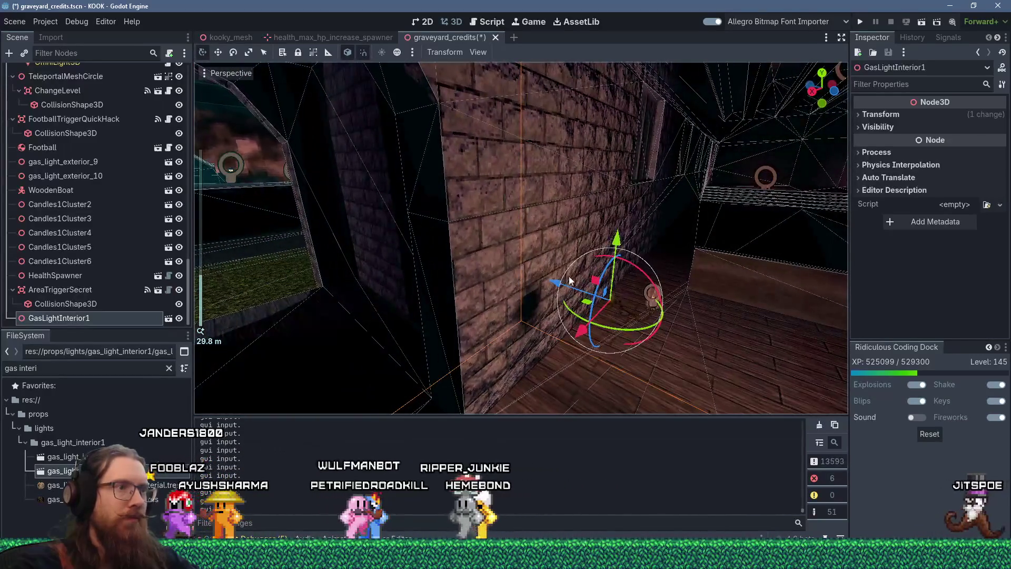
mouse_move(570, 281)
left_mouse_down()
mouse_move(545, 284)
mouse_move(521, 263)
mouse_move(494, 269)
left_mouse_up()
mouse_move(530, 214)
left_mouse_down()
mouse_move(525, 165)
mouse_move(494, 216)
mouse_move(365, 274)
left_mouse_up()
mouse_move(303, 321)
left_mouse_down()
mouse_move(267, 327)
mouse_move(286, 321)
left_mouse_up()
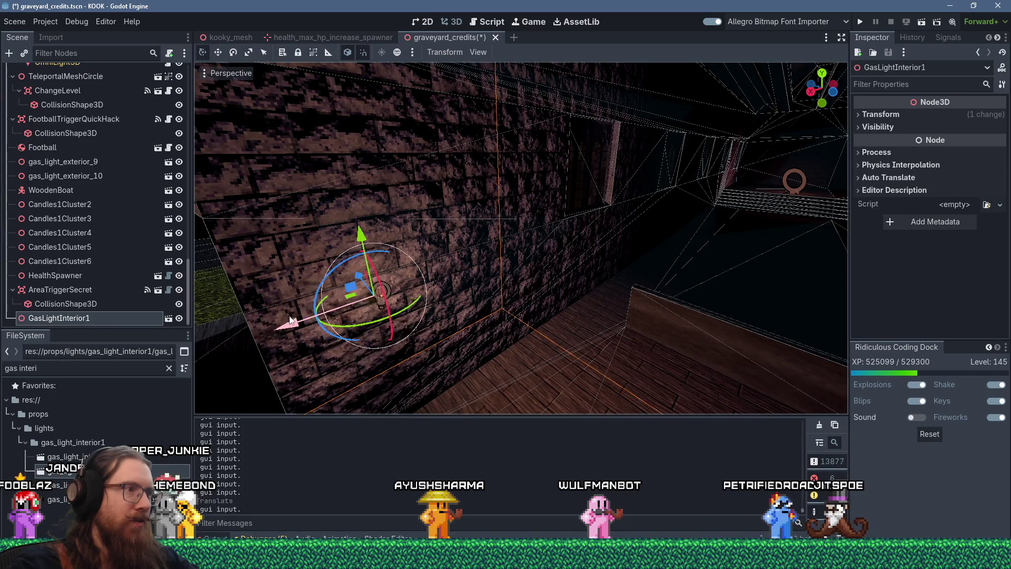
scroll(337, 300, "down", 5)
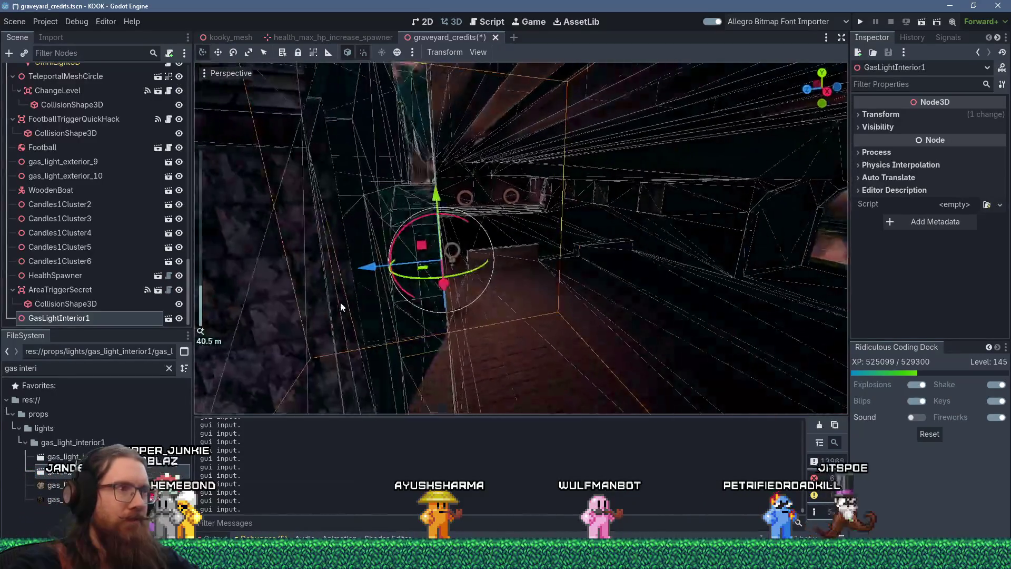
scroll(337, 303, "up", 5)
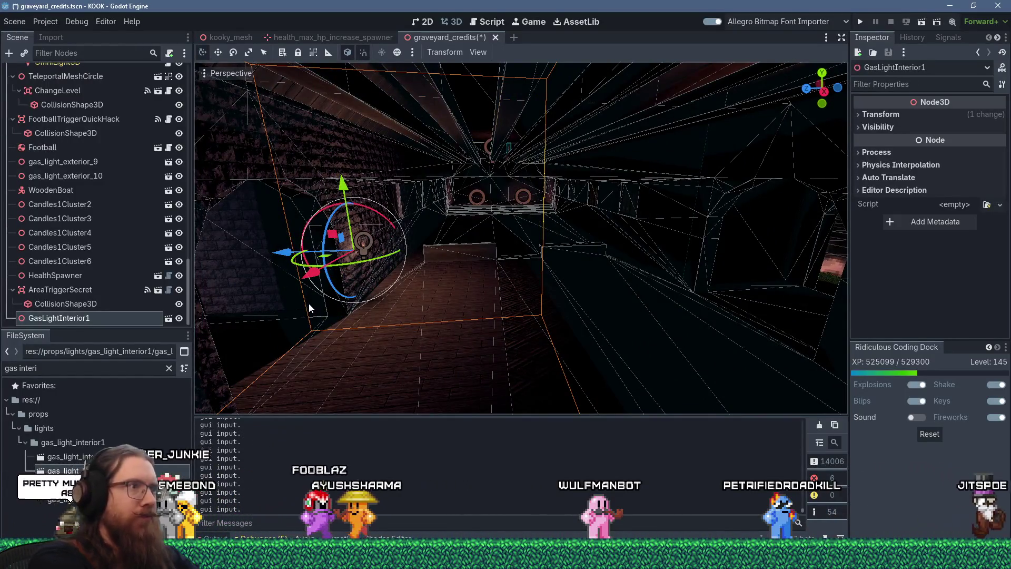
Step: Duplicate the gas light, turn the copy 180° and set it against the opposite wall
key("ctrl+d")
left_click_drag(281, 253, 560, 279)
mouse_move(622, 262)
left_mouse_down()
mouse_move(579, 258)
mouse_move(625, 217)
left_mouse_up()
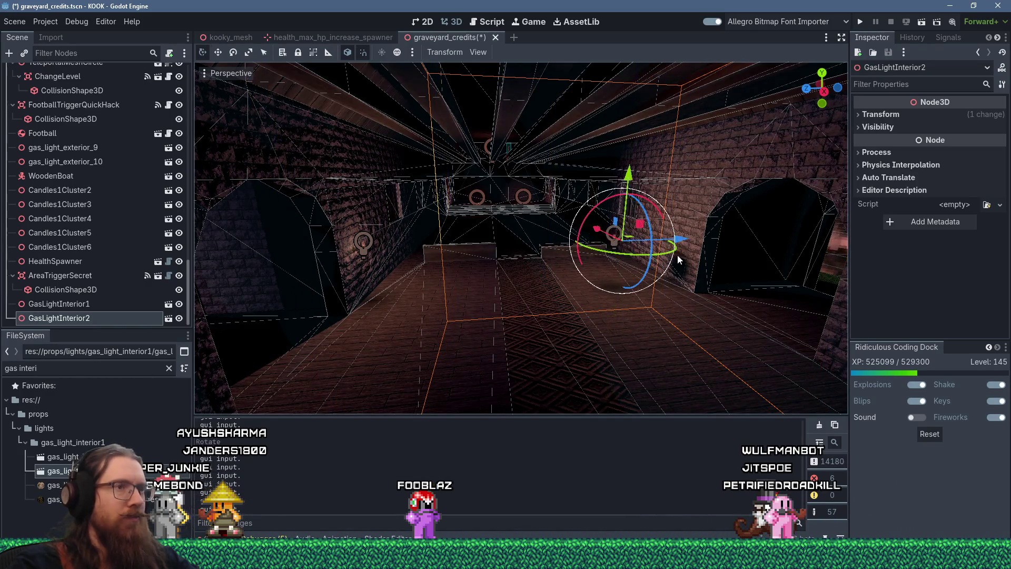
key("f")
mouse_move(613, 308)
left_mouse_down()
mouse_move(798, 325)
mouse_move(860, 318)
left_mouse_up()
key("f")
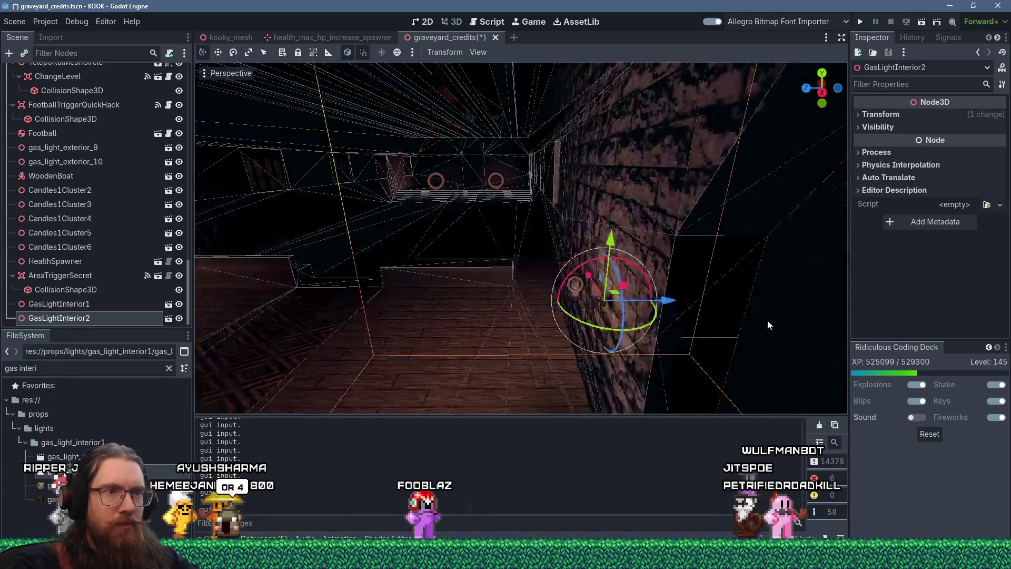
left_click_drag(657, 269, 666, 268)
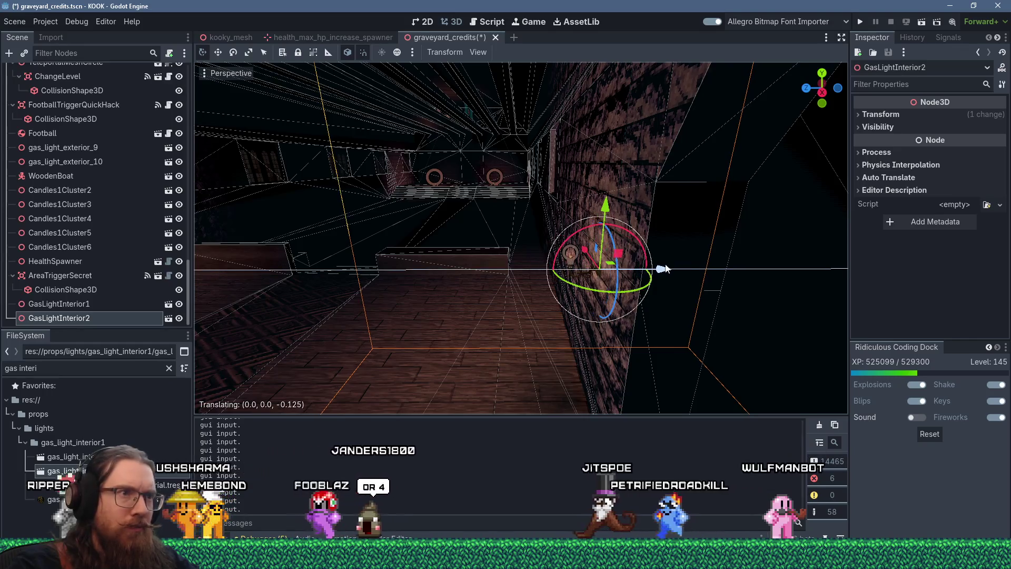
mouse_move(543, 284)
left_mouse_down()
mouse_move(532, 282)
mouse_move(588, 280)
mouse_move(519, 287)
left_mouse_up()
scroll(519, 287, "down", 2)
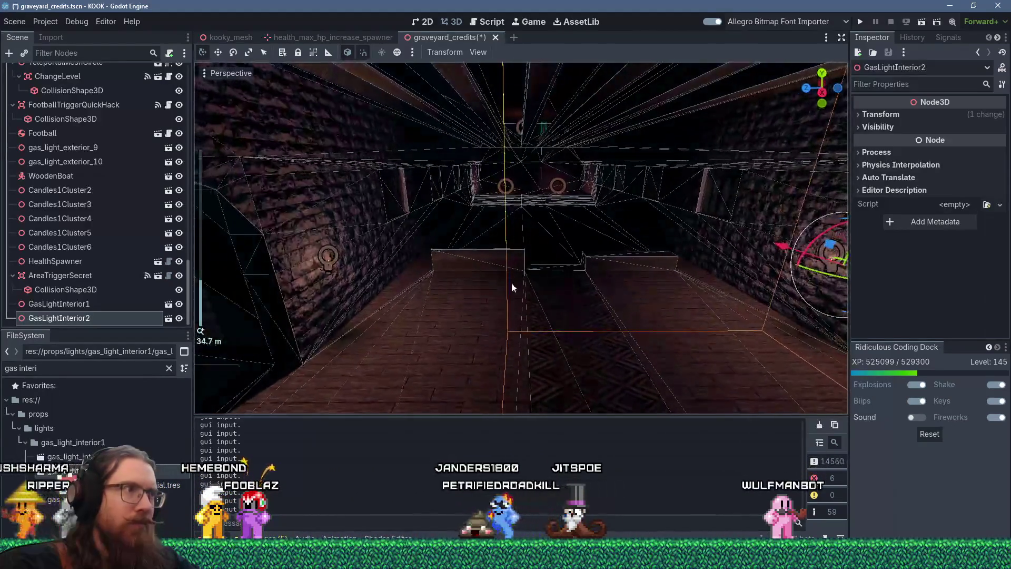
Step: Duplicate the pair of interior gas lights and slide the copies further along the corridor
left_click(329, 266, "shift")
key("f")
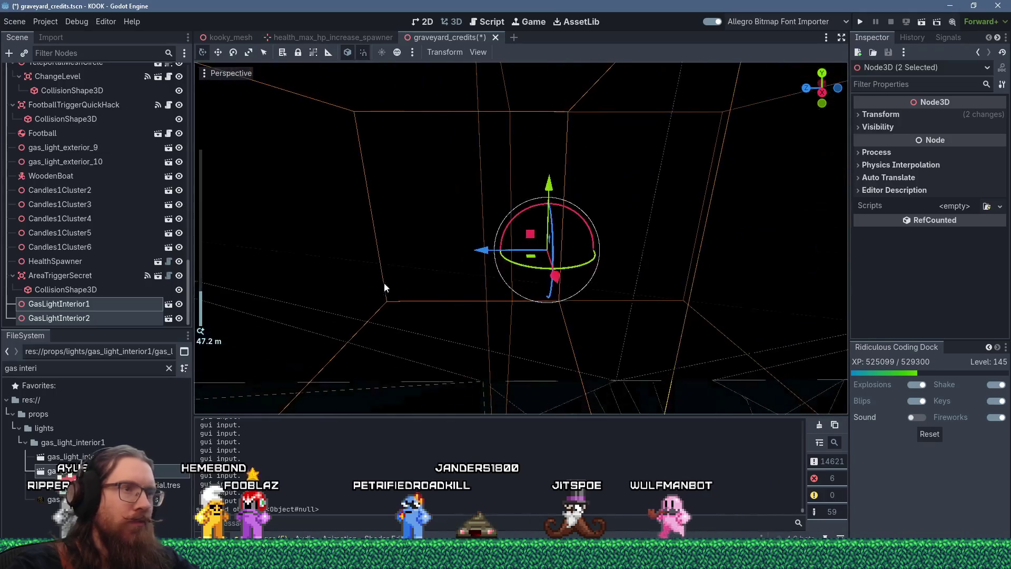
mouse_move(528, 283)
left_mouse_down()
mouse_move(539, 276)
mouse_move(468, 290)
mouse_move(428, 283)
left_mouse_up()
scroll(428, 283, "up", 5)
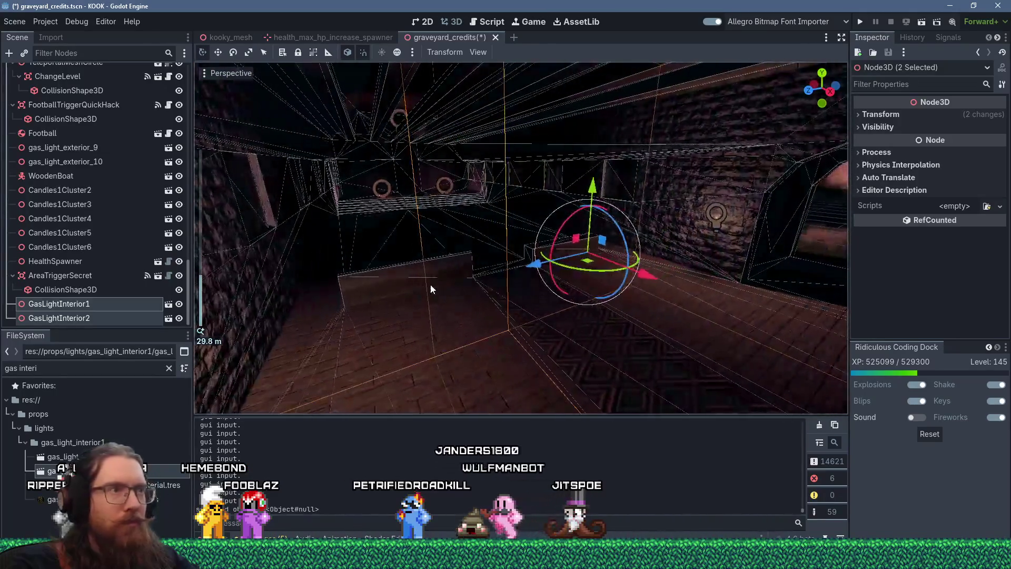
key("ctrl+d")
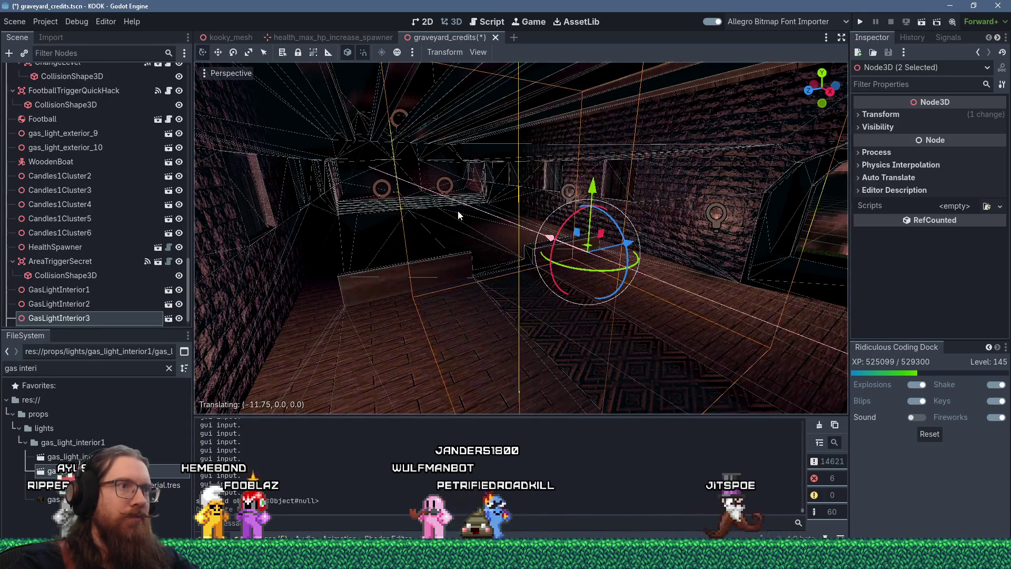
scroll(483, 215, "up", 3)
scroll(483, 215, "up", 2)
mouse_move(483, 214)
left_mouse_down()
mouse_move(507, 256)
mouse_move(570, 276)
mouse_move(481, 251)
mouse_move(614, 272)
mouse_move(557, 266)
mouse_move(622, 295)
left_mouse_up()
scroll(559, 269, "down", 3)
scroll(481, 250, "down", 2)
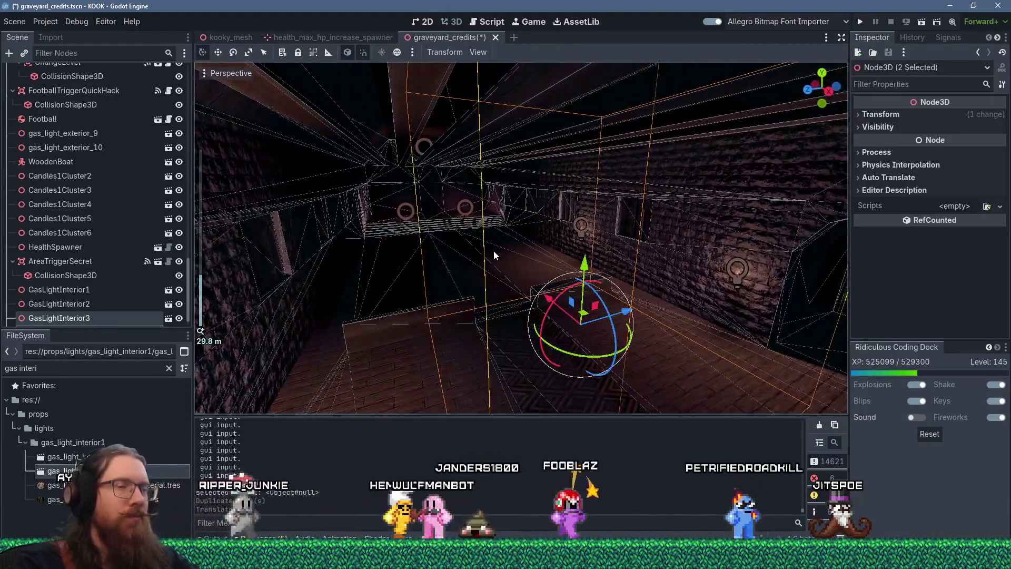
scroll(493, 255, "up", 2)
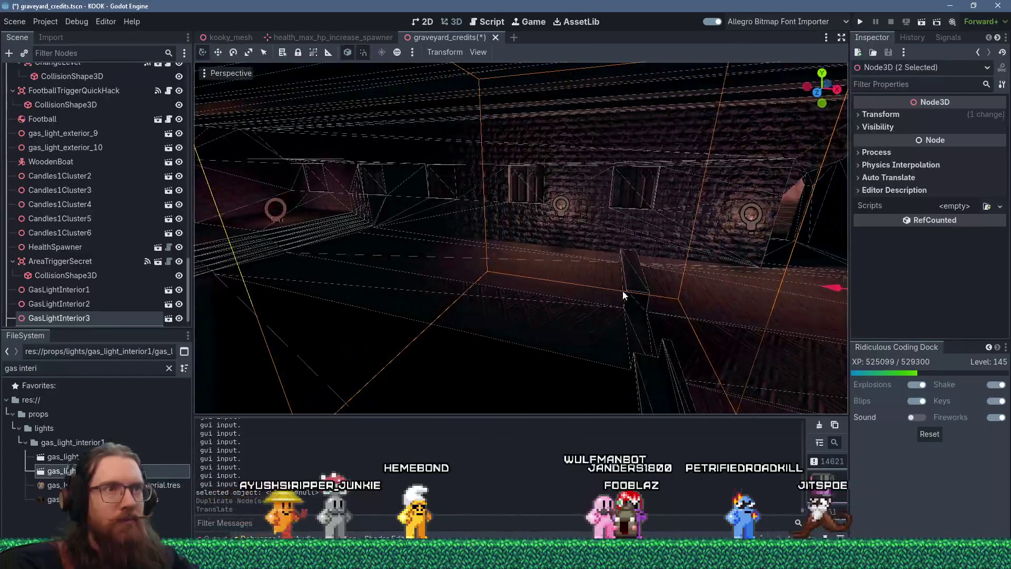
mouse_move(850, 294)
left_mouse_down()
mouse_move(865, 295)
mouse_move(513, 288)
mouse_move(603, 270)
left_mouse_up()
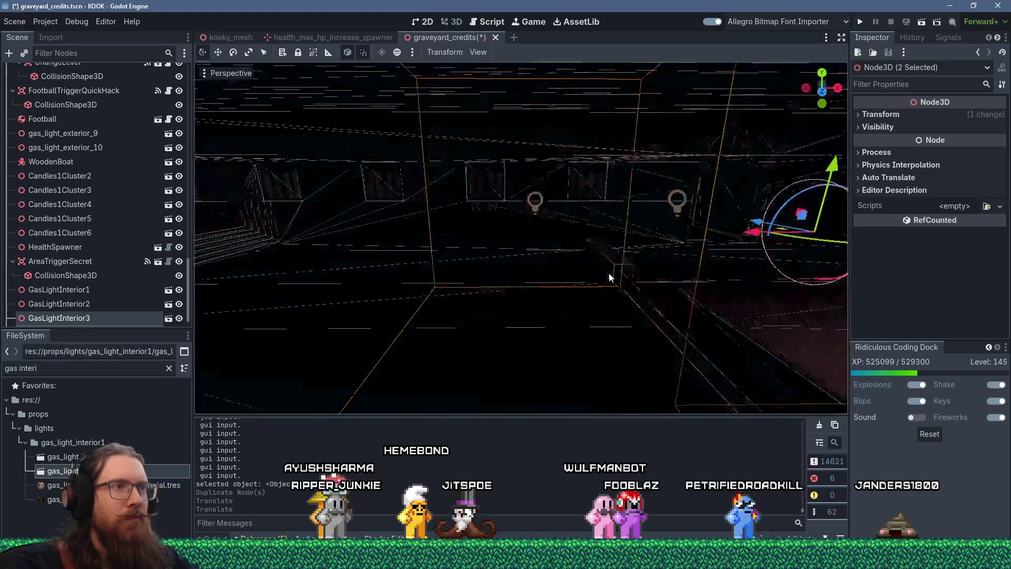
scroll(601, 265, "up", 5)
mouse_move(585, 304)
left_mouse_down()
mouse_move(583, 352)
mouse_move(566, 323)
mouse_move(667, 276)
mouse_move(822, 287)
mouse_move(236, 290)
mouse_move(457, 316)
mouse_move(518, 274)
mouse_move(633, 230)
left_mouse_up()
scroll(593, 300, "down", 3)
scroll(518, 273, "up", 3)
Step: Select GasLightInterior1 and GasLightInterior2 together and view them from around the church interior
left_click(630, 209, "shift")
mouse_move(567, 267)
left_mouse_down()
mouse_move(573, 241)
mouse_move(513, 254)
mouse_move(805, 270)
left_mouse_up()
left_click(673, 196, "shift")
scroll(513, 253, "down", 2)
mouse_move(566, 223)
left_mouse_down()
mouse_move(493, 226)
mouse_move(577, 222)
mouse_move(694, 268)
mouse_move(511, 279)
mouse_move(605, 277)
mouse_move(548, 295)
mouse_move(656, 305)
mouse_move(561, 290)
mouse_move(536, 298)
left_mouse_up()
scroll(513, 281, "down", 2)
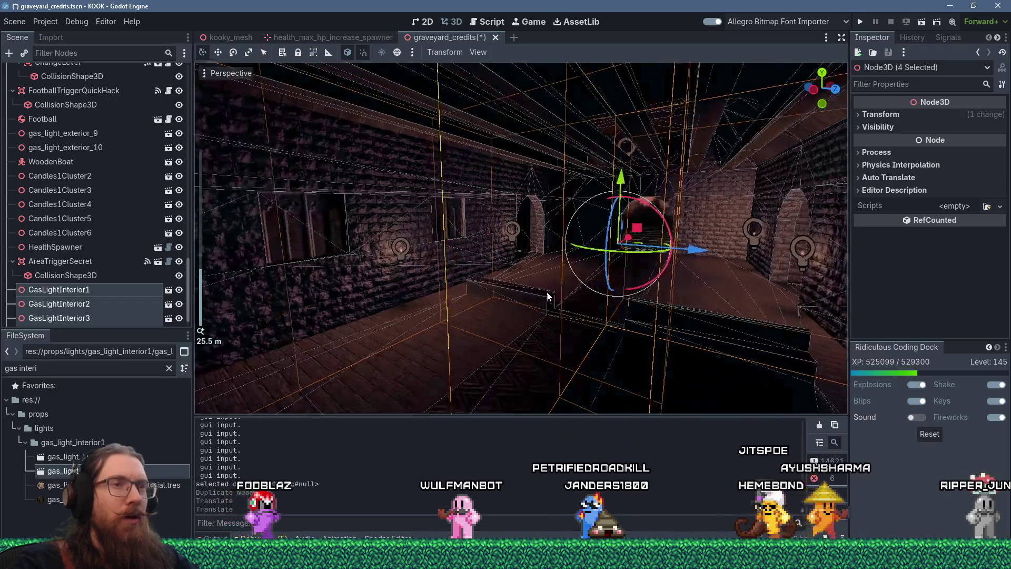
scroll(536, 297, "up", 4)
mouse_move(528, 297)
left_mouse_down()
mouse_move(481, 296)
mouse_move(605, 301)
mouse_move(585, 307)
left_mouse_up()
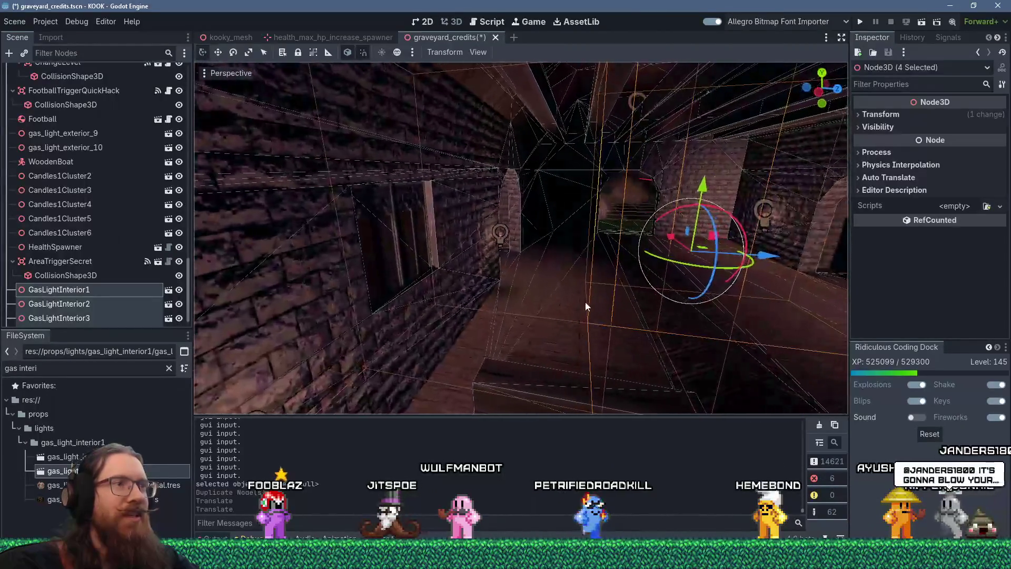
mouse_move(695, 251)
left_mouse_down()
mouse_move(627, 258)
mouse_move(567, 286)
left_mouse_up()
scroll(566, 281, "up", 3)
left_click_drag(730, 271, 609, 270)
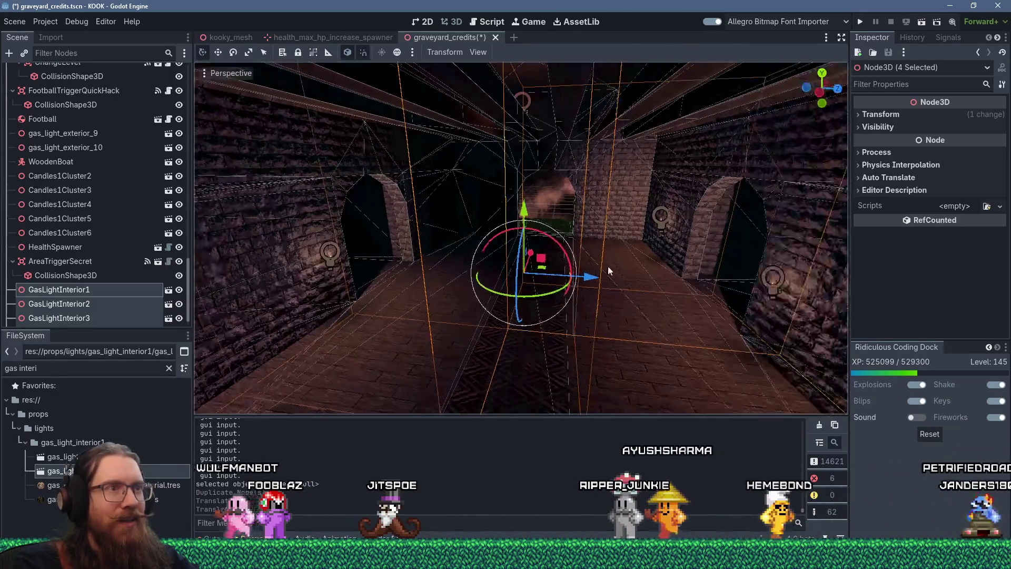
Step: Select GasLightInterior3 with a second gas light, duplicate them, and slide the copies down the corridor
left_click(661, 223)
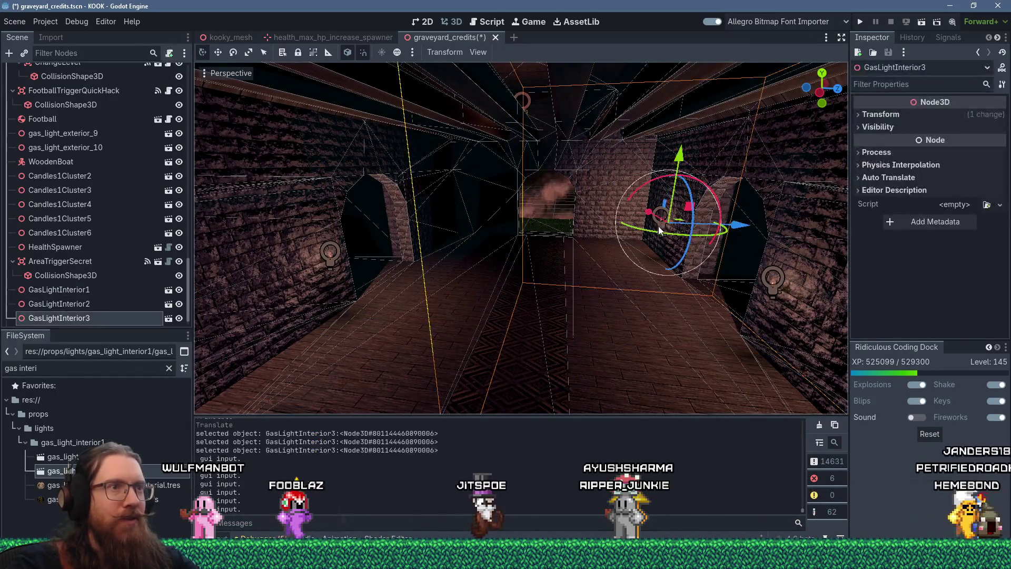
scroll(647, 236, "up", 4)
left_click_drag(634, 247, 632, 230)
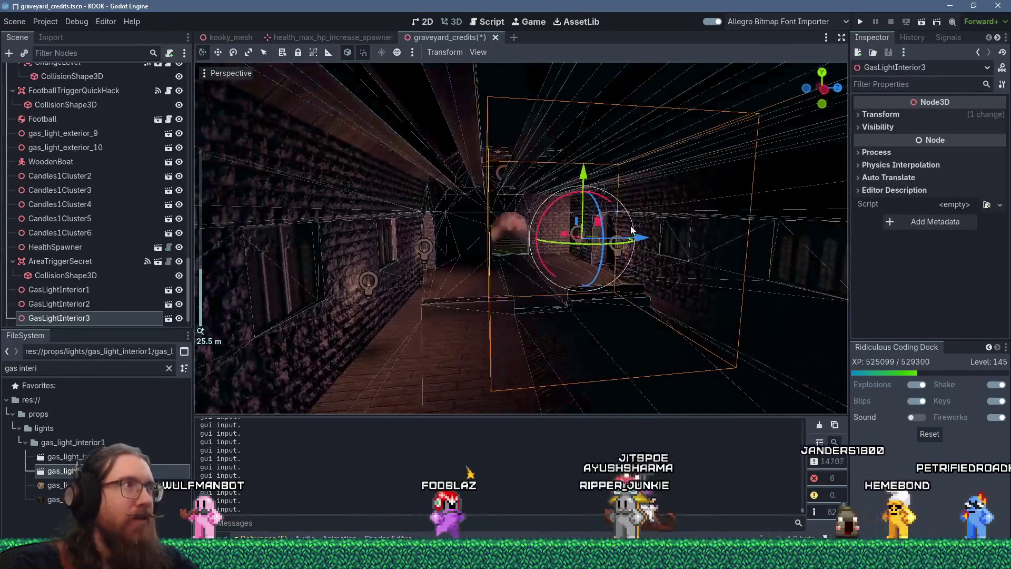
mouse_move(400, 134)
left_mouse_down()
mouse_move(592, 229)
mouse_move(611, 270)
left_mouse_up()
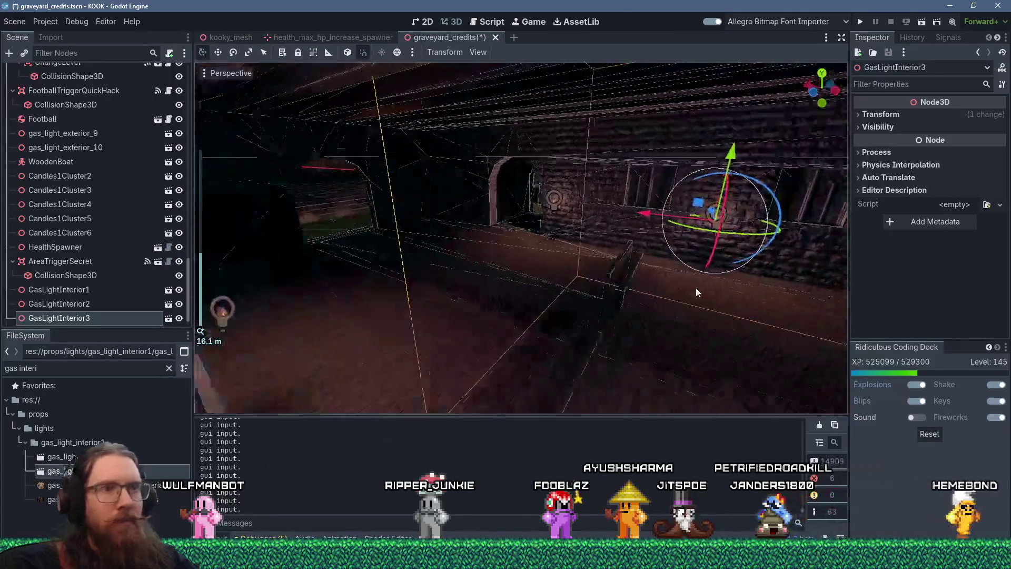
scroll(489, 279, "up", 2)
mouse_move(489, 279)
left_mouse_down()
mouse_move(536, 276)
mouse_move(499, 248)
mouse_move(497, 268)
mouse_move(501, 246)
mouse_move(473, 232)
left_mouse_up()
scroll(499, 248, "up", 5)
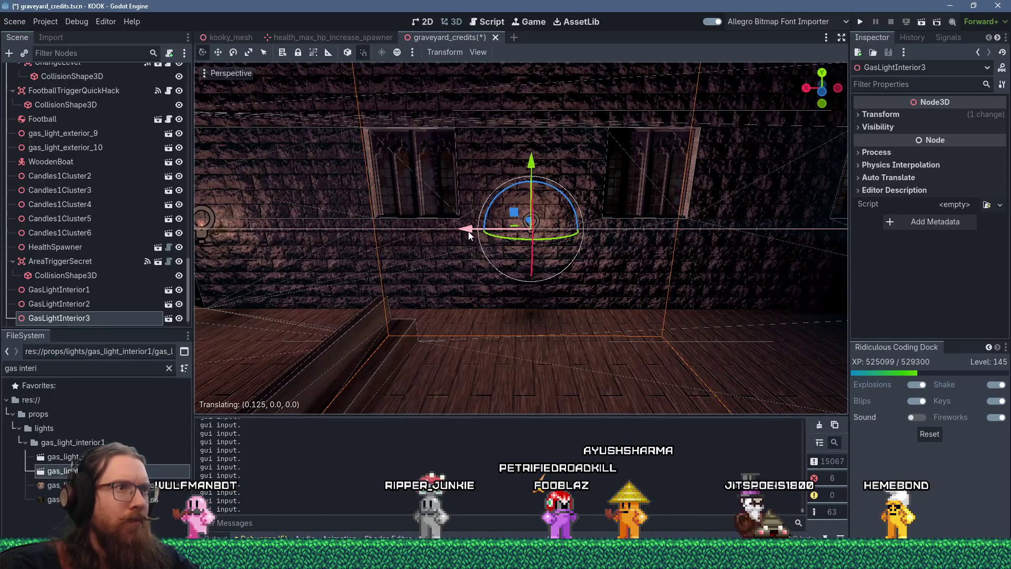
mouse_move(475, 235)
left_mouse_down()
mouse_move(644, 264)
mouse_move(371, 242)
mouse_move(558, 256)
mouse_move(700, 232)
left_mouse_up()
scroll(700, 233, "down", 2)
left_click(726, 196, "shift")
left_click_drag(725, 196, 618, 235)
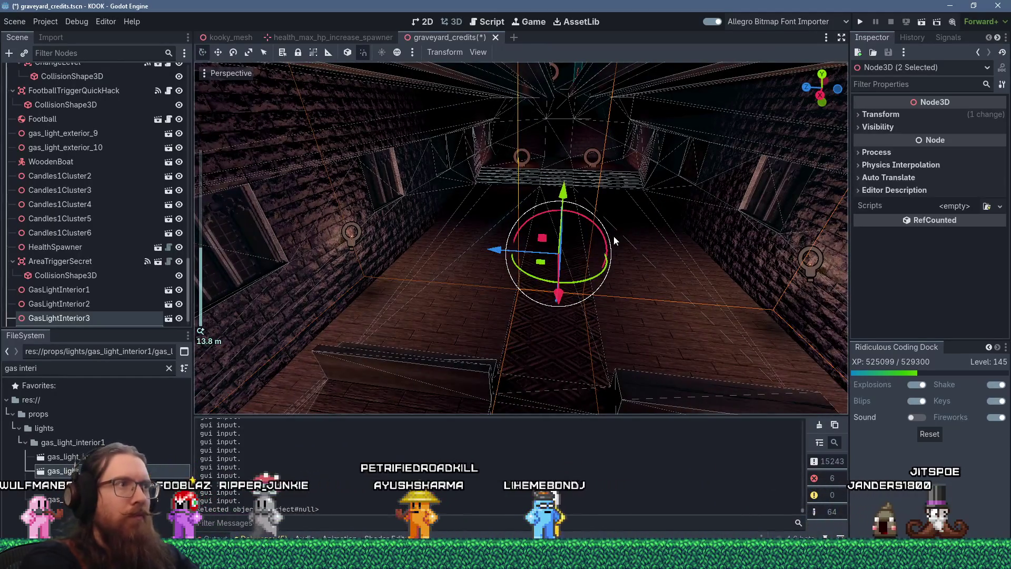
key("ctrl+d")
left_click_drag(558, 296, 568, 213)
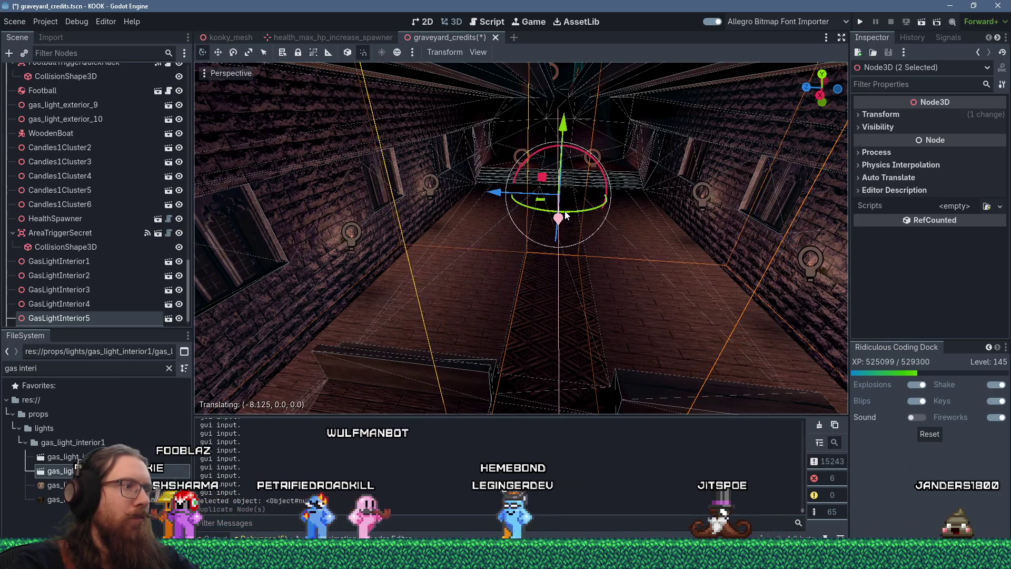
Step: Duplicate the two lights again and place the new copies deeper along the brick corridor wall
mouse_move(566, 216)
left_mouse_down()
mouse_move(575, 179)
mouse_move(354, 220)
left_mouse_up()
scroll(354, 220, "up", 2)
mouse_move(421, 210)
left_mouse_down()
mouse_move(478, 160)
mouse_move(359, 186)
mouse_move(611, 155)
mouse_move(633, 157)
mouse_move(625, 169)
mouse_move(671, 166)
mouse_move(656, 179)
left_mouse_up()
scroll(359, 186, "up", 2)
scroll(655, 175, "up", 2)
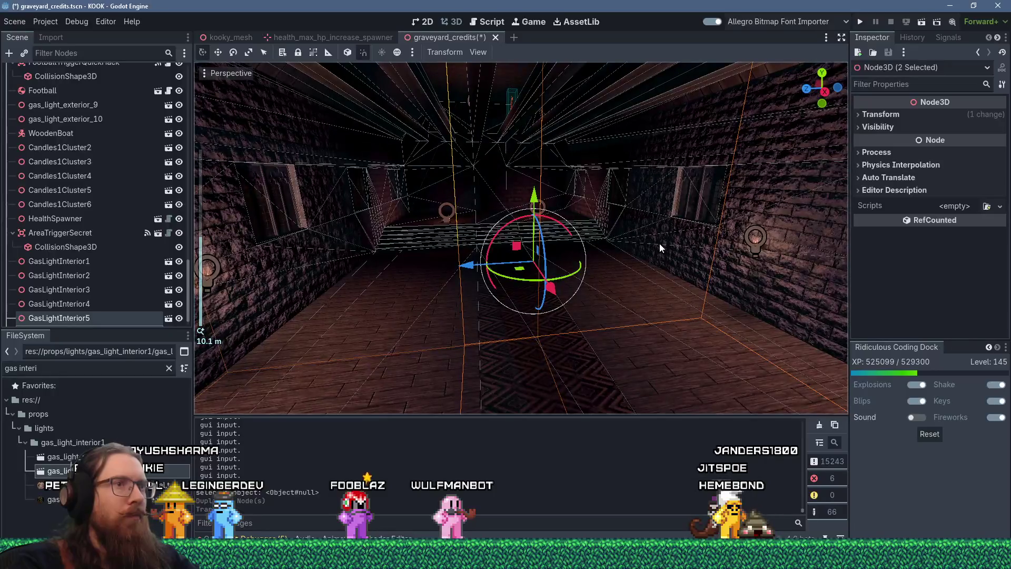
key("ctrl+d")
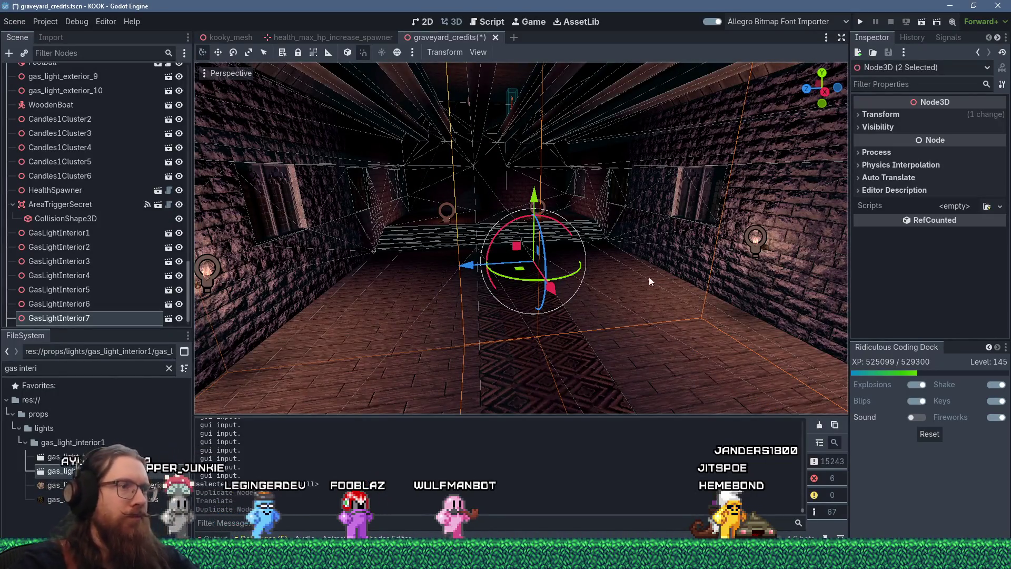
mouse_move(555, 299)
left_mouse_down()
mouse_move(526, 263)
mouse_move(490, 252)
left_mouse_up()
scroll(583, 309, "up", 3)
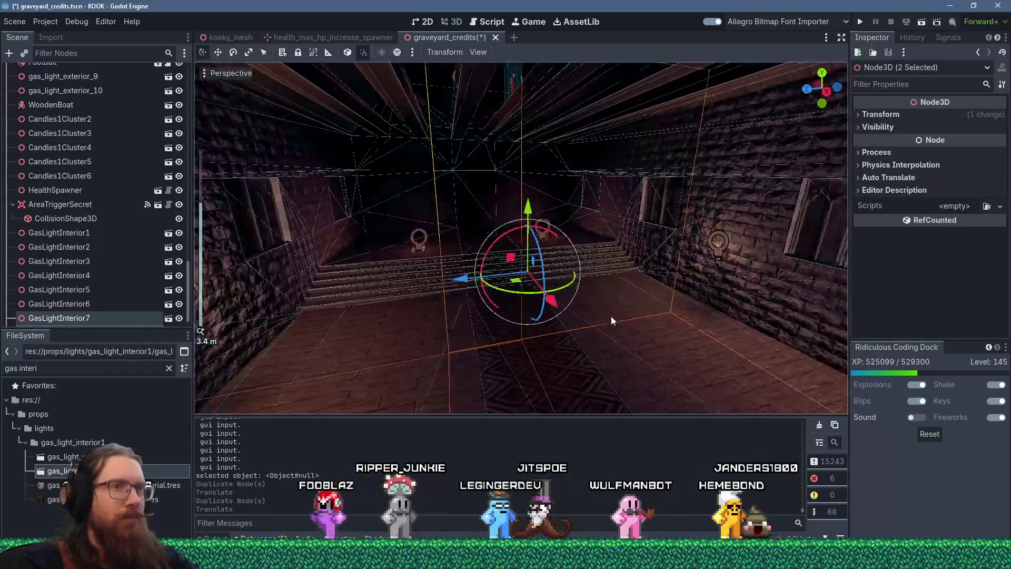
mouse_move(684, 318)
left_mouse_down()
mouse_move(517, 295)
mouse_move(657, 294)
left_mouse_up()
scroll(657, 293, "up", 4)
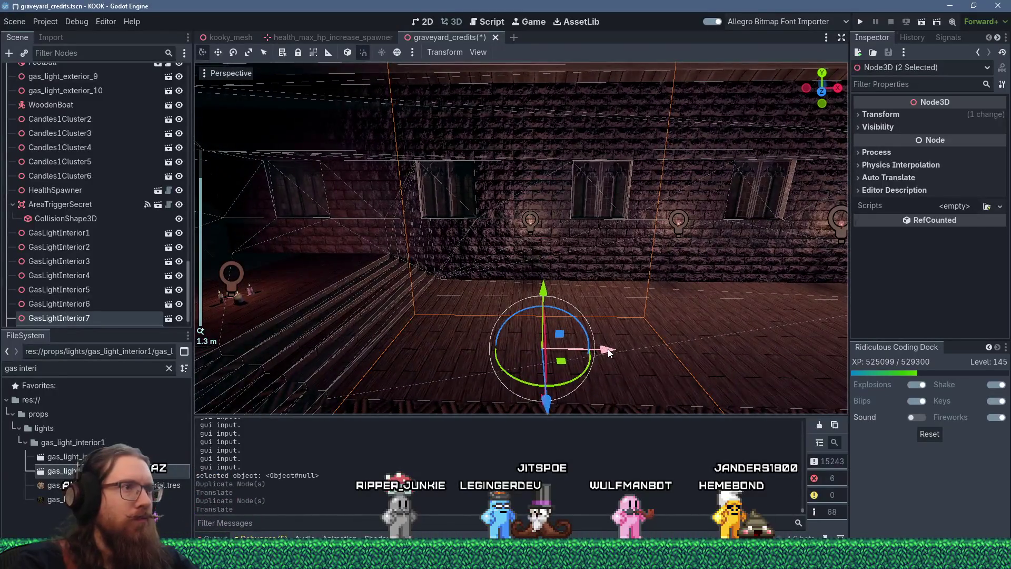
left_click(589, 358)
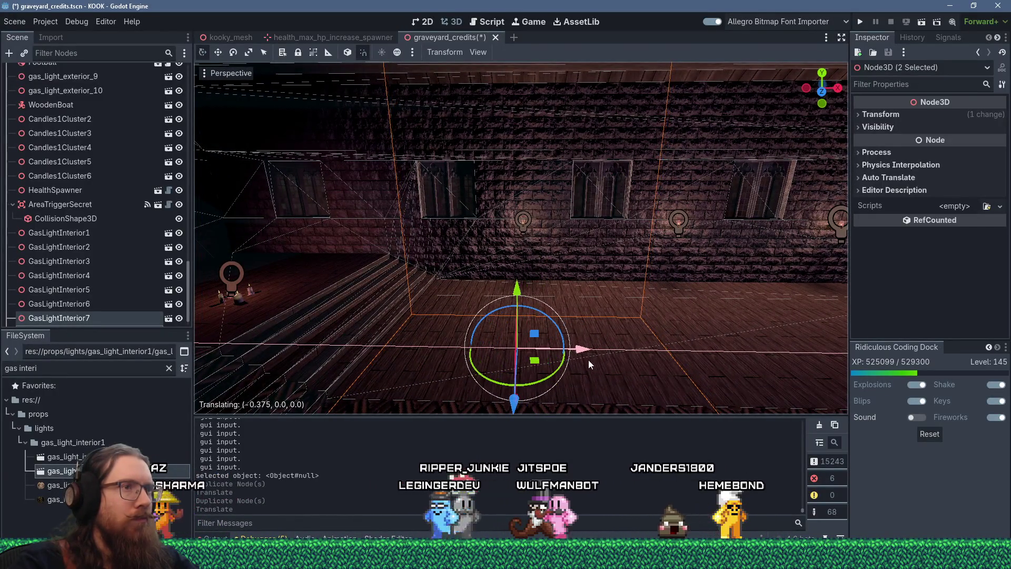
mouse_move(591, 362)
left_mouse_down()
mouse_move(733, 337)
mouse_move(523, 301)
left_mouse_up()
scroll(552, 282, "down", 5)
Step: Deselect the lights, look down the lamp-lined corridor, and save and run the project
left_click(514, 284)
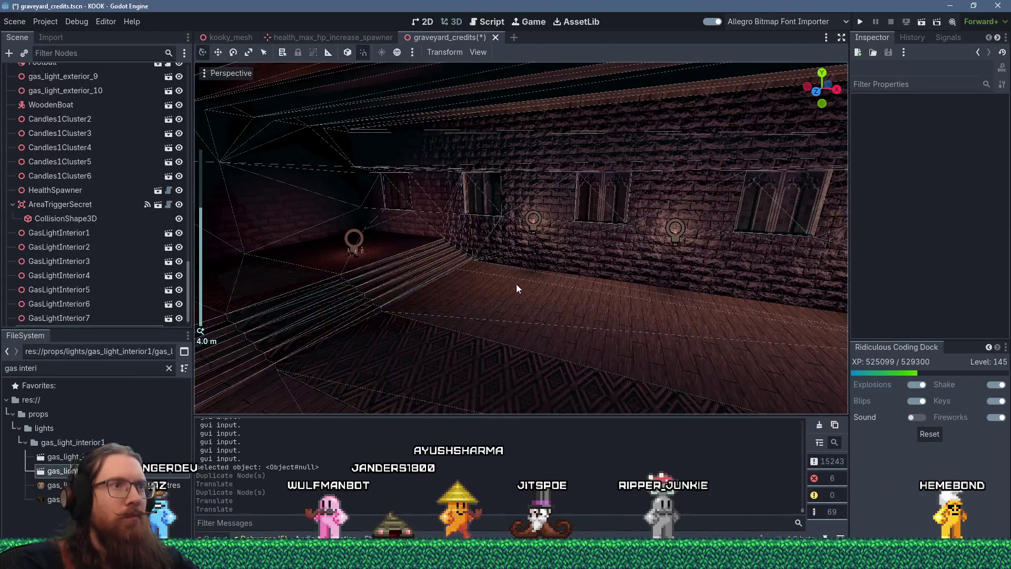
scroll(558, 266, "down", 2)
left_click_drag(558, 266, 373, 254)
scroll(497, 260, "down", 10)
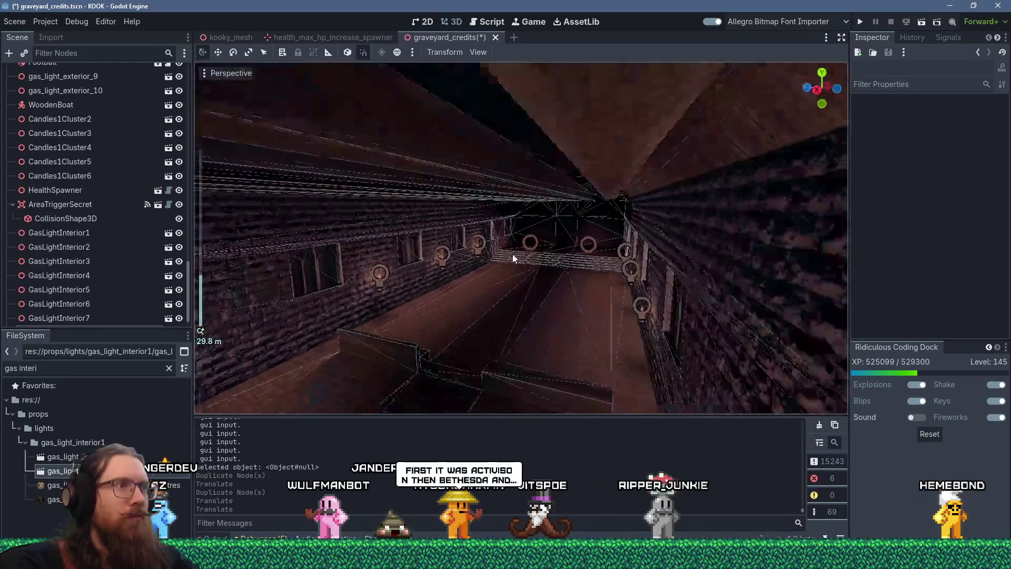
mouse_move(519, 257)
left_mouse_down()
mouse_move(596, 206)
mouse_move(590, 219)
mouse_move(603, 228)
mouse_move(565, 230)
left_mouse_up()
scroll(564, 225, "up", 6)
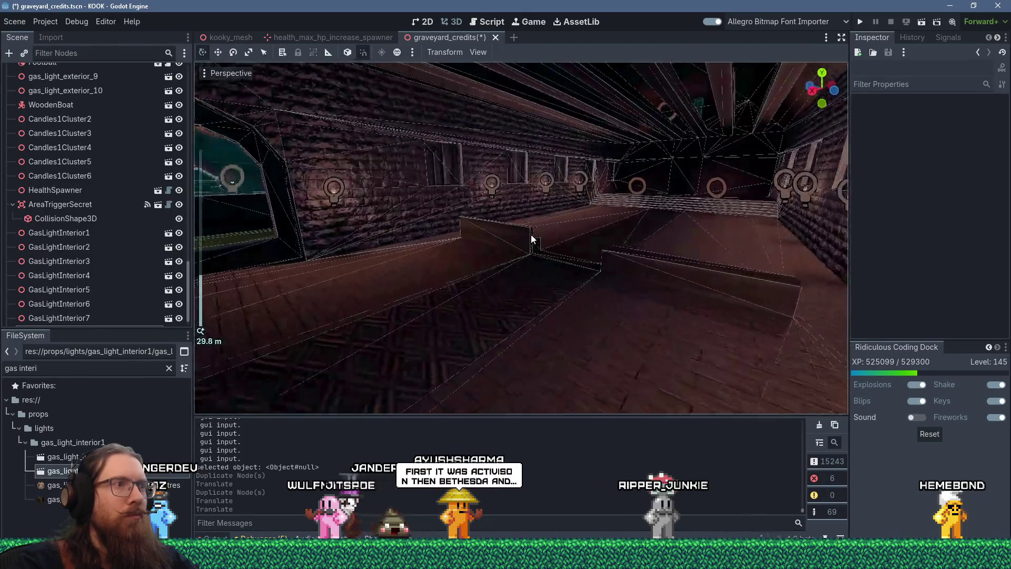
left_click(860, 22)
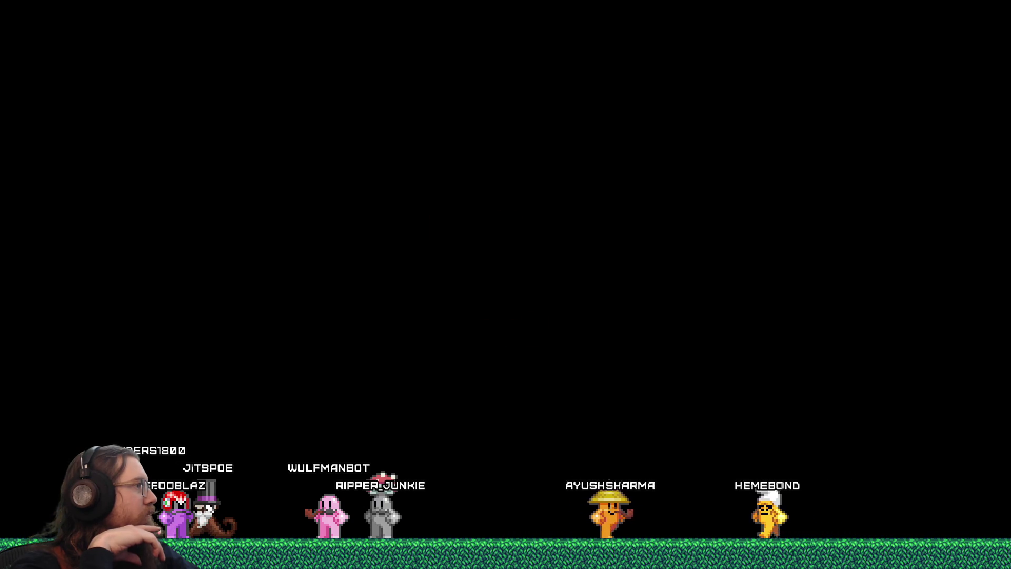
Step: Walk up the hill, through the church doorway, and down the long brick hall
key("w")
key("w")
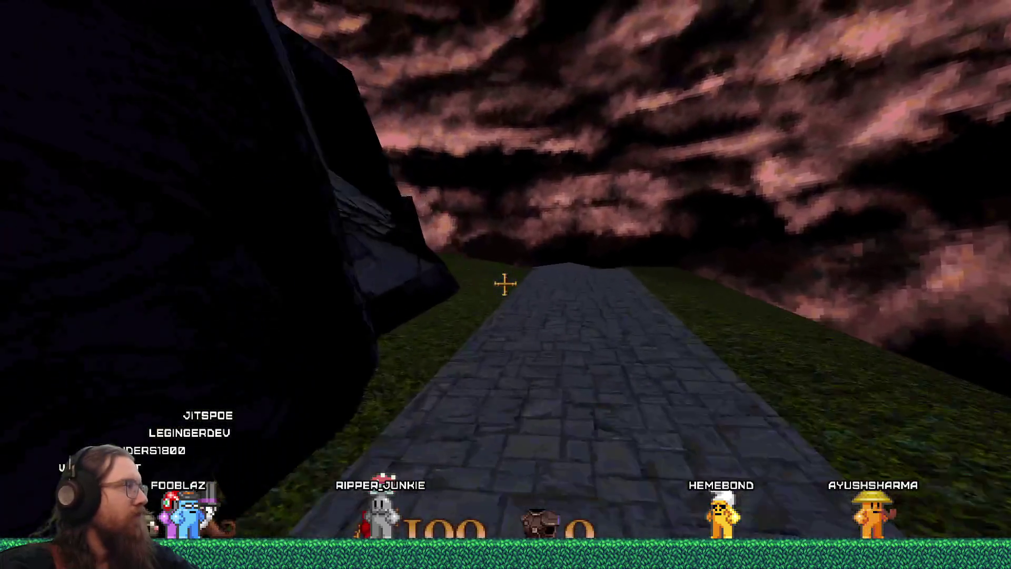
key("w")
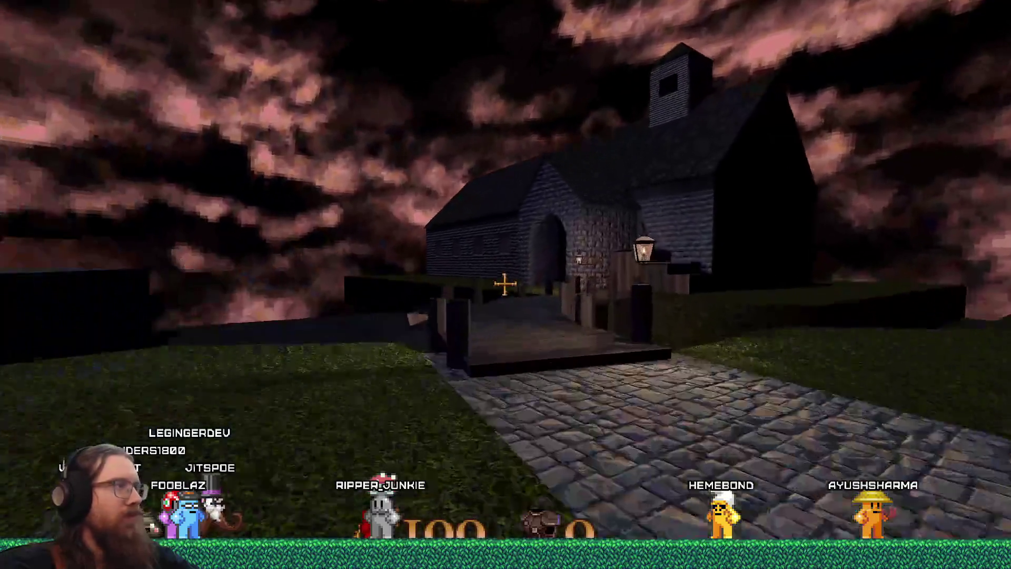
key("w")
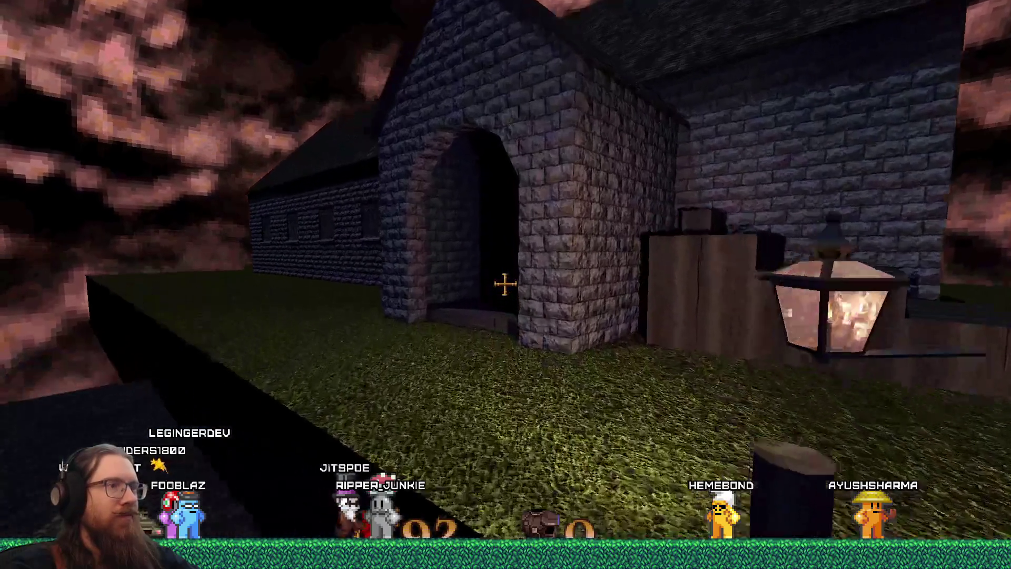
key("w")
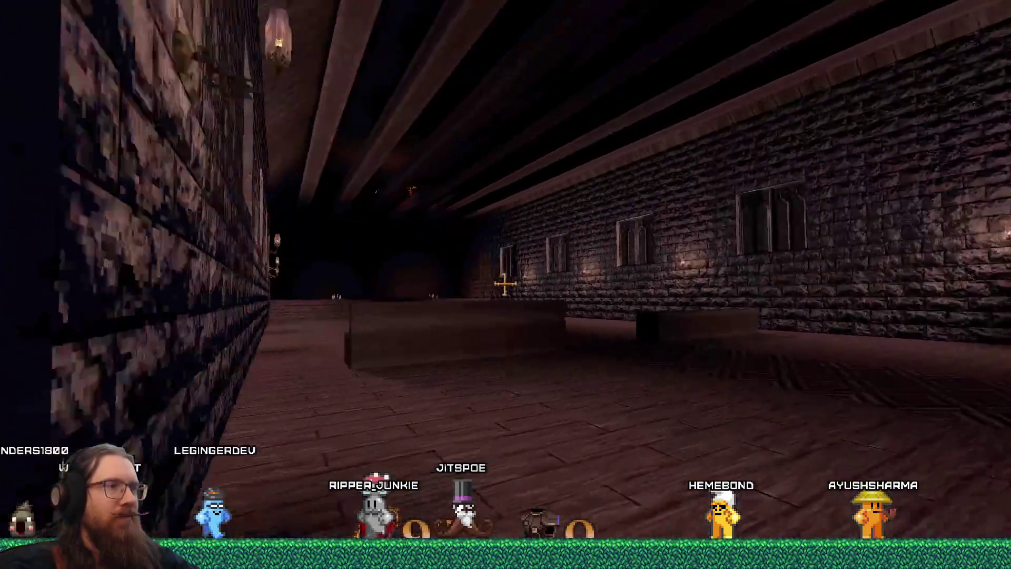
key("w")
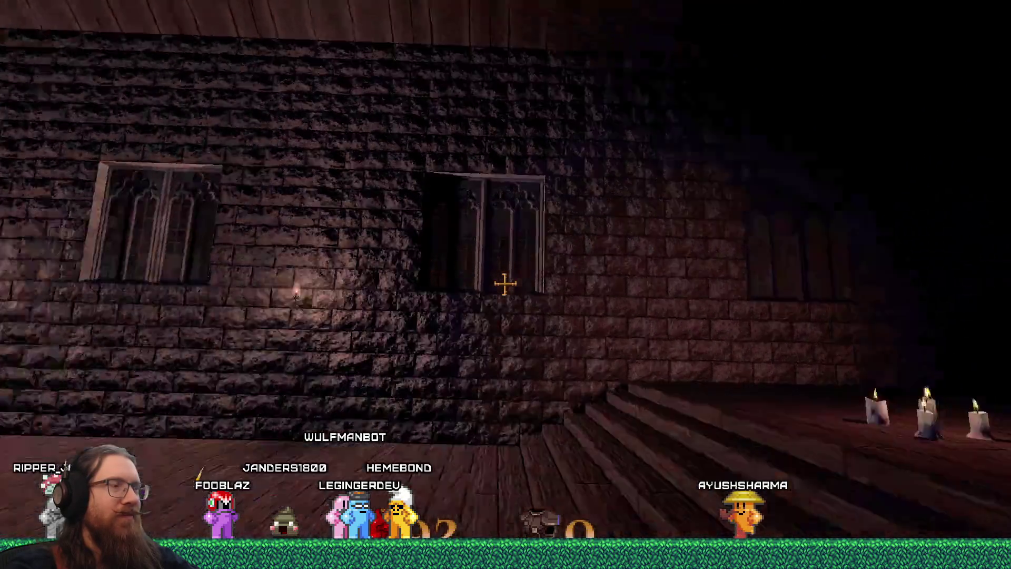
key("w")
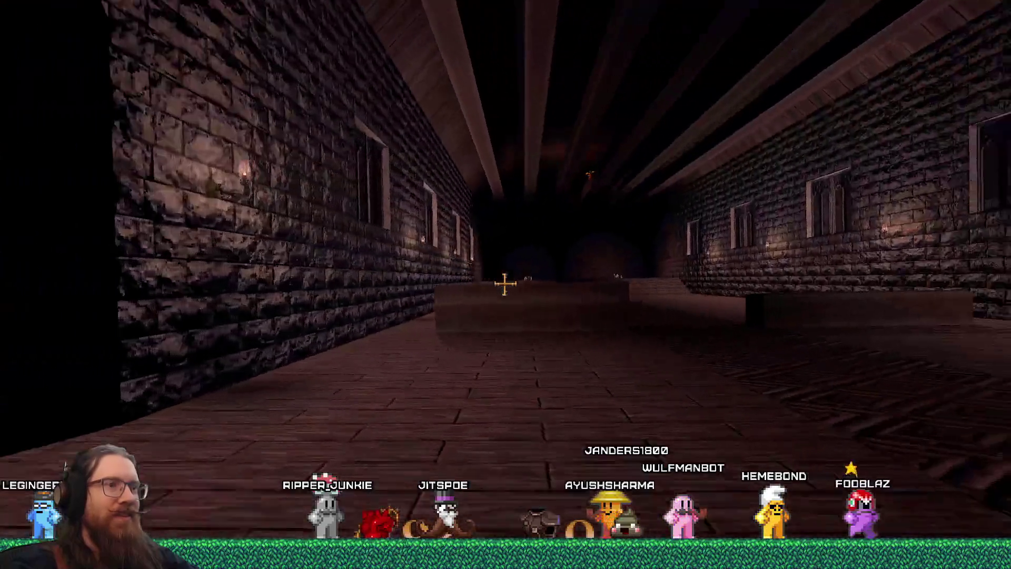
key("w")
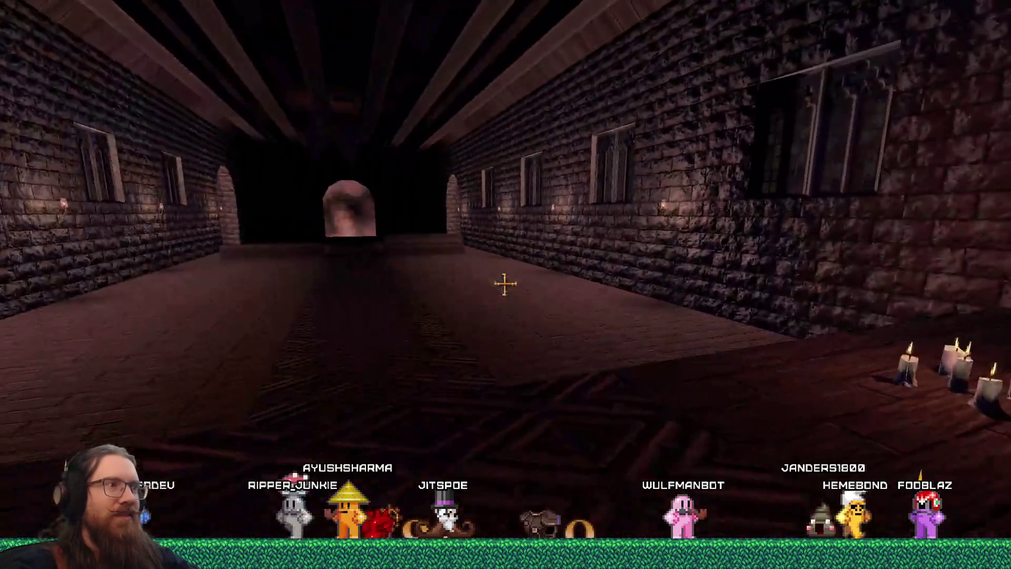
key("w")
key("w")
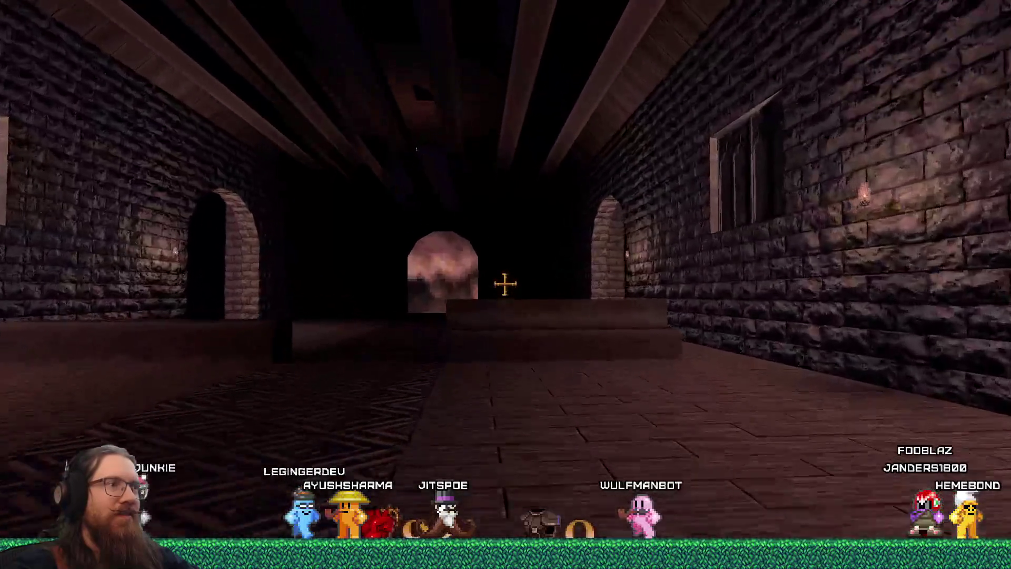
key("w")
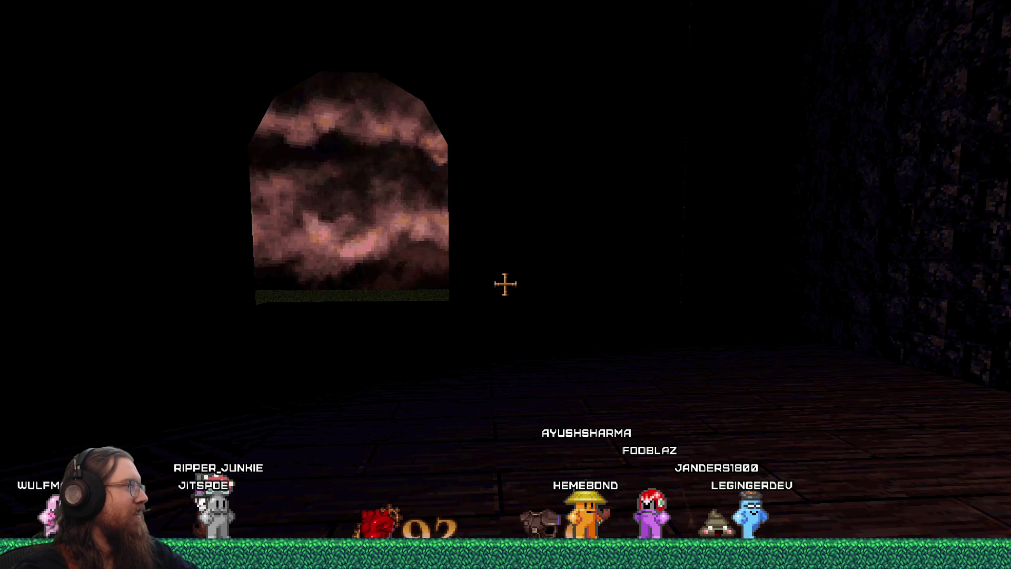
Step: Exit the game with the 'quit' console command
key("grave")
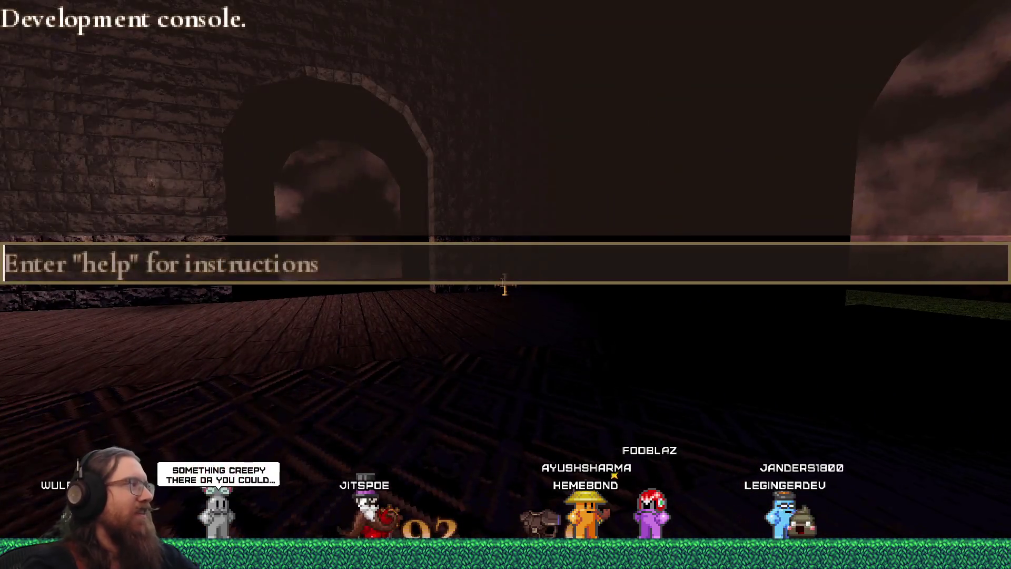
type("quit")
key("Return")
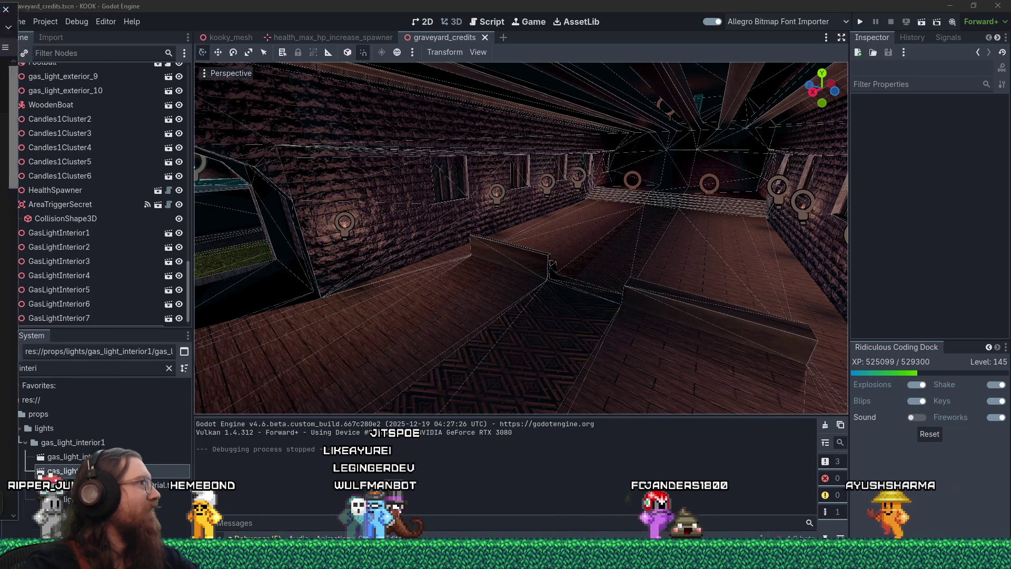
Step: Switch to Firefox and scroll through the DuckDuckGo botafumeiro results
key("alt+Tab")
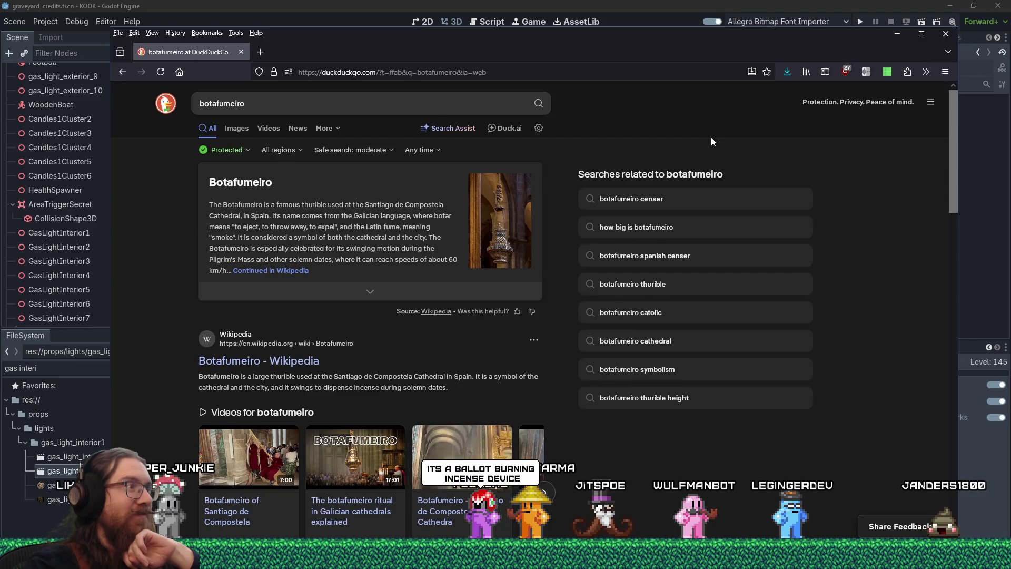
scroll(711, 137, "down", 2)
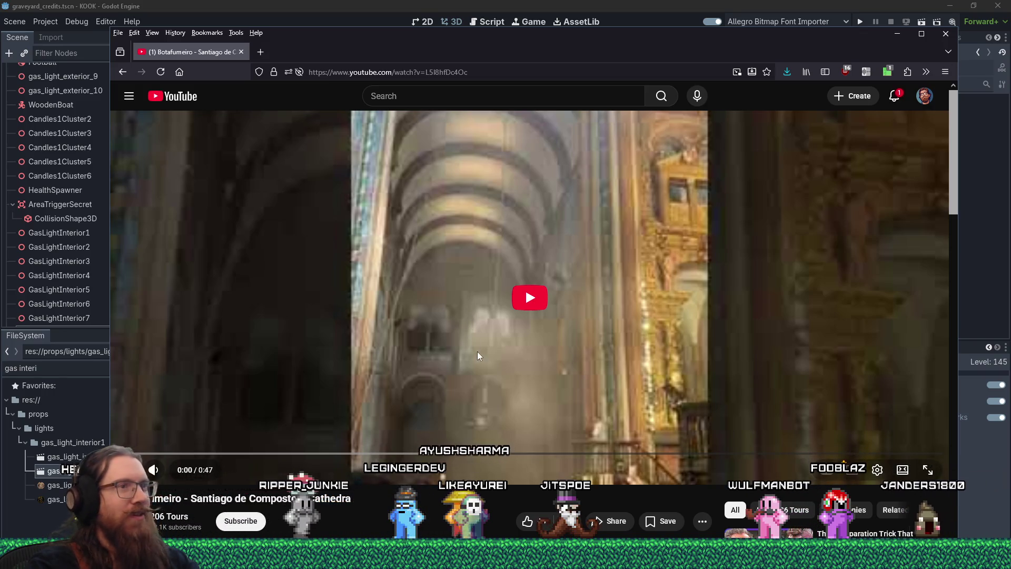
Step: Play the Botafumeiro cathedral video through, then close the YouTube tab
left_click(531, 300)
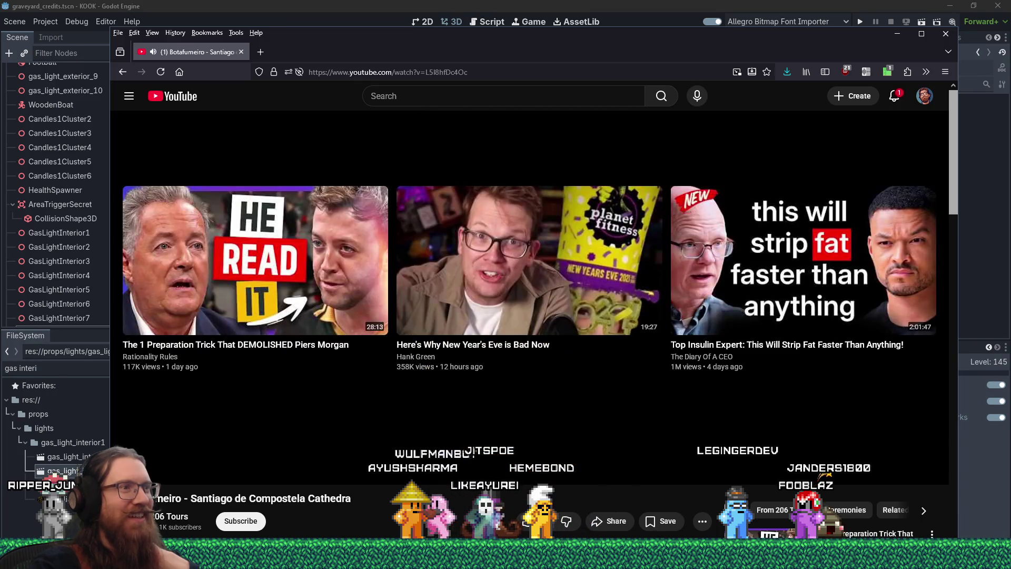
left_click(241, 52)
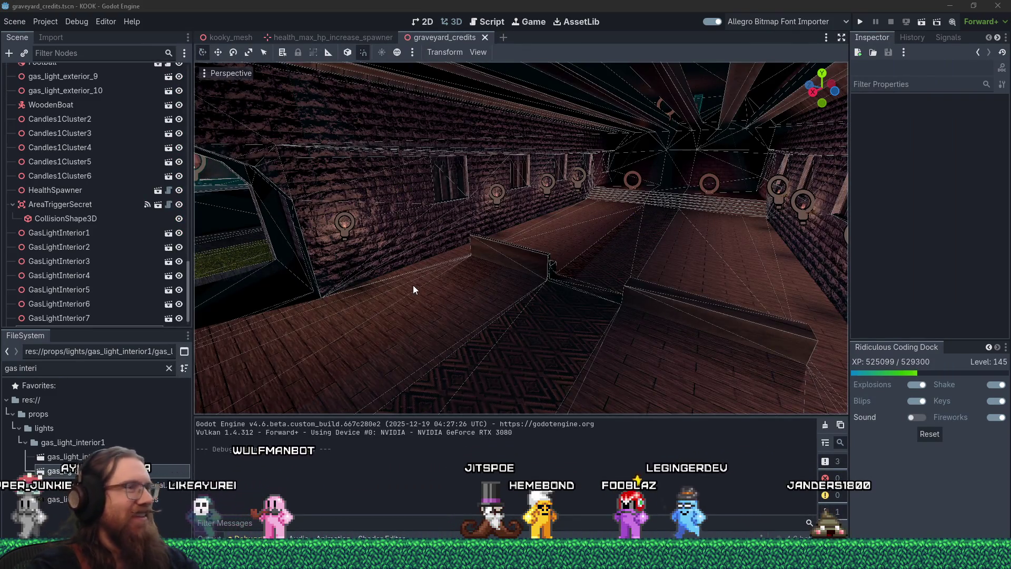
mouse_move(416, 293)
left_mouse_down()
mouse_move(461, 315)
mouse_move(519, 269)
mouse_move(586, 314)
mouse_move(793, 346)
mouse_move(762, 361)
mouse_move(617, 370)
mouse_move(438, 330)
left_mouse_up()
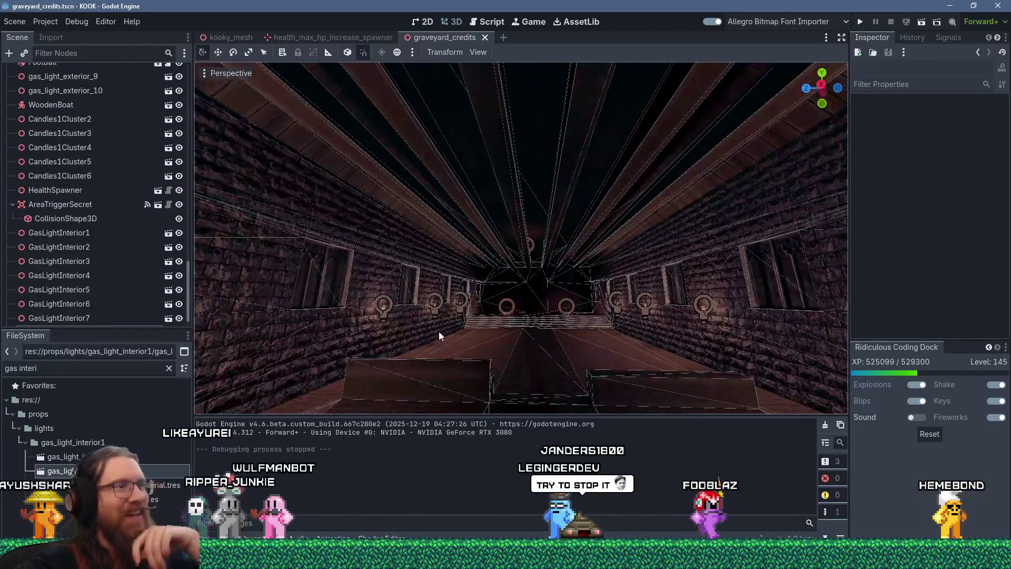
scroll(473, 354, "down", 3)
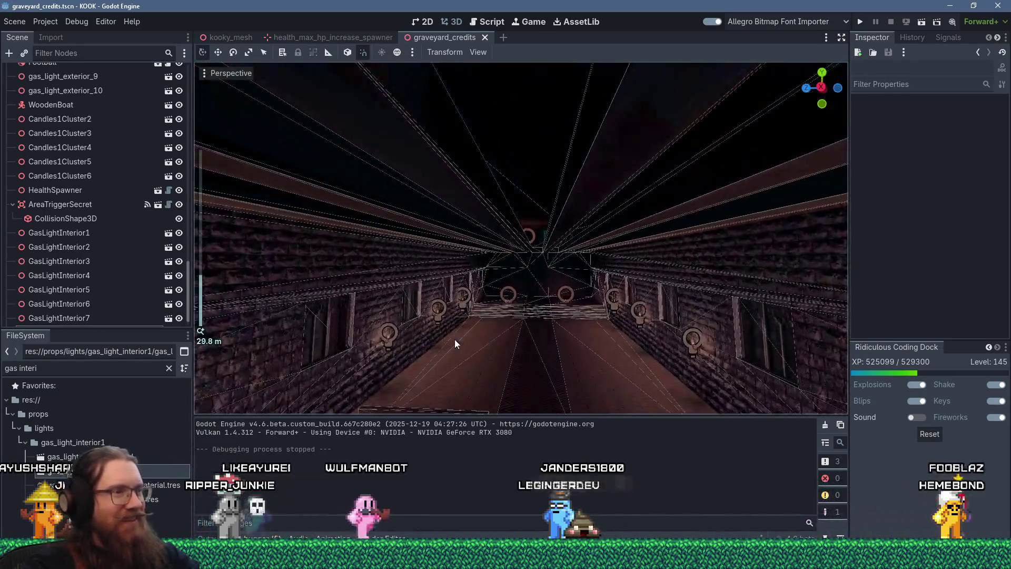
mouse_move(454, 339)
left_mouse_down()
mouse_move(545, 286)
mouse_move(499, 277)
mouse_move(459, 295)
left_mouse_up()
scroll(459, 297, "up", 10)
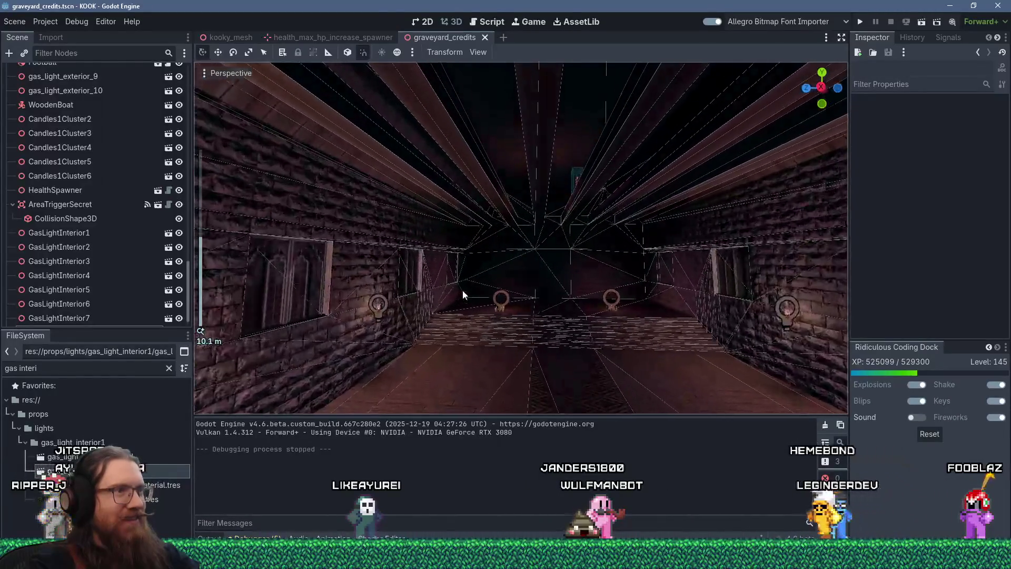
scroll(462, 293, "down", 10)
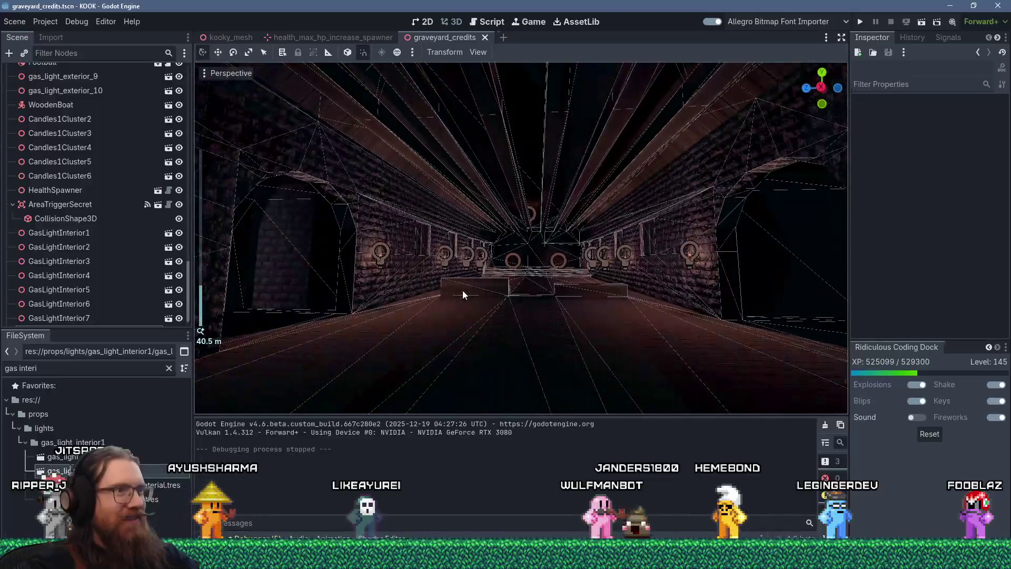
left_click_drag(481, 305, 486, 309)
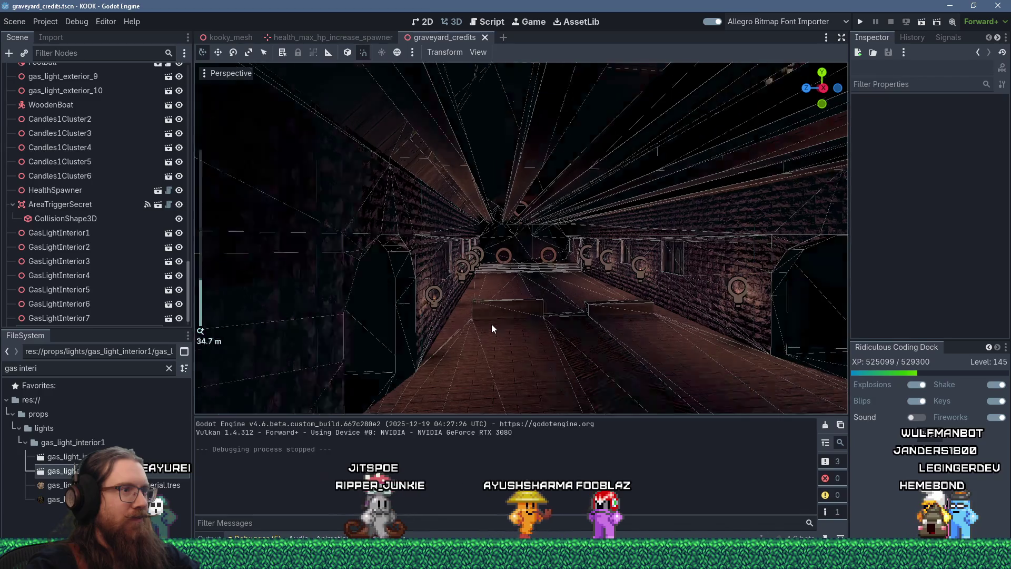
scroll(491, 324, "up", 5)
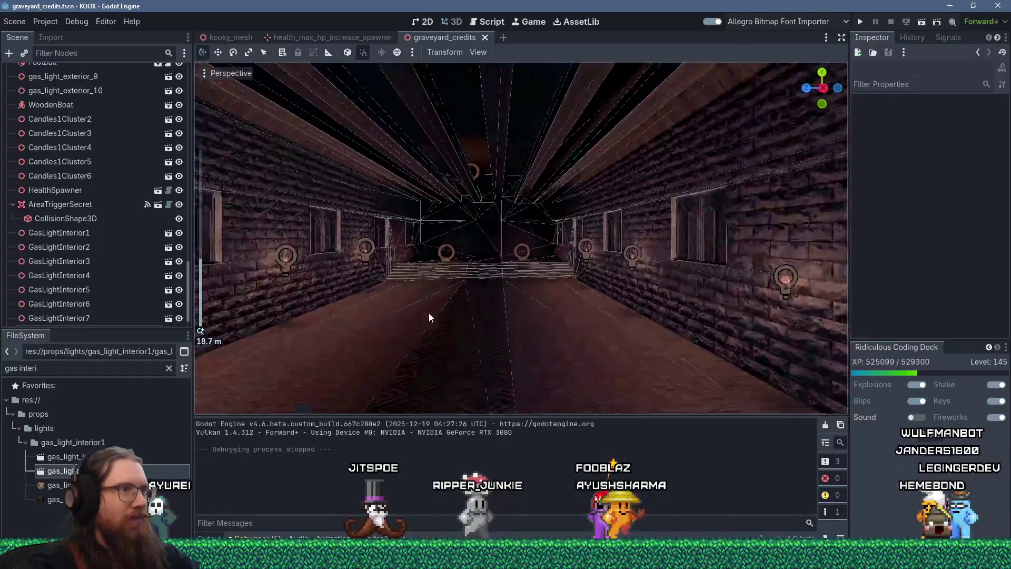
scroll(427, 316, "up", 5)
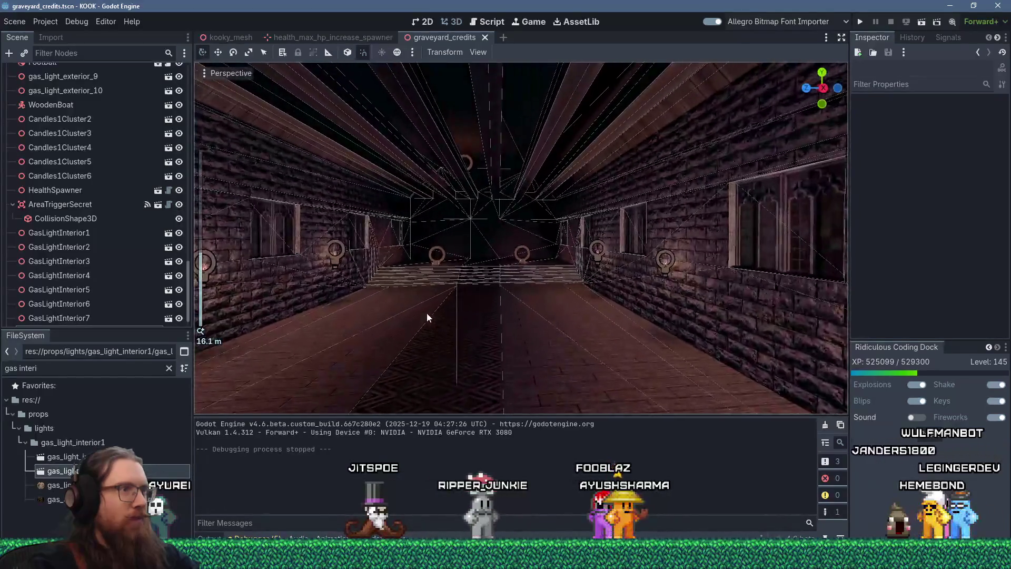
left_click_drag(557, 313, 570, 340)
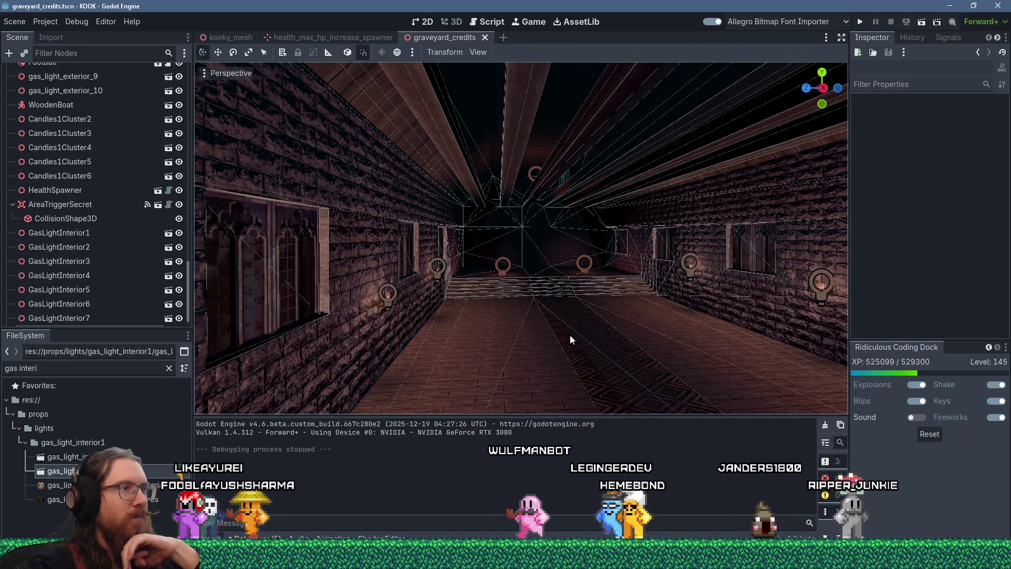
scroll(570, 334, "up", 3)
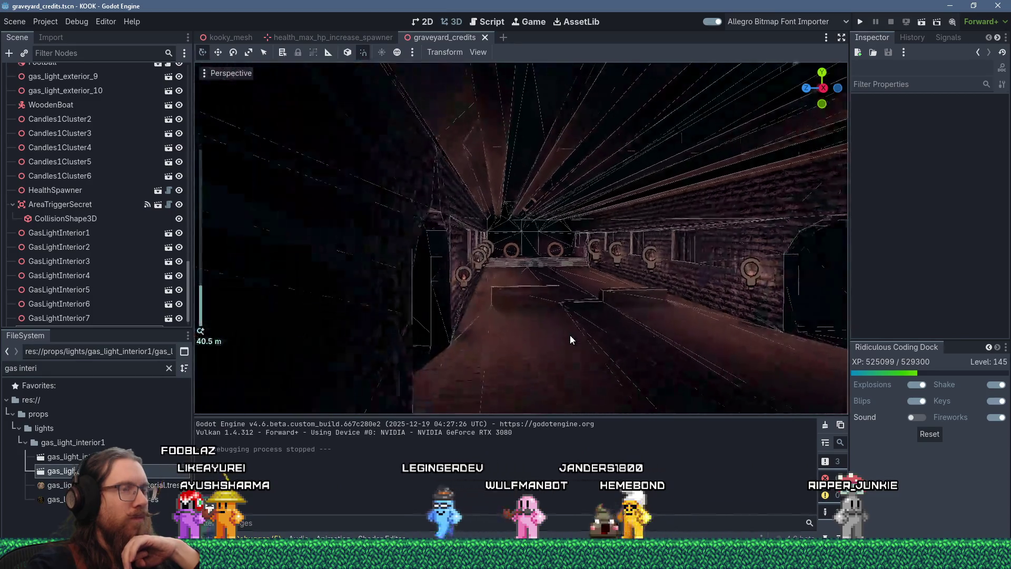
mouse_move(569, 334)
left_mouse_down()
mouse_move(710, 349)
mouse_move(654, 355)
mouse_move(600, 339)
mouse_move(432, 353)
mouse_move(506, 376)
mouse_move(539, 372)
mouse_move(545, 353)
mouse_move(610, 347)
mouse_move(666, 361)
mouse_move(709, 346)
mouse_move(674, 366)
mouse_move(505, 356)
mouse_move(612, 352)
mouse_move(649, 363)
left_mouse_up()
scroll(710, 349, "down", 3)
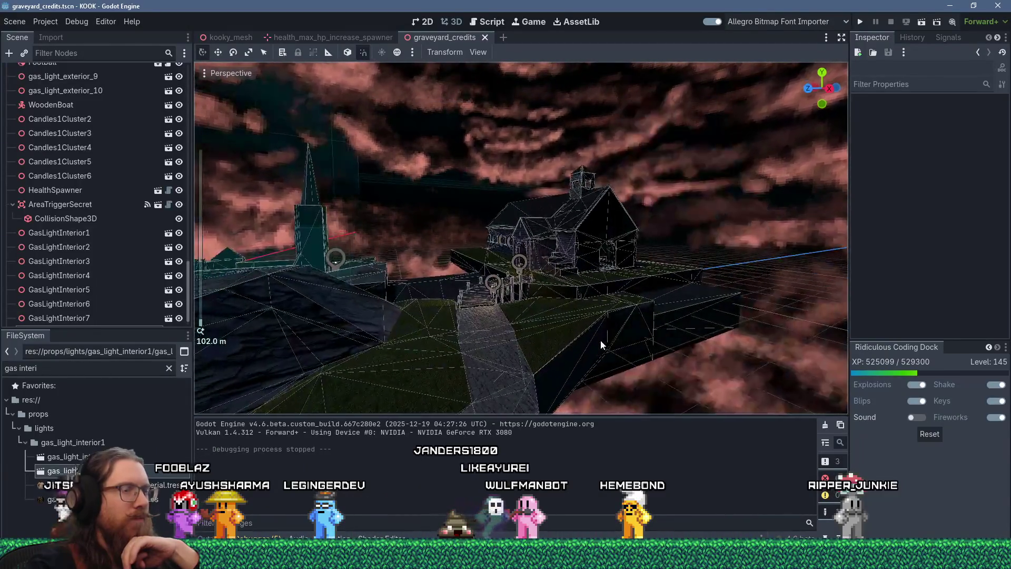
scroll(601, 340, "up", 3)
scroll(614, 365, "down", 5)
scroll(614, 365, "up", 5)
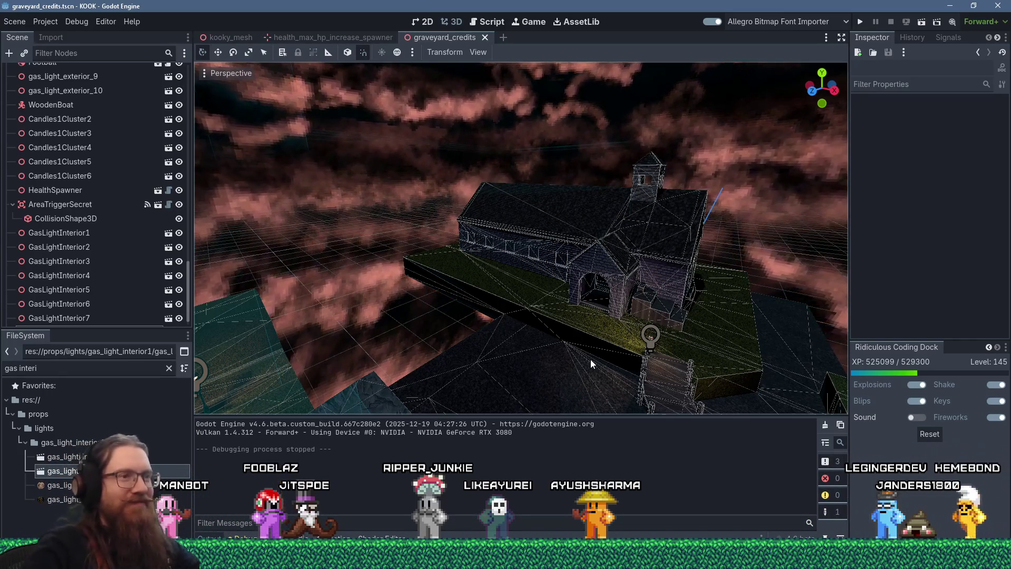
Step: Replace the FileSystem filter text with 'ammo flame'
scroll(602, 345, "up", 5)
left_click_drag(603, 345, 591, 308)
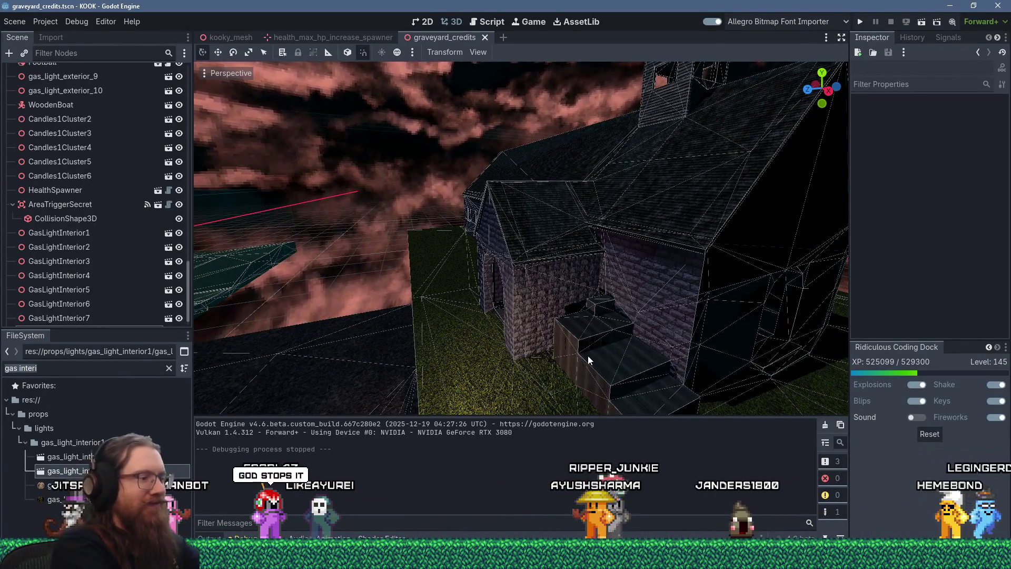
key("ctrl+a")
type("ammo flame")
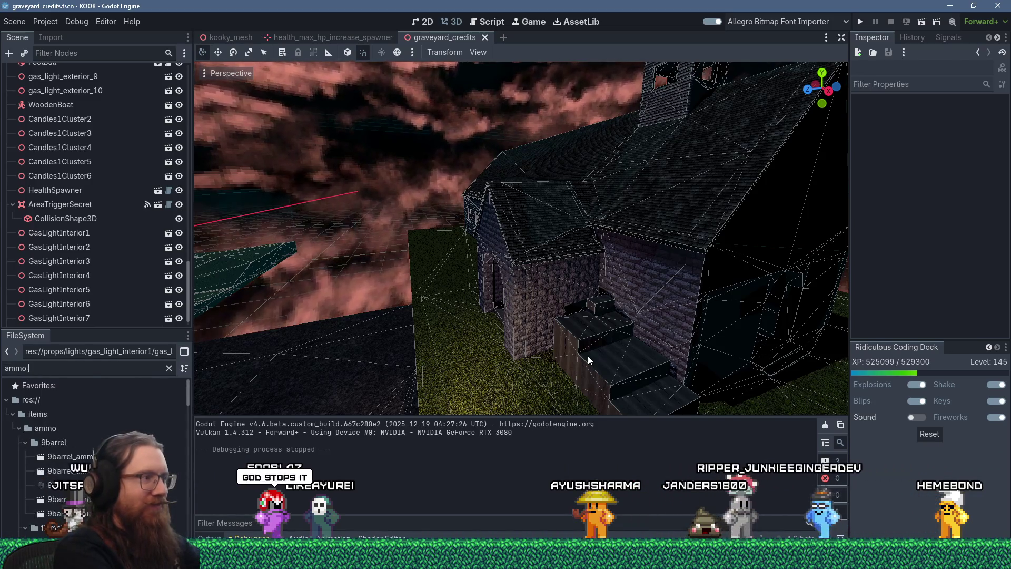